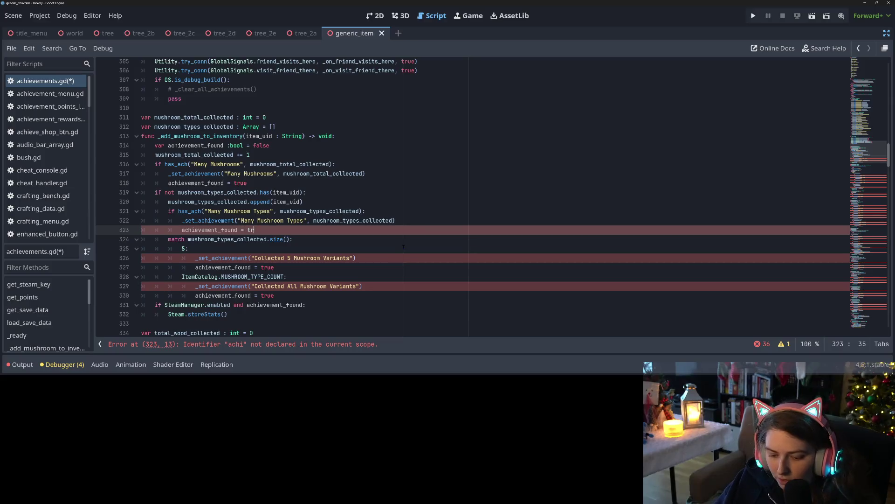
Review the mushroom match block and outdent the ItemCatalog.MUSHROOM_TYPE_COUNT case on line 328 one level.
{"action": "left_click", "coordinate": [201, 276]}
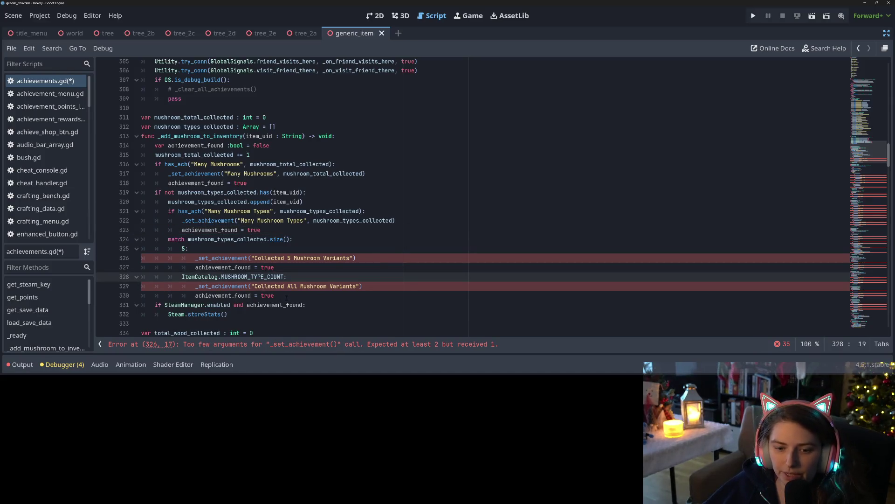
{"action": "mouse_move", "coordinate": [287, 297]}
{"action": "left_mouse_down"}
{"action": "mouse_move", "coordinate": [154, 265]}
{"action": "mouse_move", "coordinate": [142, 240]}
{"action": "left_mouse_up"}
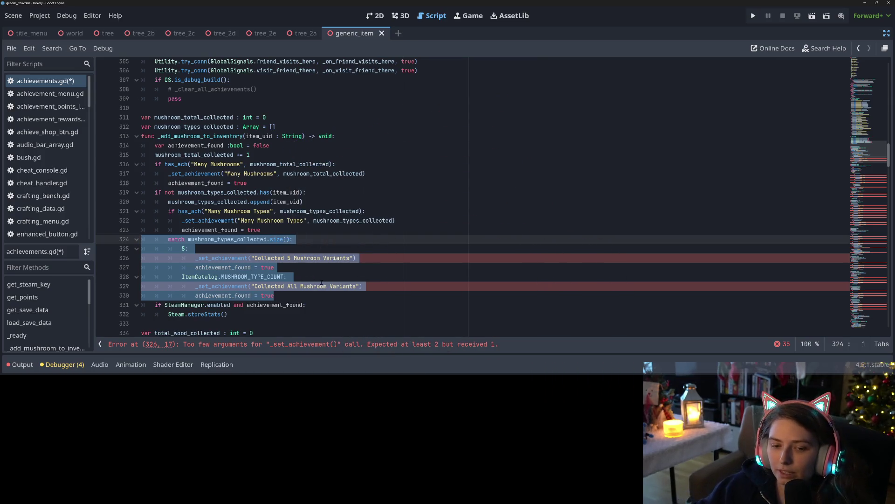
{"action": "left_click", "coordinate": [321, 282]}
{"action": "left_click", "coordinate": [251, 267]}
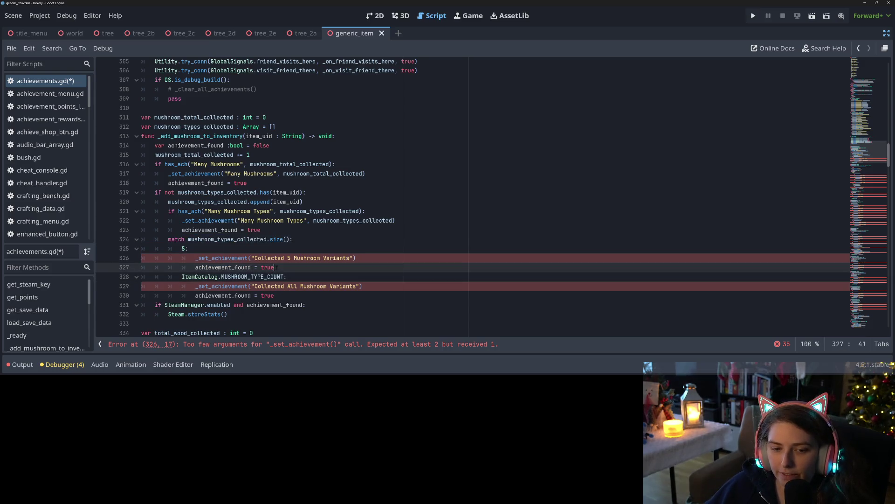
{"action": "left_click_drag", "start_coordinate": [274, 268], "coordinate": [139, 241]}
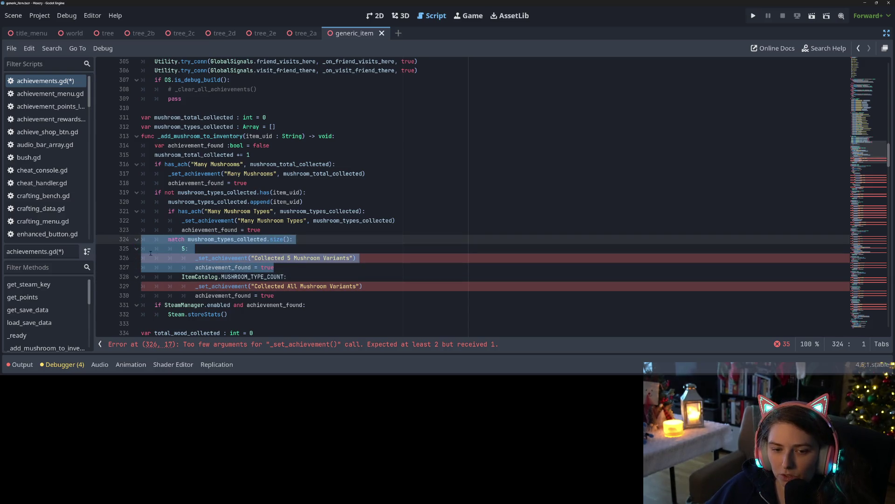
{"action": "mouse_move", "coordinate": [224, 276]}
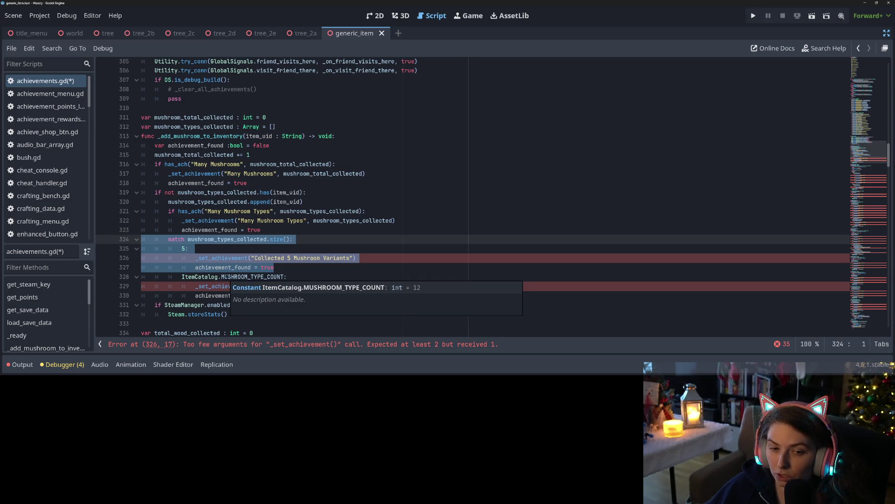
{"action": "left_click", "coordinate": [189, 248]}
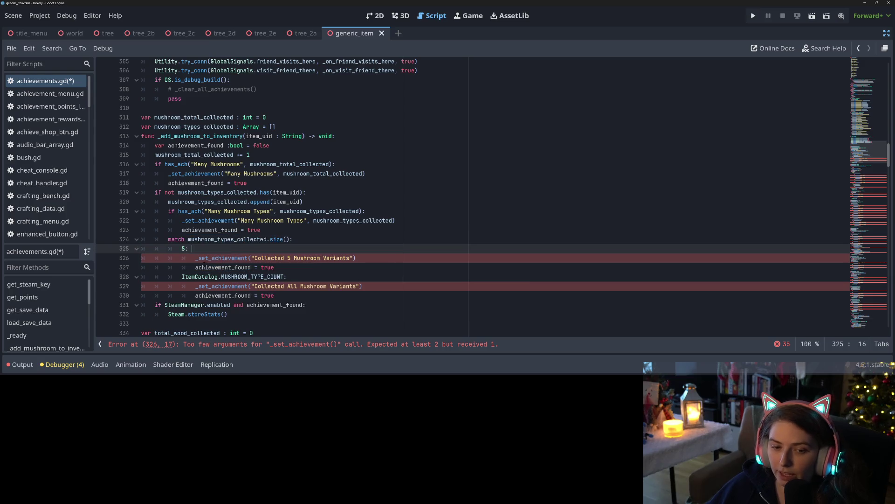
{"action": "left_click", "coordinate": [182, 276]}
{"action": "key", "text": "BackSpace"}
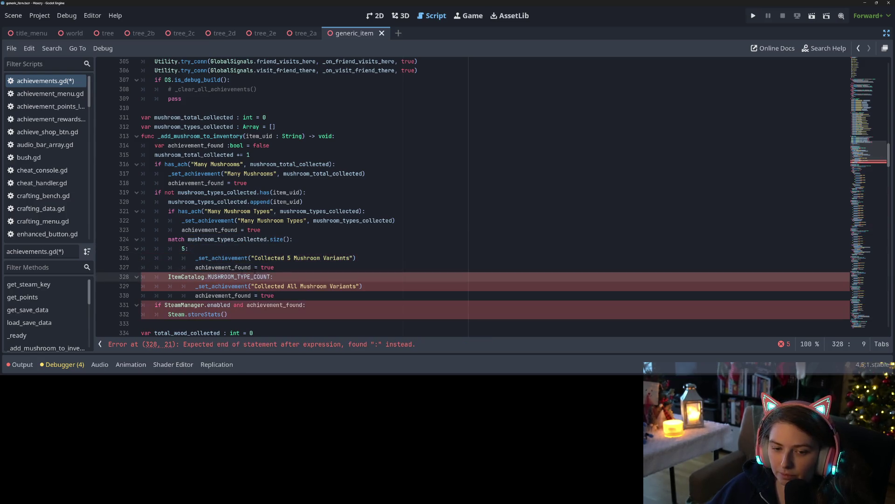
{"action": "left_click_drag", "start_coordinate": [275, 267], "coordinate": [169, 240]}
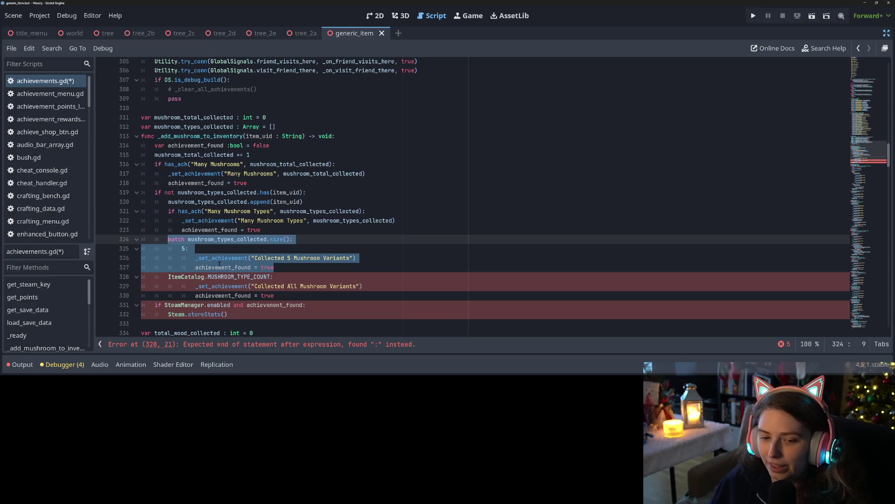
Cut ItemCatalog.MUSHROOM_TYPE_COUNT from line 328, delete the mushroom-variant match block, and save.
{"action": "left_click", "coordinate": [218, 258]}
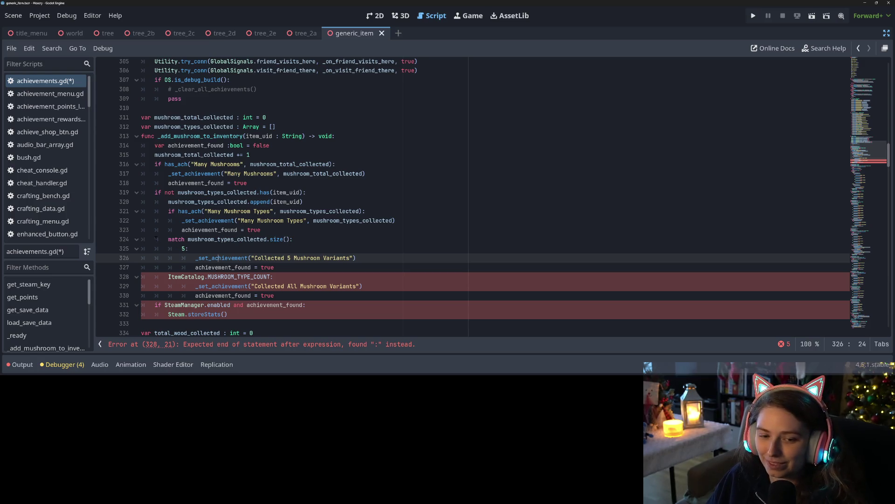
{"action": "left_click", "coordinate": [168, 239]}
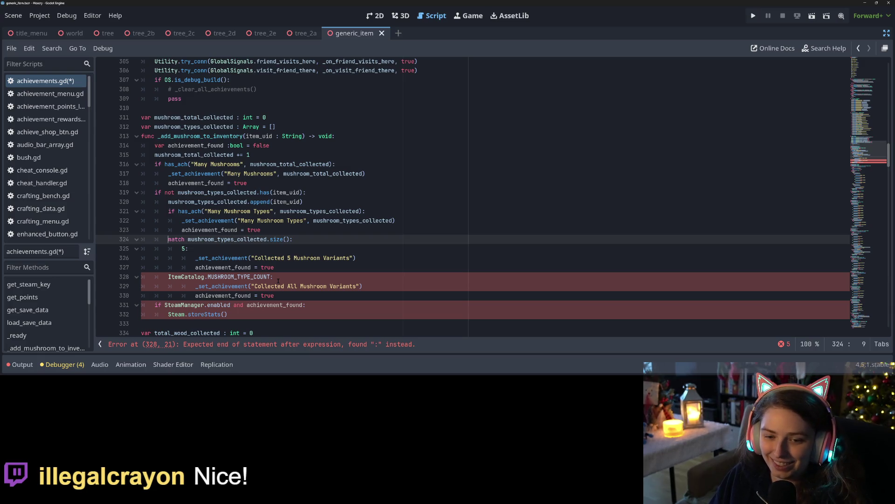
{"action": "key", "text": "Up"}
{"action": "key", "text": "Up"}
{"action": "key", "text": "Up"}
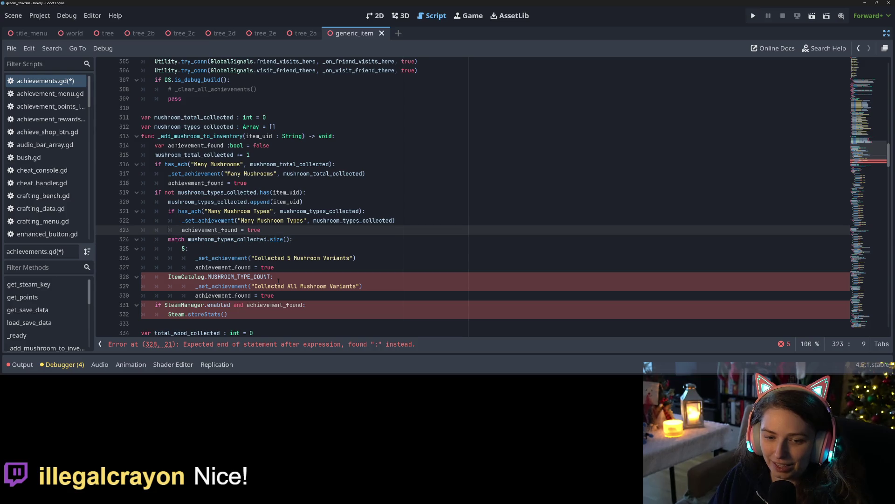
{"action": "key", "text": "Down"}
{"action": "key", "text": "Down"}
{"action": "key", "text": "Down"}
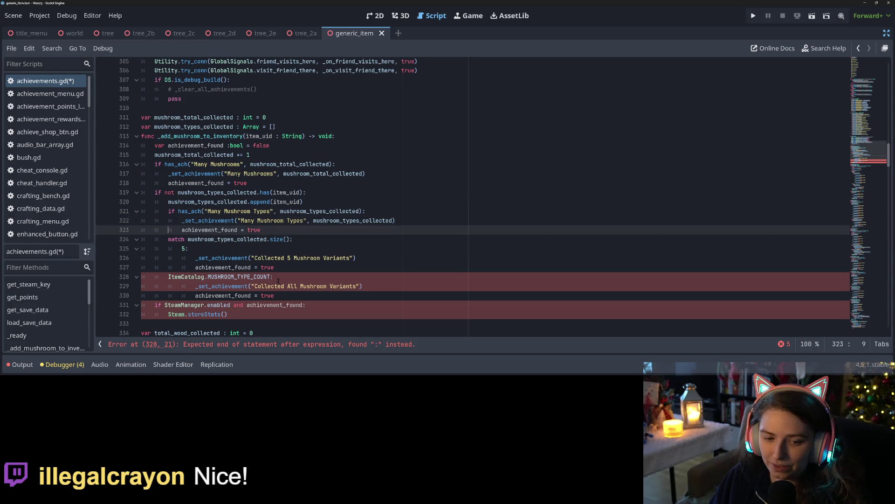
{"action": "left_click", "coordinate": [278, 279]}
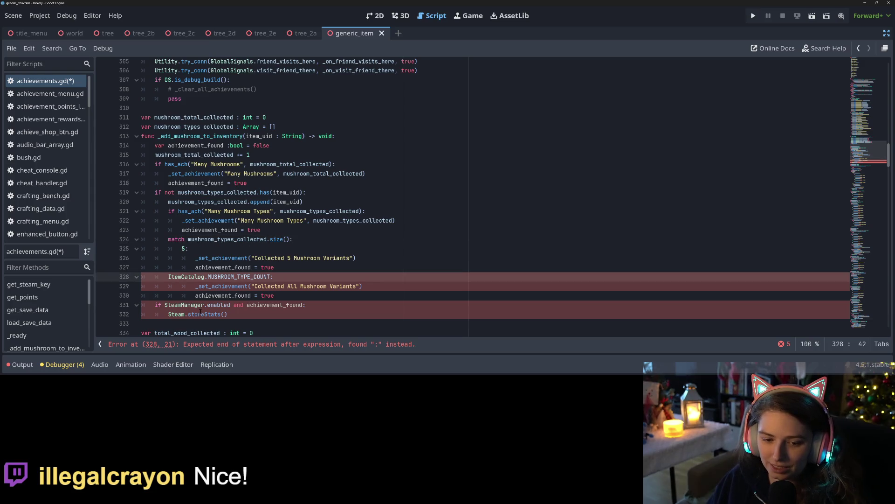
{"action": "mouse_move", "coordinate": [171, 279]}
{"action": "left_mouse_down"}
{"action": "mouse_move", "coordinate": [271, 277]}
{"action": "mouse_move", "coordinate": [261, 294]}
{"action": "mouse_move", "coordinate": [129, 241]}
{"action": "left_mouse_up"}
{"action": "key", "text": "ctrl+x"}
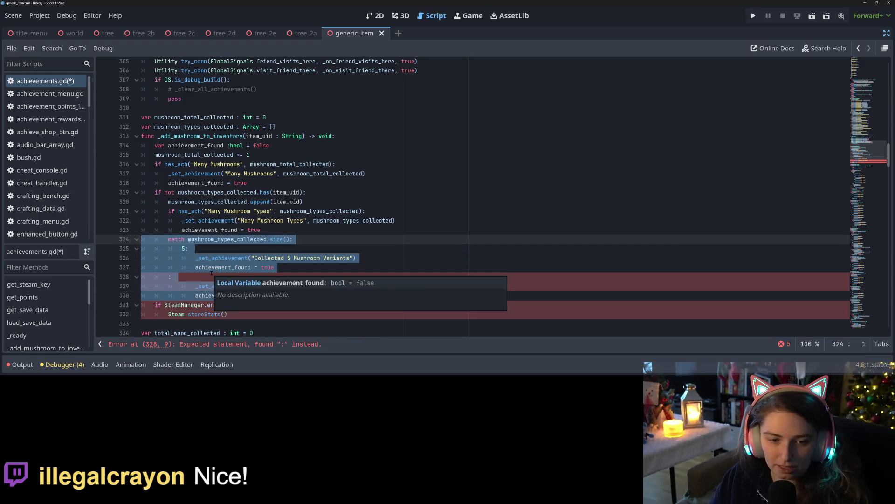
{"action": "key", "text": "BackSpace"}
{"action": "key", "text": "BackSpace"}
{"action": "key", "text": "ctrl+s"}
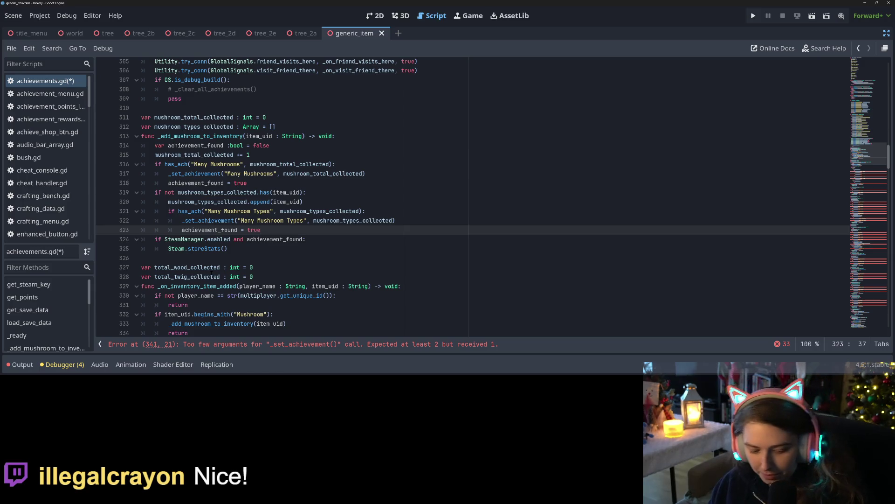
Search the script for the Many Mushroom Types achievement.
{"action": "left_click_drag", "start_coordinate": [228, 174], "coordinate": [276, 174]}
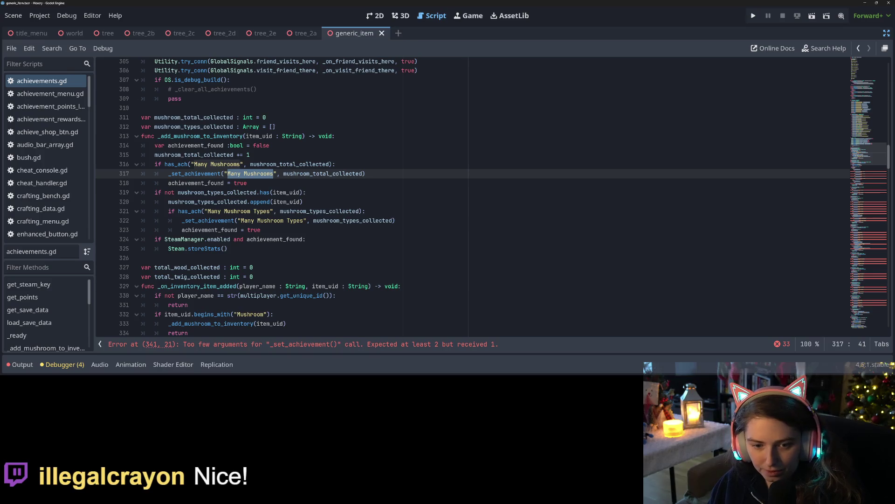
{"action": "mouse_move", "coordinate": [208, 211]}
{"action": "left_mouse_down"}
{"action": "mouse_move", "coordinate": [279, 210]}
{"action": "mouse_move", "coordinate": [271, 211]}
{"action": "left_mouse_up"}
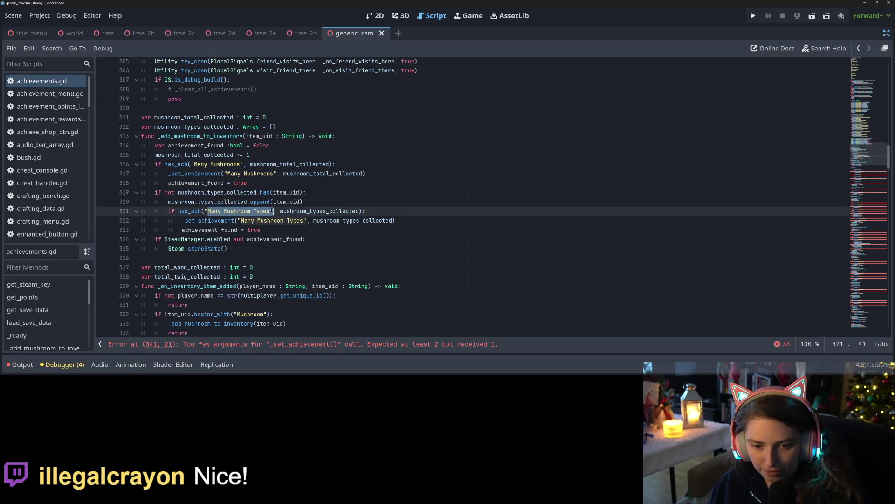
{"action": "key", "text": "ctrl+f"}
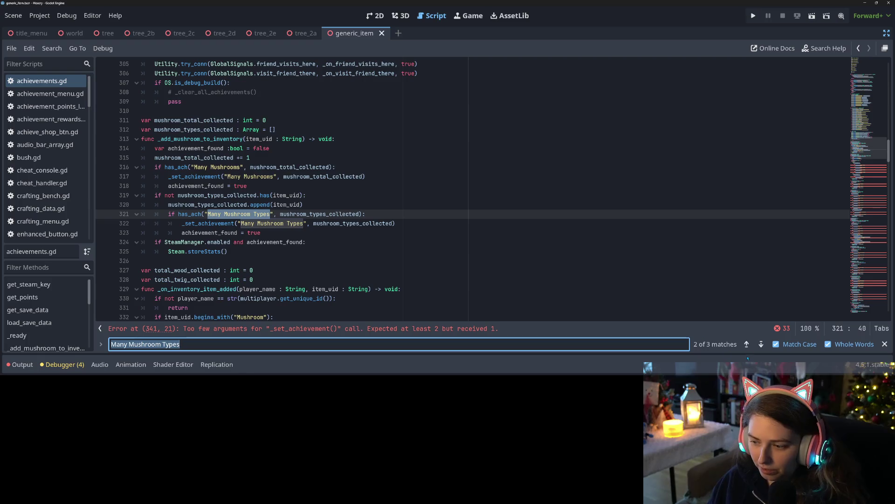
Replace the "ALL" key on line 35 with ItemCatalog.MUSHROOM_TYPE_COUNT and save.
{"action": "left_click", "coordinate": [747, 344]}
{"action": "left_click", "coordinate": [199, 195]}
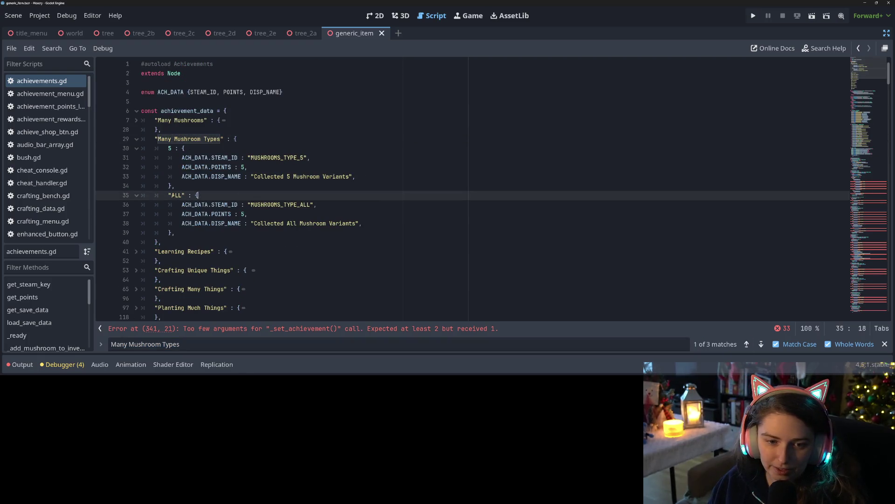
{"action": "left_click_drag", "start_coordinate": [168, 196], "coordinate": [185, 195]}
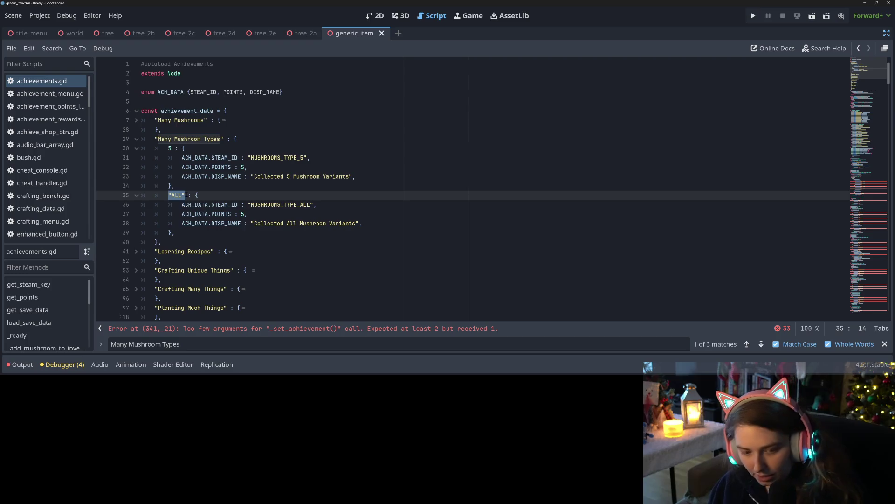
{"action": "key", "text": "ctrl+v"}
{"action": "key", "text": "ctrl+s"}
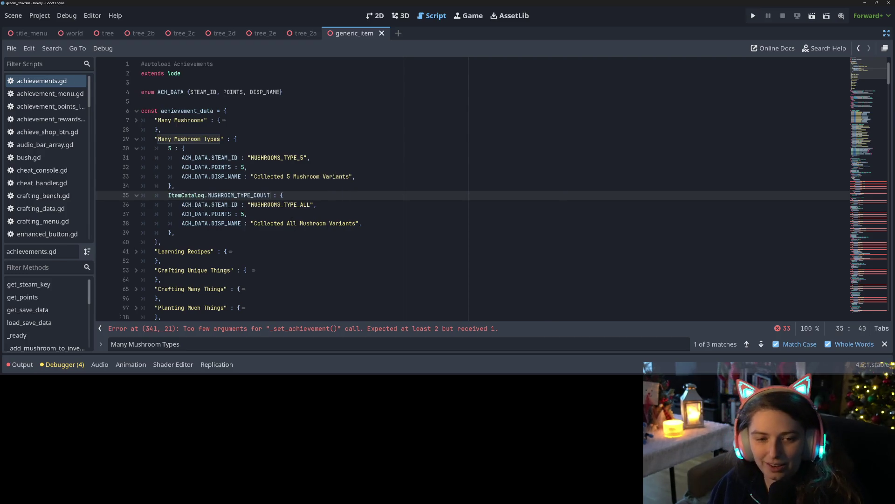
Find where 'Learned 10 Recipes' from the Learning Recipes data is used in the recipe handler.
{"action": "left_click", "coordinate": [137, 140]}
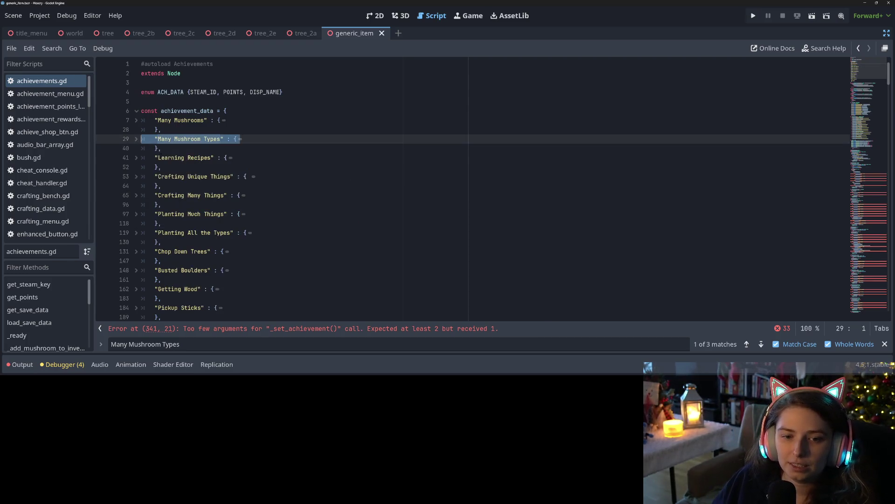
{"action": "left_click_drag", "start_coordinate": [158, 157], "coordinate": [213, 157]}
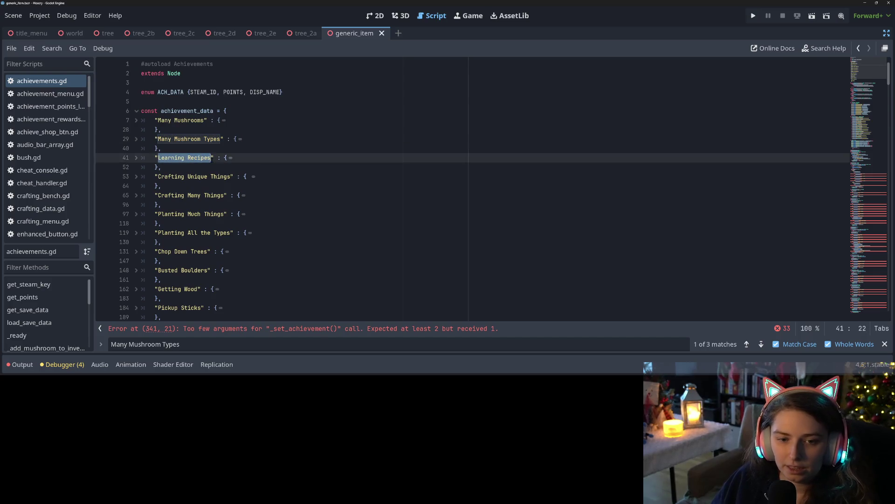
{"action": "left_click", "coordinate": [136, 158]}
{"action": "left_click_drag", "start_coordinate": [251, 176], "coordinate": [317, 176]}
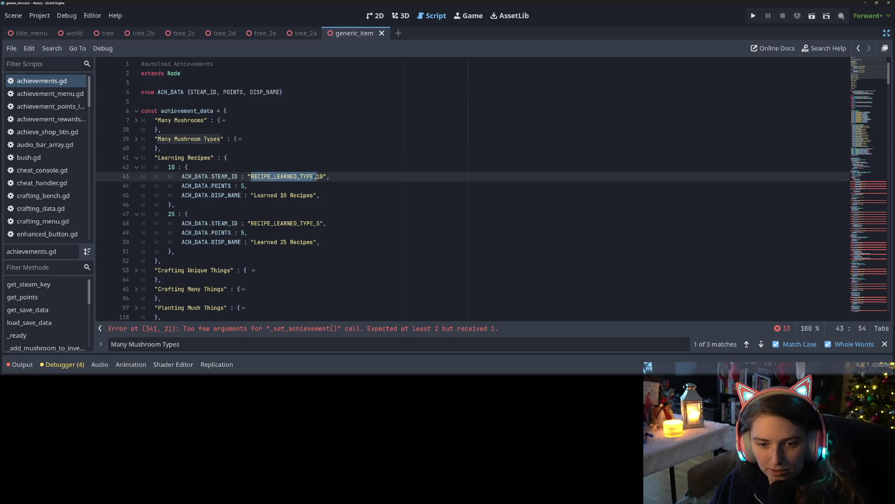
{"action": "left_click_drag", "start_coordinate": [254, 195], "coordinate": [314, 195]}
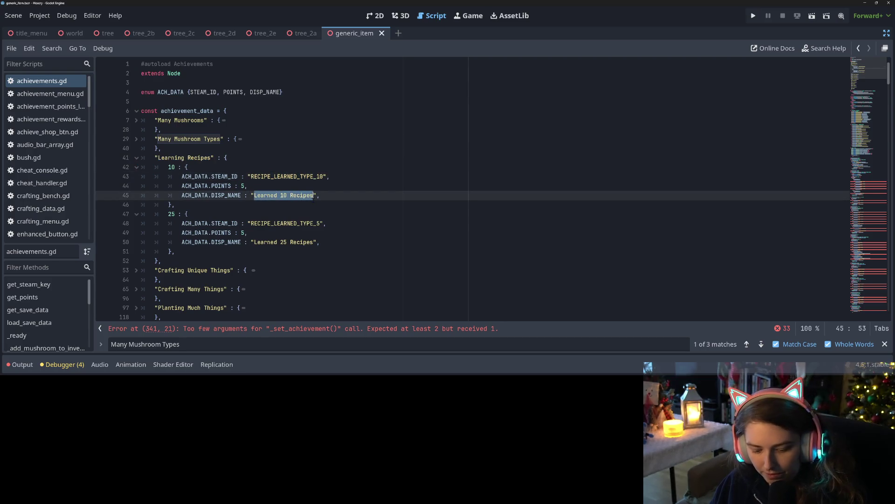
{"action": "key", "text": "ctrl+f"}
{"action": "key", "text": "Return"}
{"action": "left_click", "coordinate": [293, 178]}
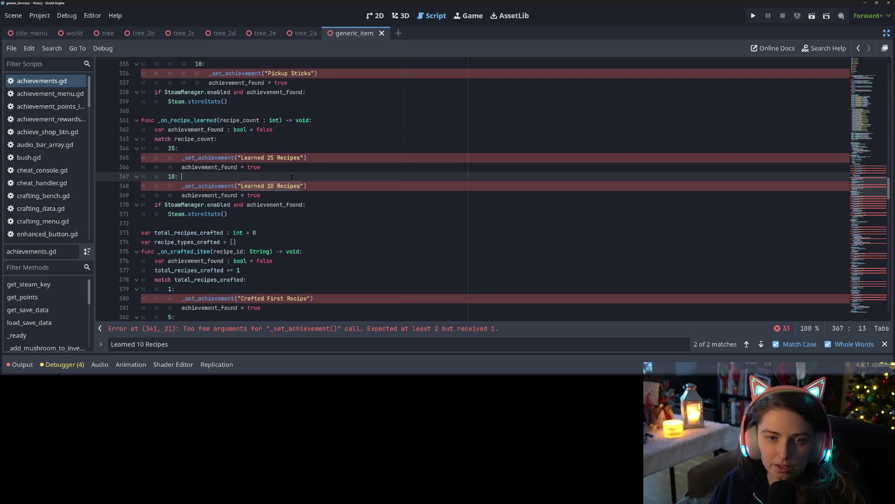
Start an if has_ach("Learning Recipes" check below the achievement_found declaration.
{"action": "scroll", "coordinate": [303, 206], "scroll_direction": "up", "scroll_amount": 3}
{"action": "scroll", "coordinate": [309, 227], "scroll_direction": "down", "scroll_amount": 1}
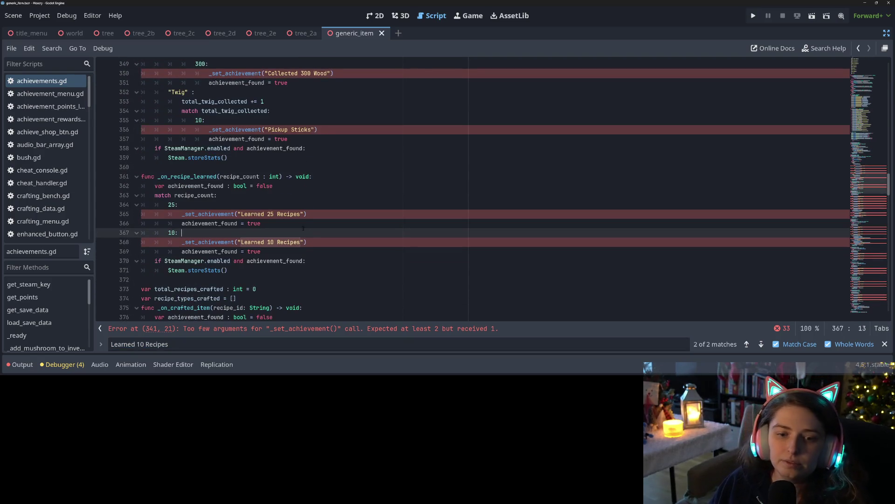
{"action": "left_click", "coordinate": [238, 206]}
{"action": "left_click", "coordinate": [233, 185]}
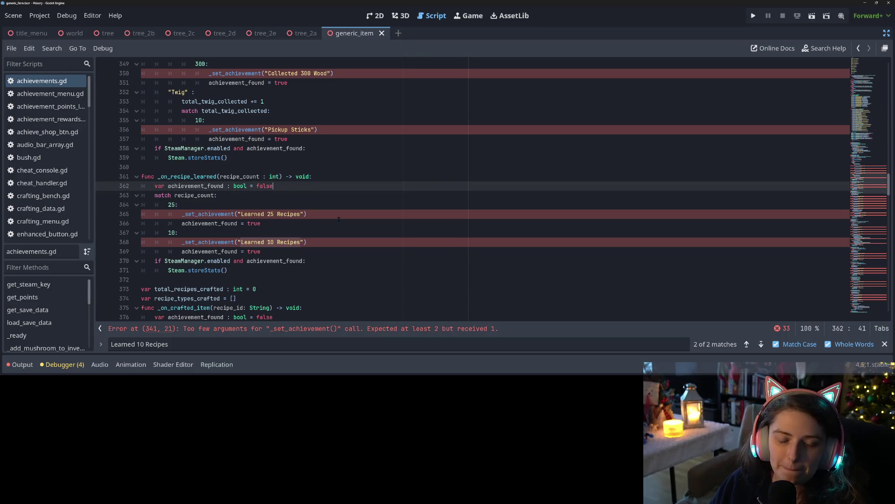
{"action": "key", "text": "Return"}
{"action": "type", "text": "if ha"}
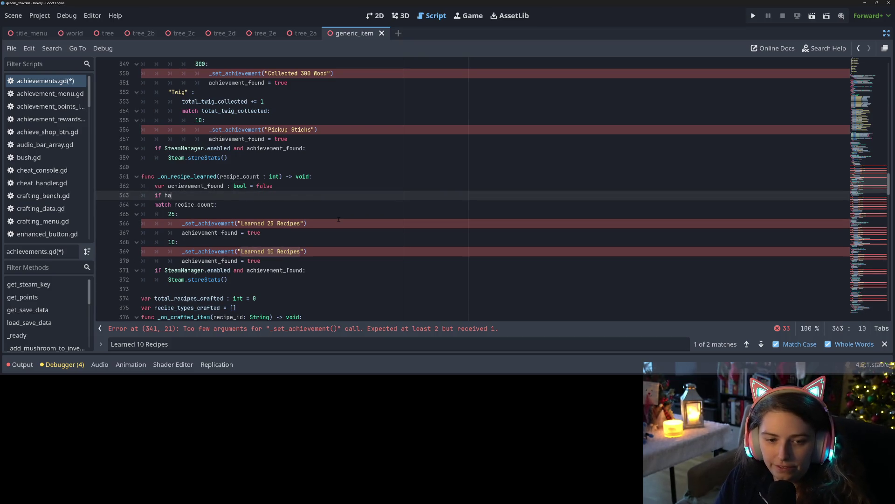
{"action": "key", "text": "Return"}
{"action": "type", "text": "Learning Recipes"}
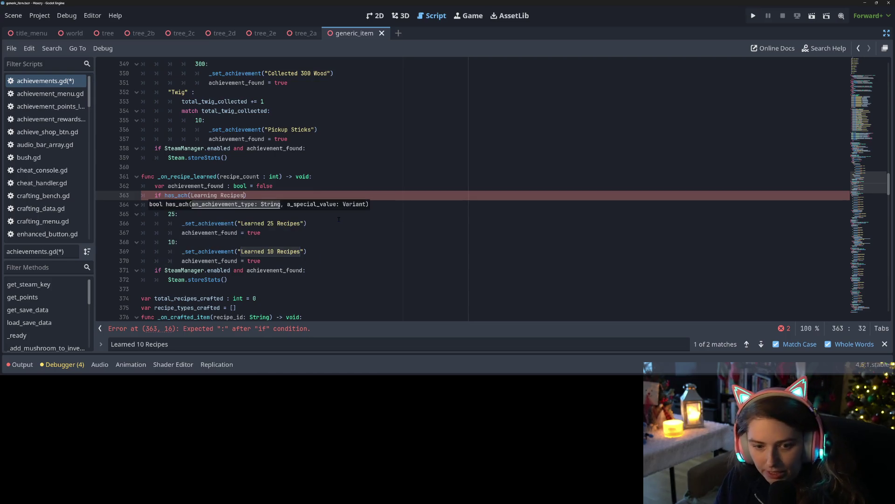
{"action": "key", "text": "ctrl+shift+Left"}
{"action": "key", "text": "ctrl+shift+Left"}
{"action": "type", "text": "\""}
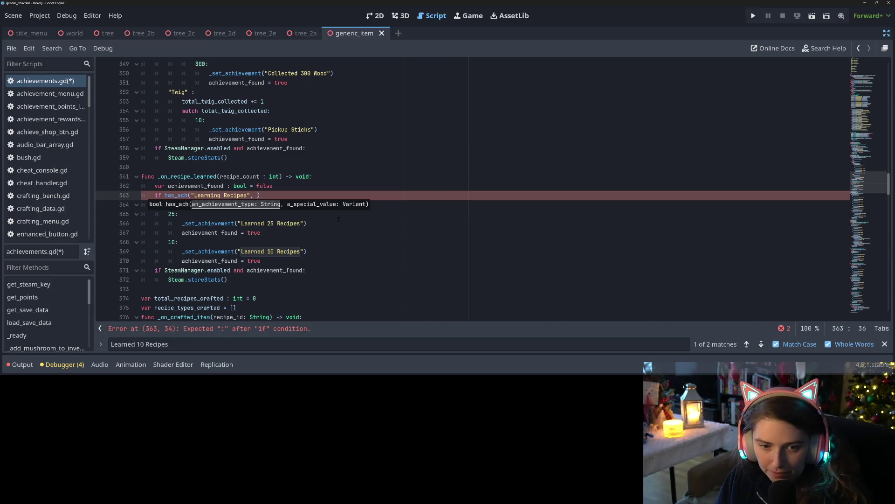
Add recipe_count as the second has_ach argument and end the line with a colon.
{"action": "left_click", "coordinate": [339, 222]}
{"action": "double_click", "coordinate": [193, 205]}
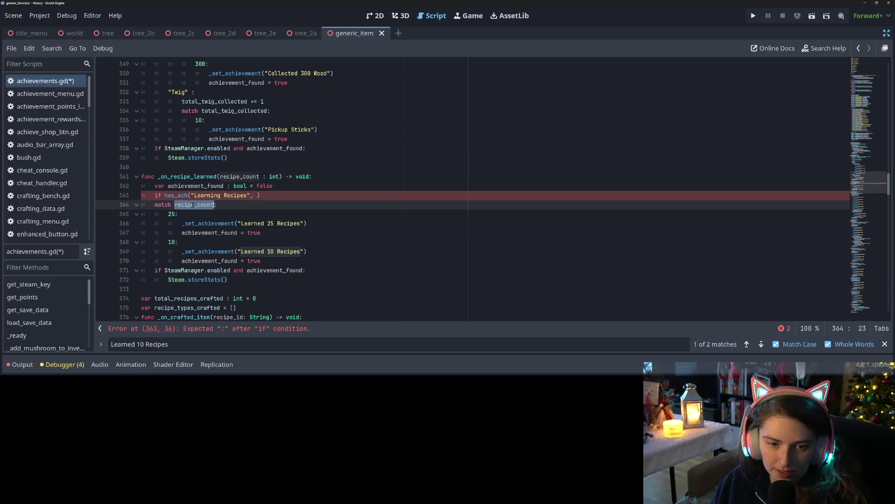
{"action": "key", "text": "ctrl+c"}
{"action": "left_click", "coordinate": [257, 195]}
{"action": "key", "text": "ctrl+v"}
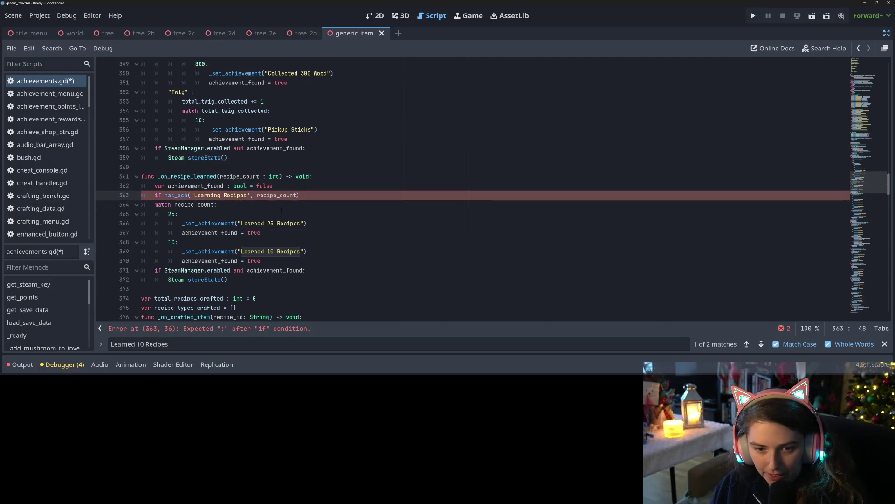
{"action": "left_click", "coordinate": [326, 202]}
{"action": "left_click", "coordinate": [329, 195]}
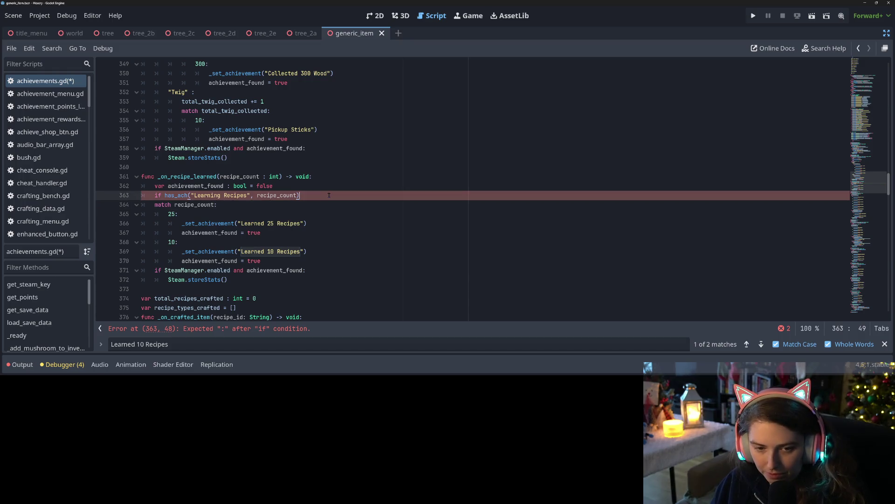
{"action": "type", "text": ":"}
Call _set_achievement("Learning Recipes", recipe_count) inside the if and save.
{"action": "key", "text": "Return"}
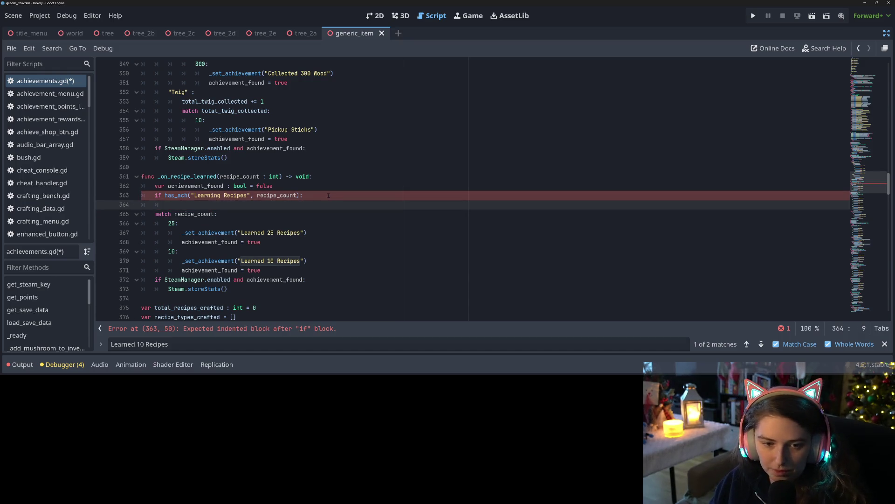
{"action": "type", "text": "_set"}
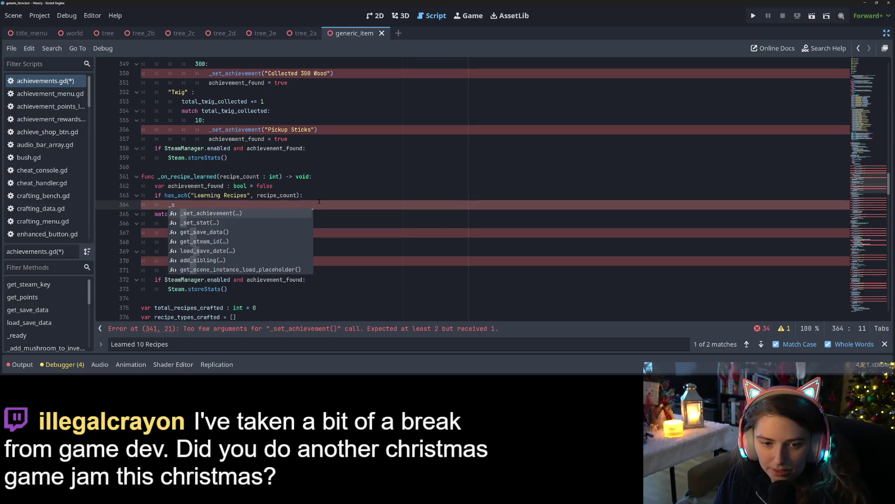
{"action": "key", "text": "Return"}
{"action": "type", "text": "\"recipe_count"}
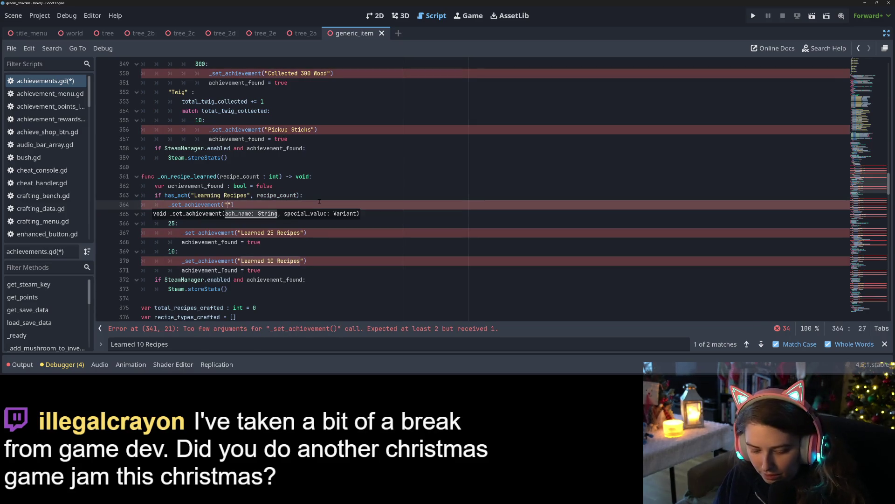
{"action": "key", "text": "ctrl+BackSpace"}
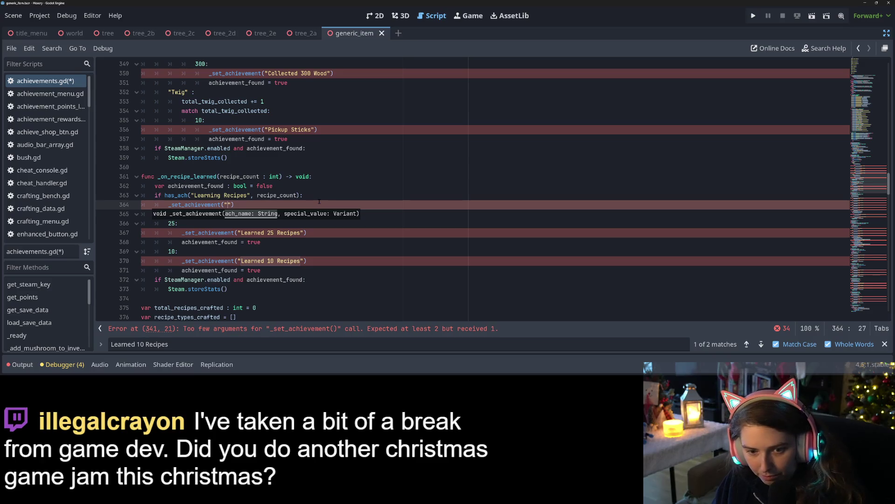
{"action": "type", "text": "Learning Recipe"}
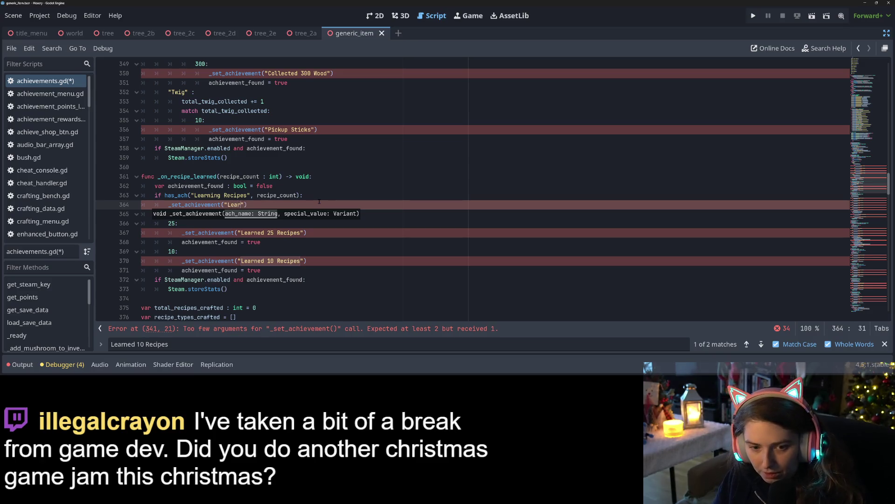
{"action": "type", "text": "s\", "}
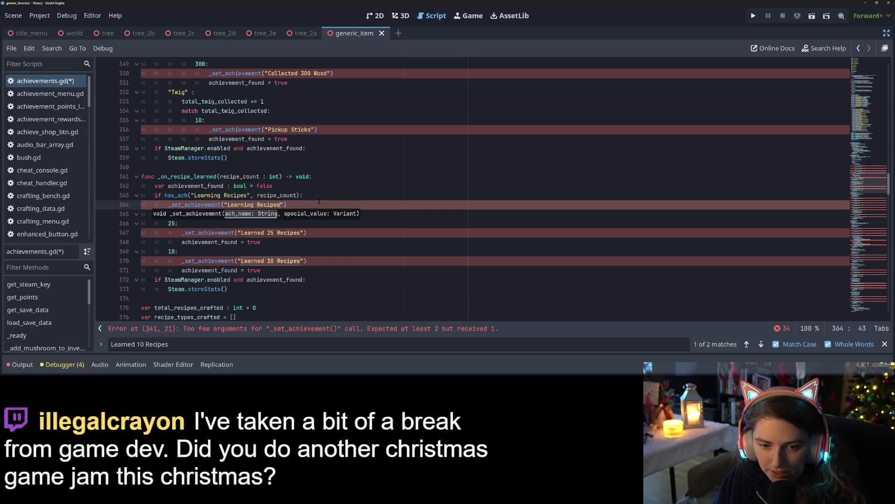
{"action": "type", "text": "recipe_count"}
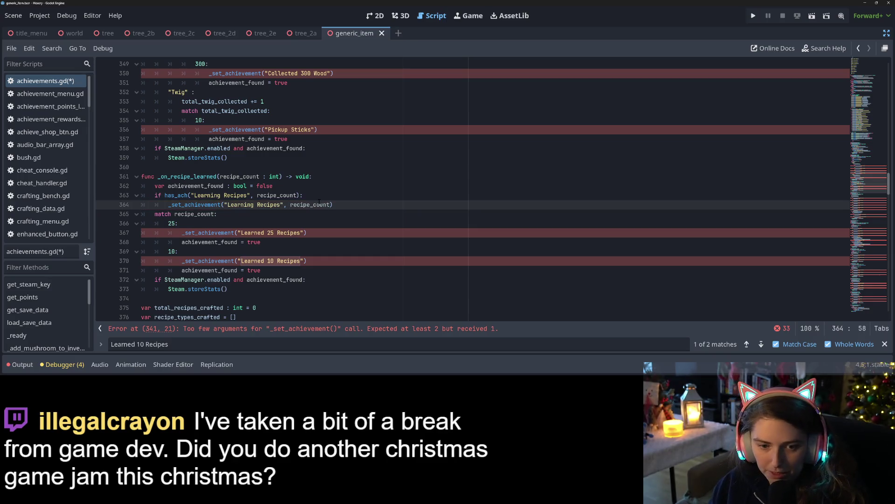
{"action": "key", "text": "ctrl+s"}
Delete the old match recipe_count block, indent achievement_found under the if, and save.
{"action": "left_click", "coordinate": [182, 223]}
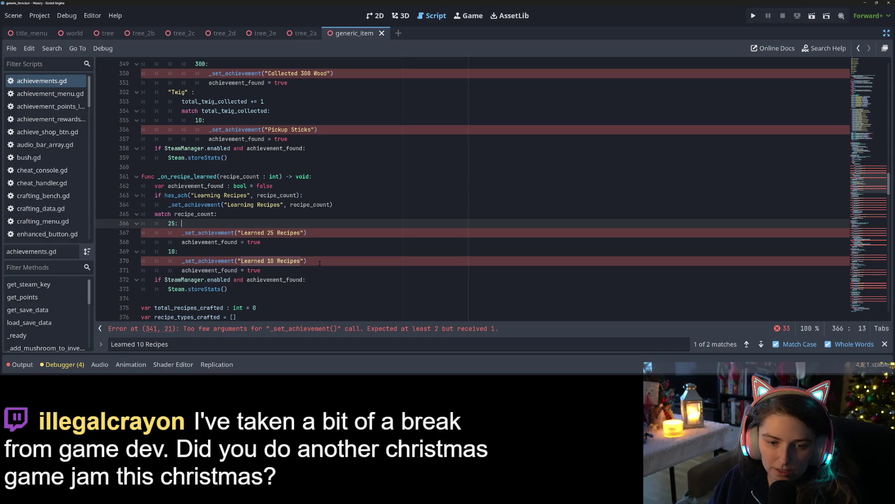
{"action": "mouse_move", "coordinate": [182, 270]}
{"action": "left_mouse_down"}
{"action": "mouse_move", "coordinate": [177, 232]}
{"action": "mouse_move", "coordinate": [155, 213]}
{"action": "left_mouse_up"}
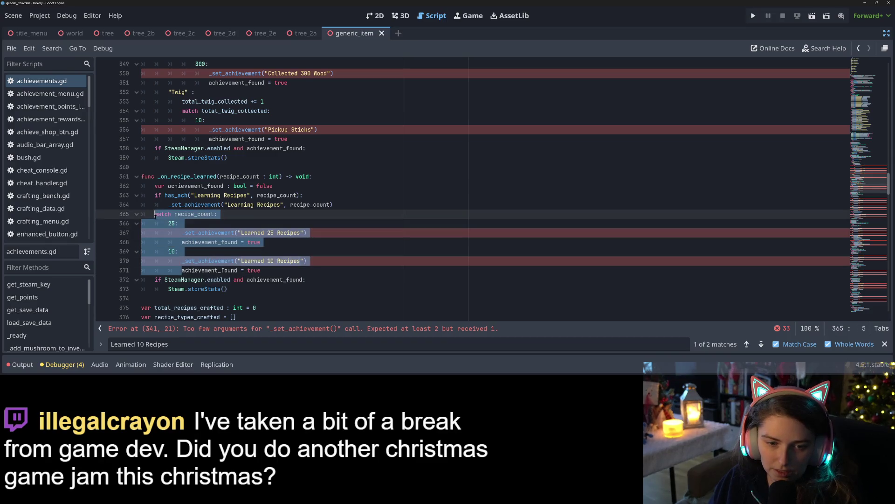
{"action": "key", "text": "BackSpace"}
{"action": "type", "text": "`"}
{"action": "key", "text": "Tab"}
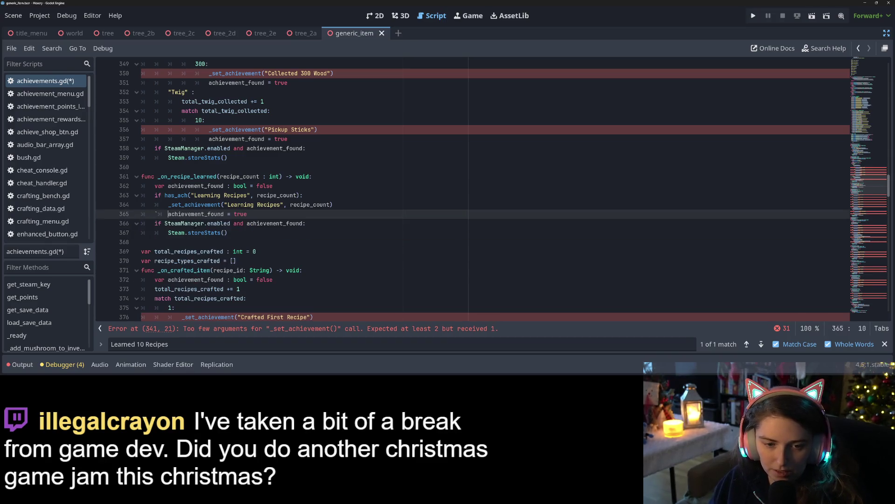
{"action": "key", "text": "BackSpace"}
{"action": "key", "text": "BackSpace"}
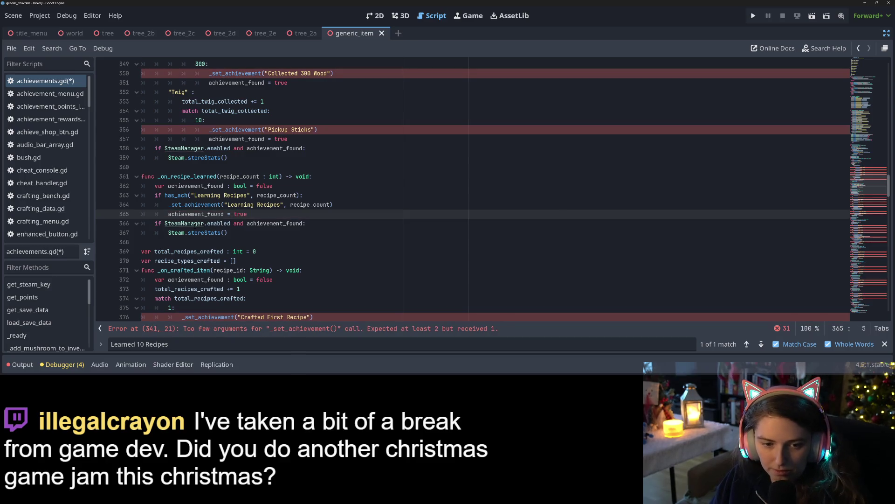
{"action": "key", "text": "ctrl+s"}
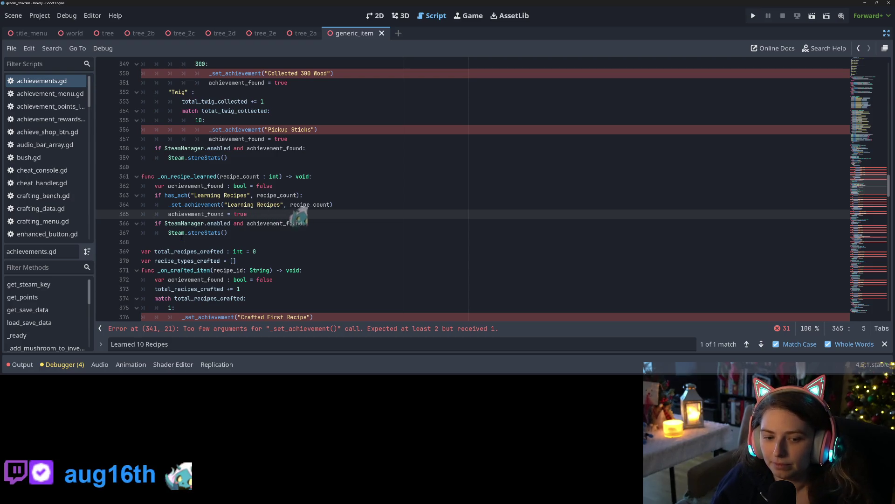
Tidy the blank lines around achievement_found, removing empty line 365, and save.
{"action": "mouse_move", "coordinate": [182, 236]}
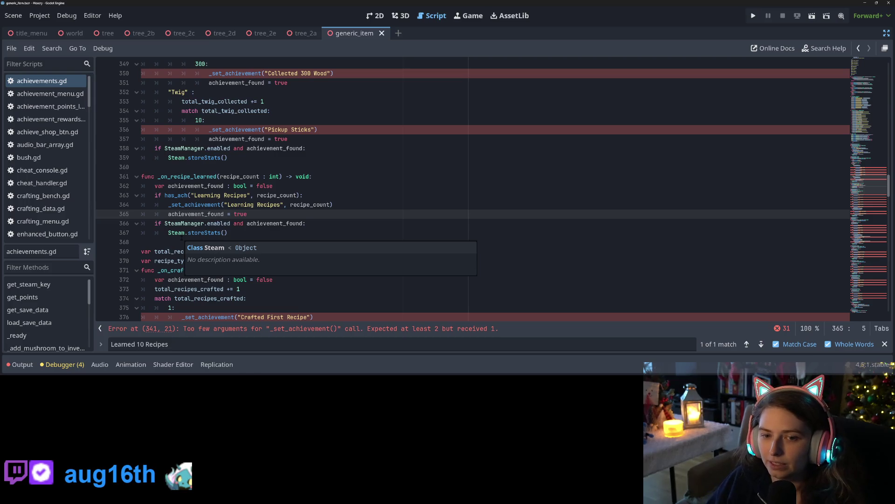
{"action": "key", "text": "Return"}
{"action": "key", "text": "ctrl+s"}
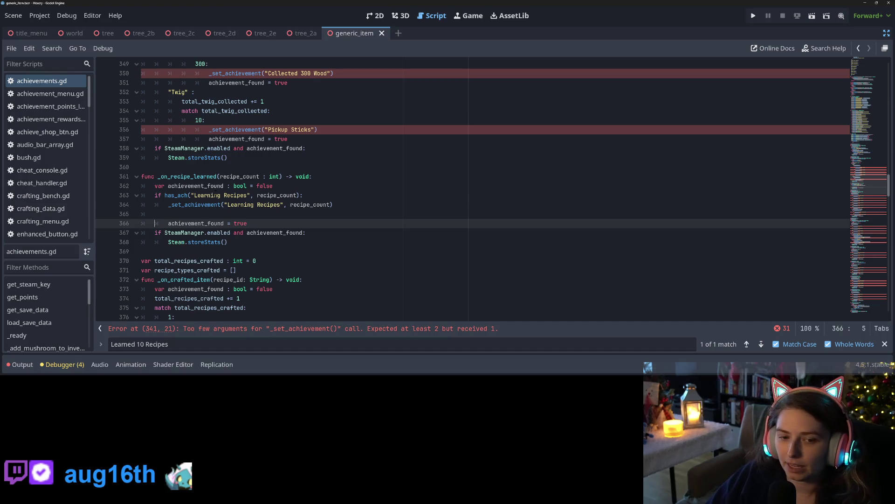
{"action": "left_click", "coordinate": [248, 205]}
{"action": "left_click", "coordinate": [247, 214]}
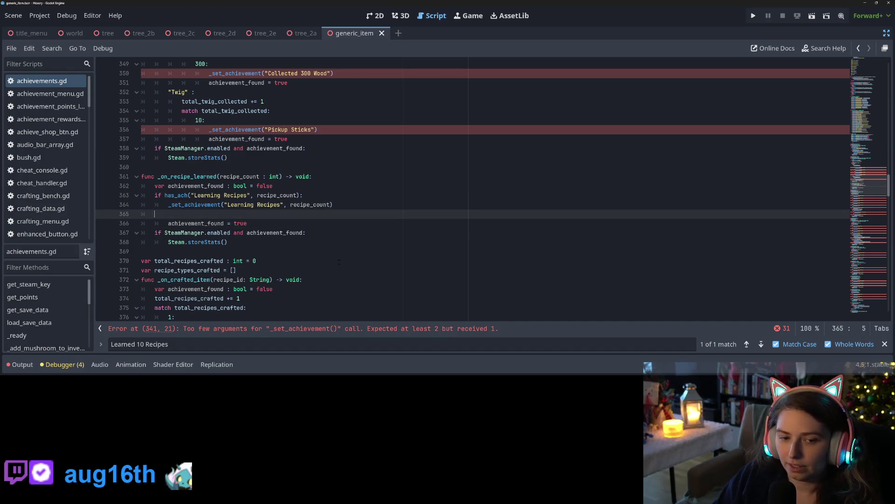
{"action": "key", "text": "BackSpace"}
{"action": "key", "text": "BackSpace"}
{"action": "key", "text": "ctrl+s"}
Scroll down to the Crafted First Recipe line in the crafted-item handler.
{"action": "scroll", "coordinate": [337, 256], "scroll_direction": "down", "scroll_amount": 2}
{"action": "scroll", "coordinate": [337, 256], "scroll_direction": "down", "scroll_amount": 1}
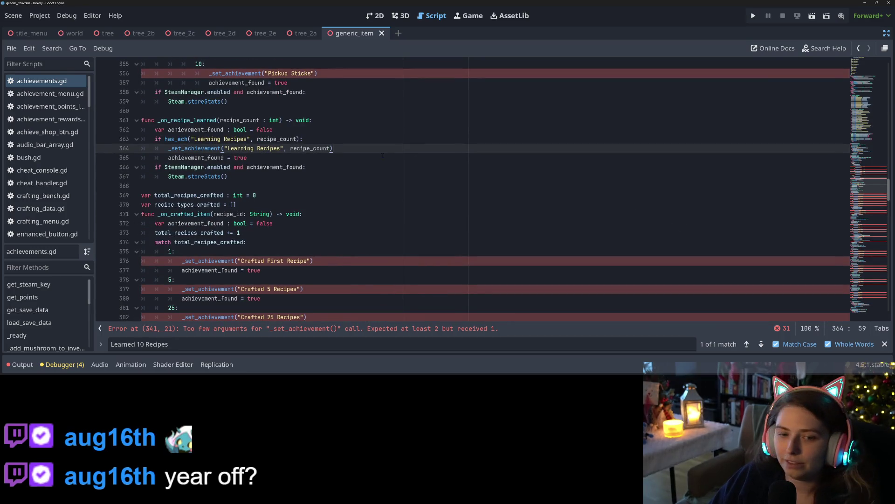
{"action": "left_click", "coordinate": [278, 160]}
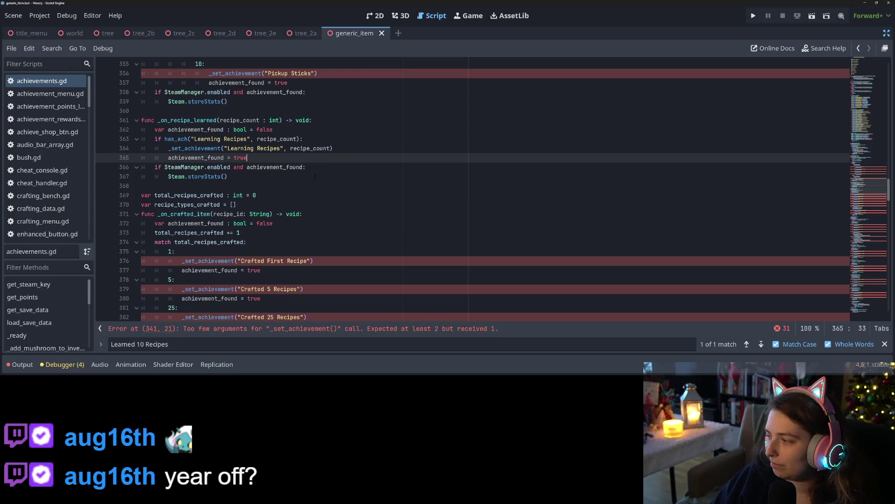
{"action": "left_click", "coordinate": [317, 233]}
{"action": "left_click", "coordinate": [323, 251]}
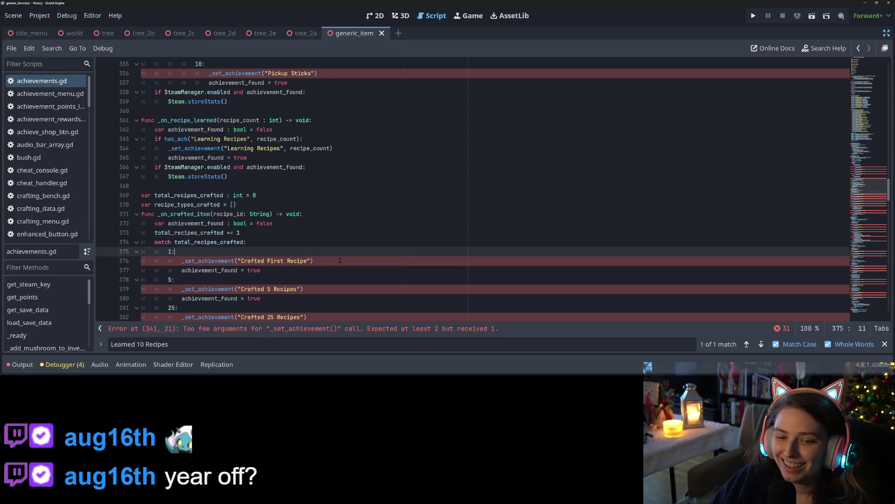
{"action": "left_click", "coordinate": [323, 260]}
{"action": "scroll", "coordinate": [830, 188], "scroll_direction": "down", "scroll_amount": 1}
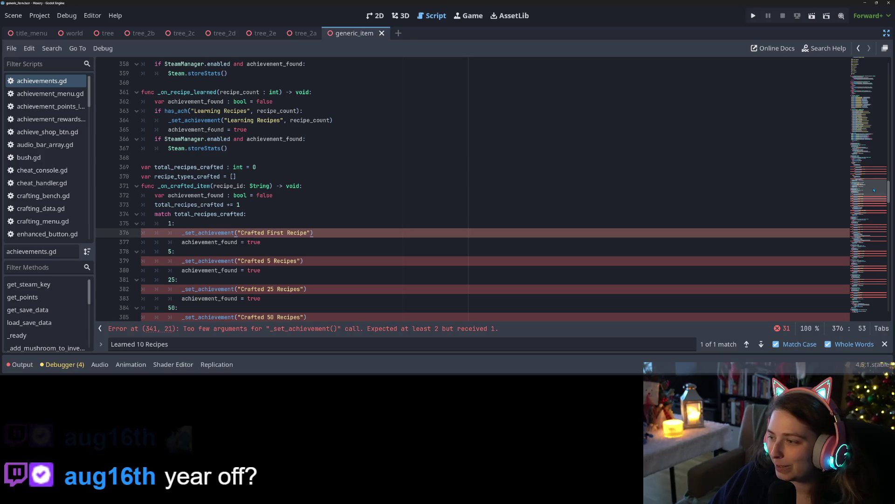
Fold Learning Recipes, expand Crafting Unique Things, and search 'Crafted 5 Unique Recipes' to its handler match.
{"action": "left_click_drag", "start_coordinate": [870, 185], "coordinate": [864, 64]}
{"action": "scroll", "coordinate": [310, 204], "scroll_direction": "down", "scroll_amount": 2}
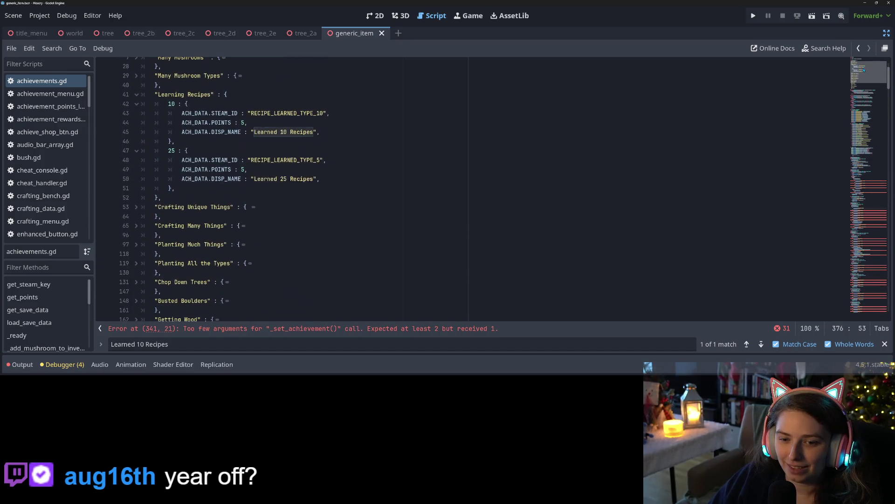
{"action": "left_click", "coordinate": [139, 95]}
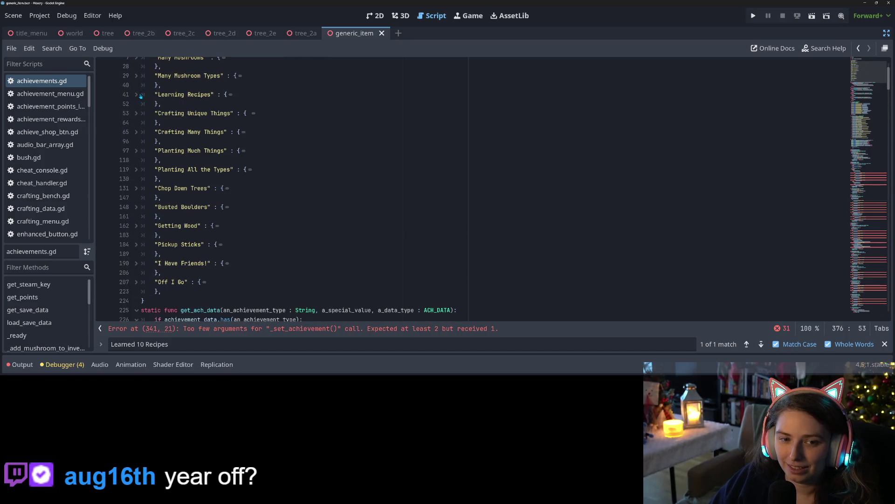
{"action": "left_click", "coordinate": [136, 113]}
{"action": "mouse_move", "coordinate": [158, 113]}
{"action": "left_mouse_down"}
{"action": "mouse_move", "coordinate": [227, 113]}
{"action": "mouse_move", "coordinate": [155, 113]}
{"action": "left_mouse_up"}
{"action": "key", "text": "ctrl+c"}
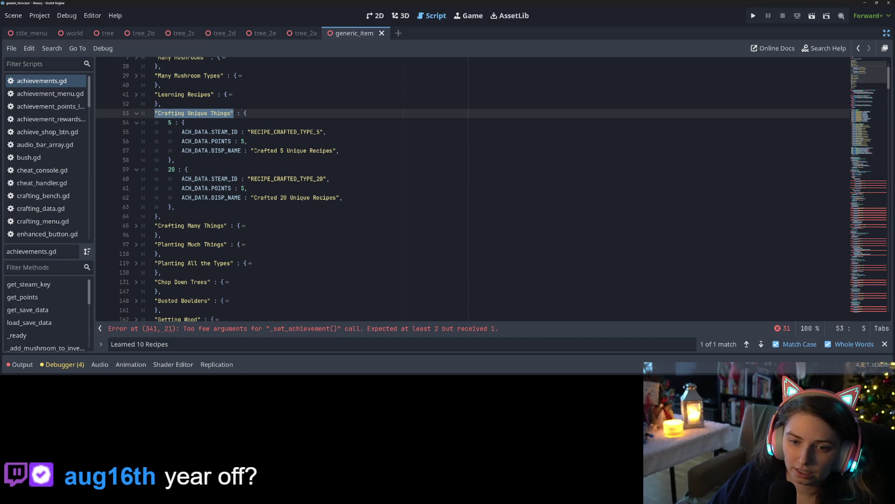
{"action": "left_click_drag", "start_coordinate": [254, 150], "coordinate": [332, 150]}
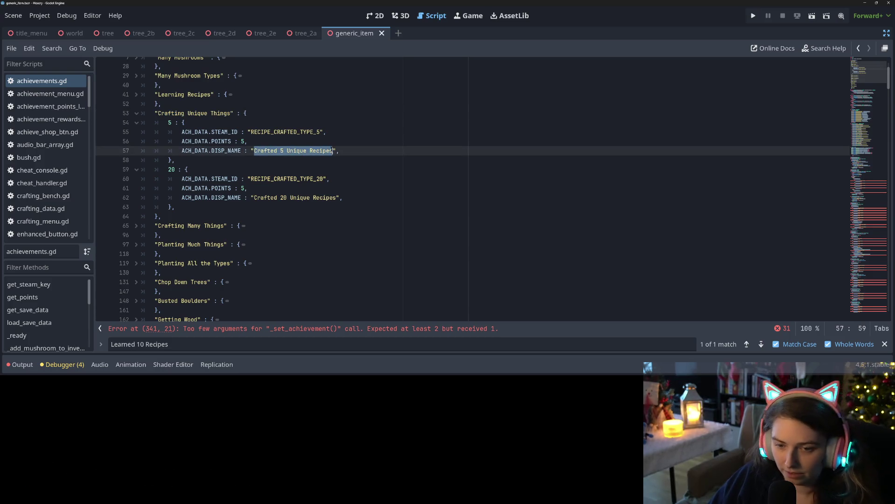
{"action": "key", "text": "ctrl+f"}
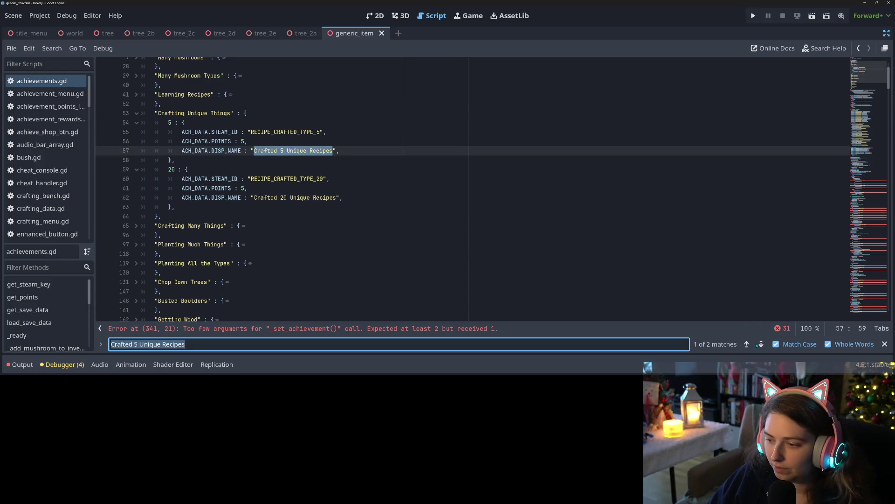
{"action": "left_click", "coordinate": [761, 344]}
{"action": "left_click", "coordinate": [316, 159]}
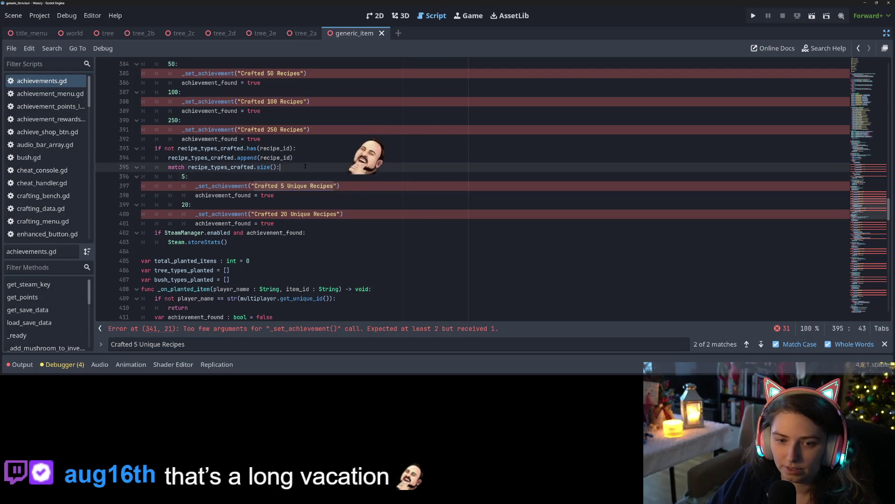
Add if has_ach("Crafting Unique Things", recipe_types_crafted.size()) above the unique-recipes match.
{"action": "key", "text": "Return"}
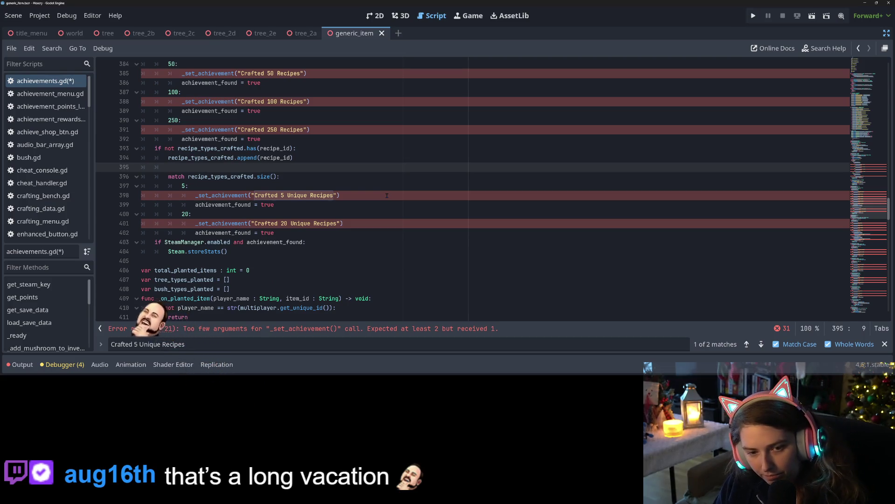
{"action": "type", "text": "i"}
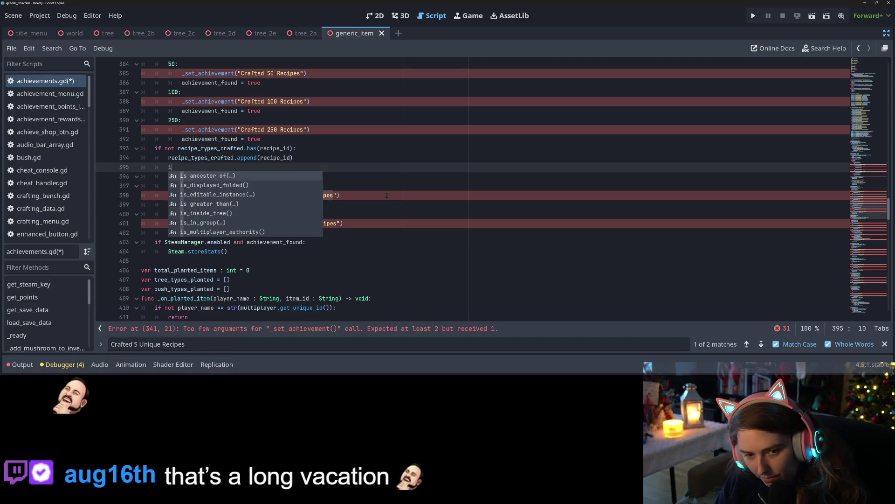
{"action": "type", "text": "f has_ach("}
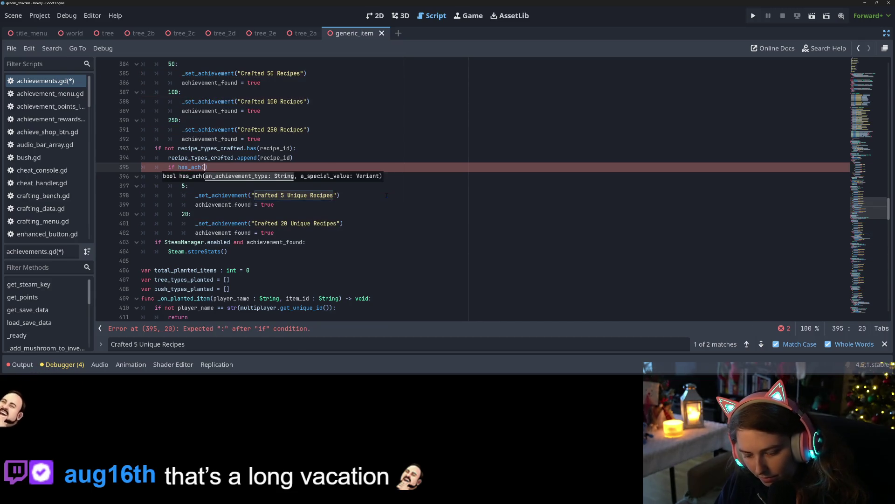
{"action": "type", "text": "\"Crafting Unique Things\""}
{"action": "type", "text": ", reci"}
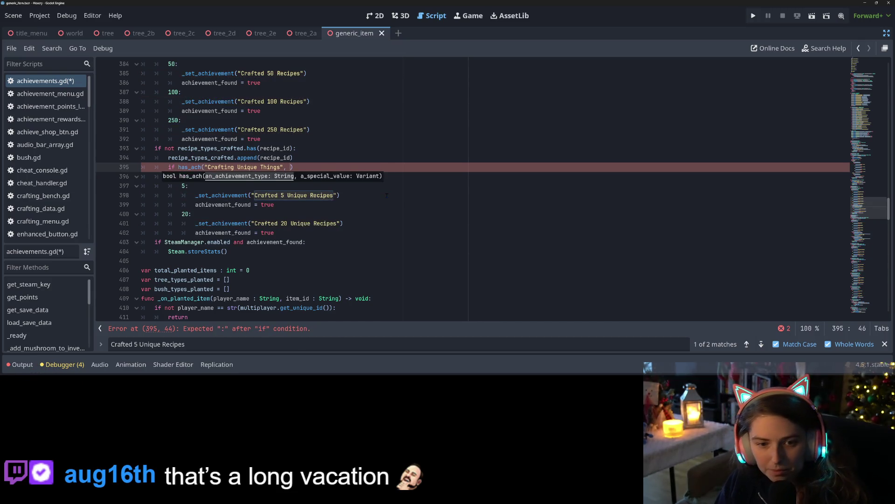
{"action": "key", "text": "Return"}
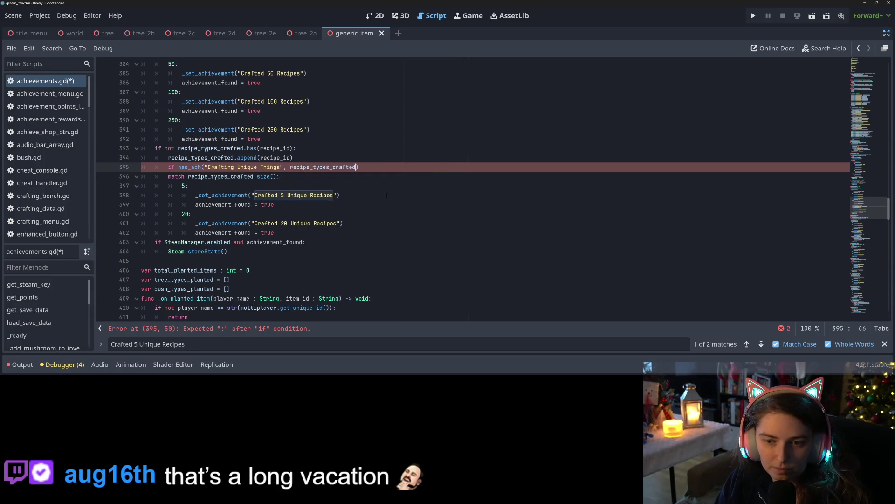
{"action": "type", "text": ".size"}
{"action": "key", "text": "Return"}
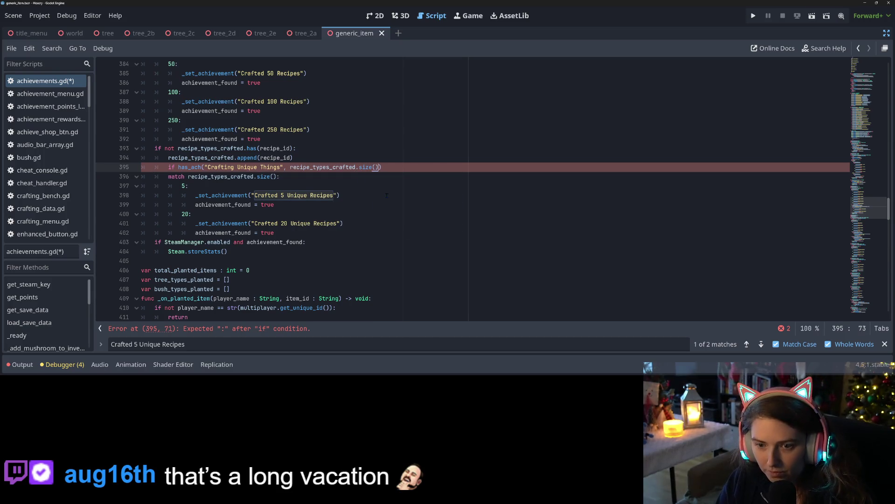
{"action": "type", "text": "):"}
Under it, call _set_achievement with the same arguments and set achievement_found.
{"action": "key", "text": "Return"}
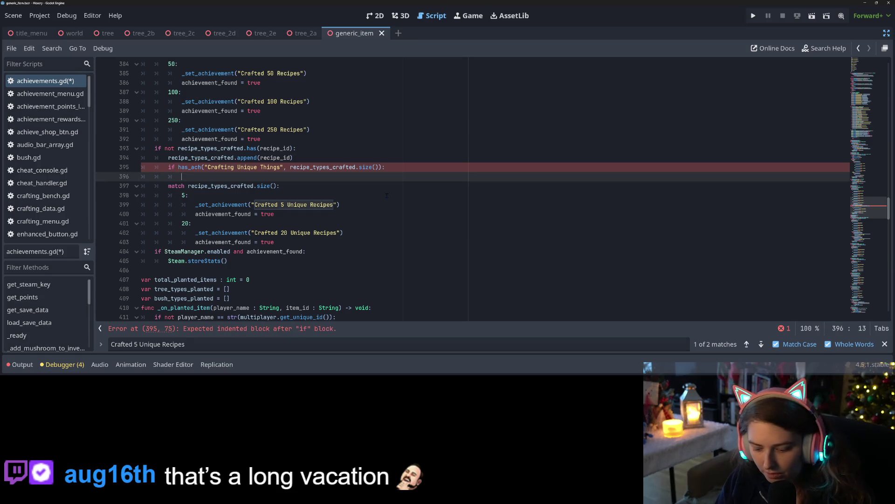
{"action": "type", "text": "_se"}
{"action": "key", "text": "Return"}
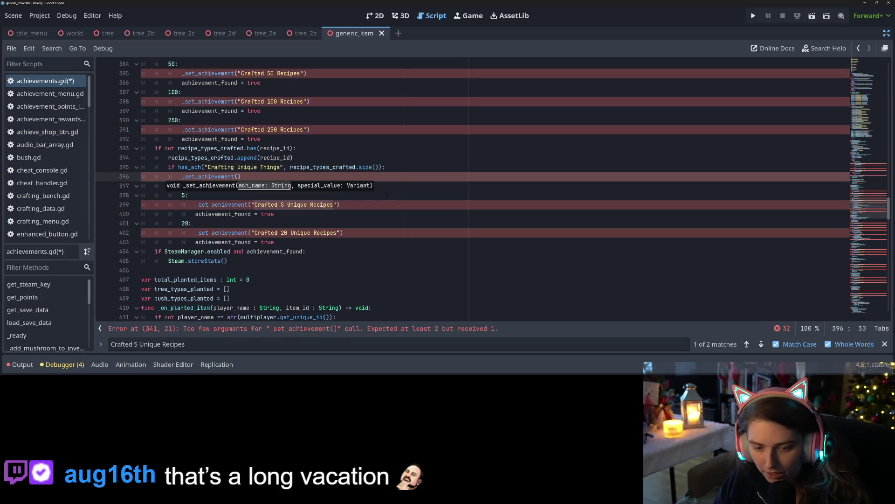
{"action": "key", "text": "ctrl+v"}
{"action": "type", "text": ", "}
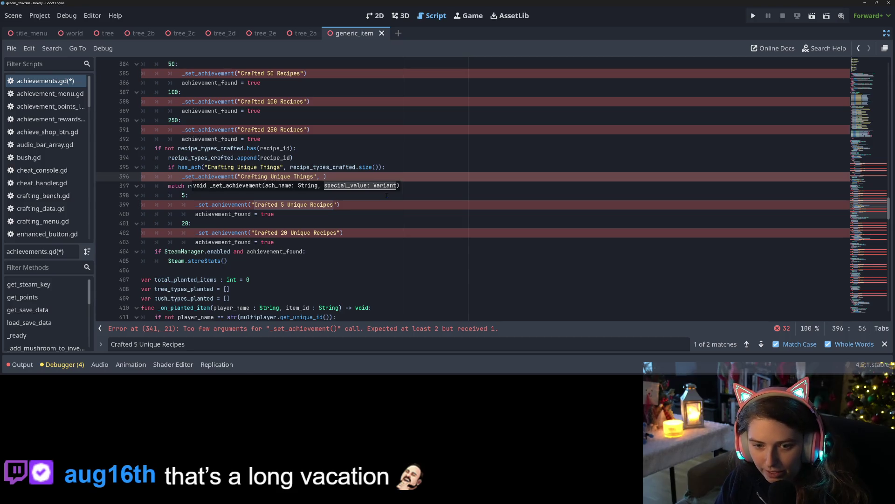
{"action": "type", "text": "reci"}
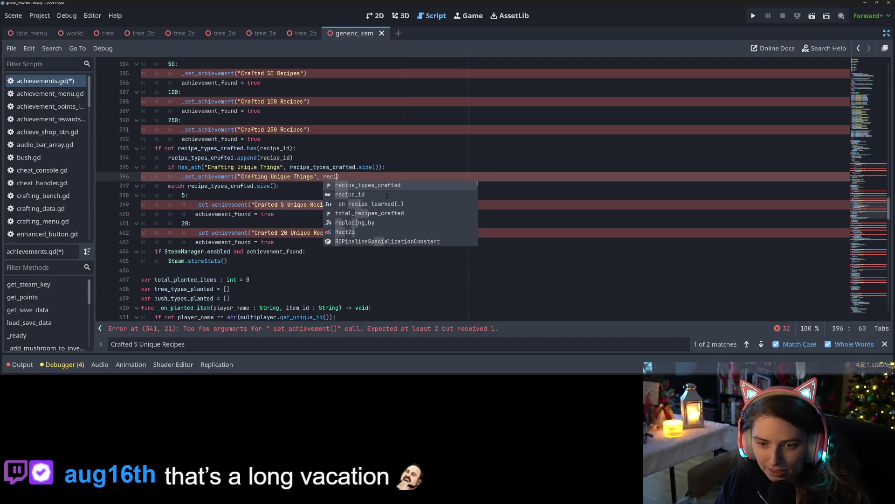
{"action": "key", "text": "Return"}
{"action": "type", "text": ".size("}
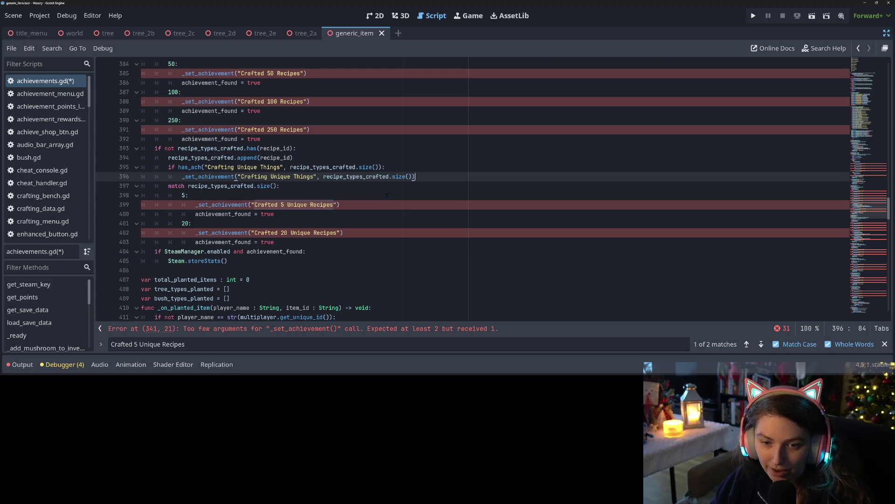
{"action": "key", "text": "Return"}
{"action": "type", "text": "ac"}
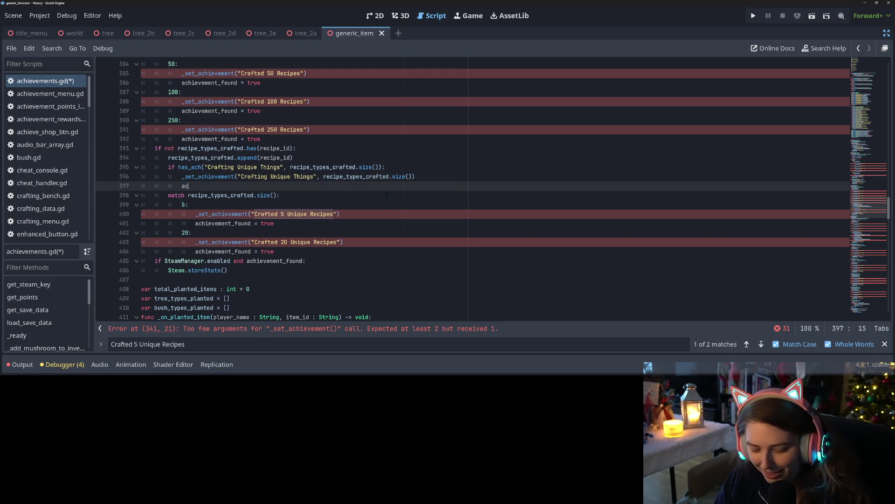
{"action": "type", "text": "hi"}
{"action": "key", "text": "Return"}
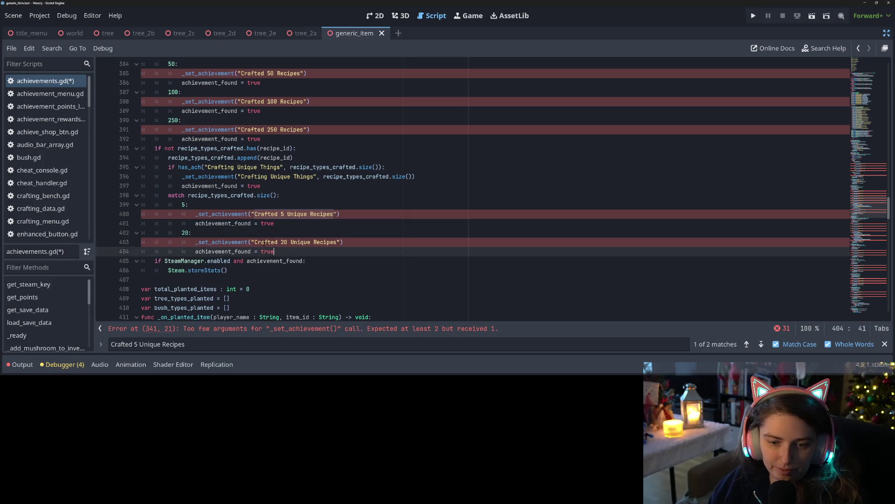
Delete the old unique-recipes match block and save the script.
{"action": "left_click_drag", "start_coordinate": [278, 252], "coordinate": [141, 204]}
{"action": "key", "text": "shift+Up"}
{"action": "key", "text": "BackSpace"}
{"action": "key", "text": "BackSpace"}
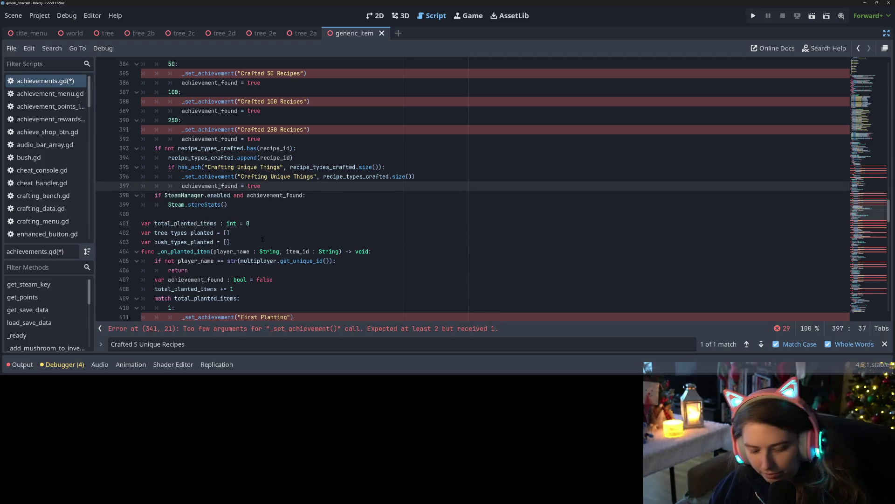
{"action": "key", "text": "ctrl+s"}
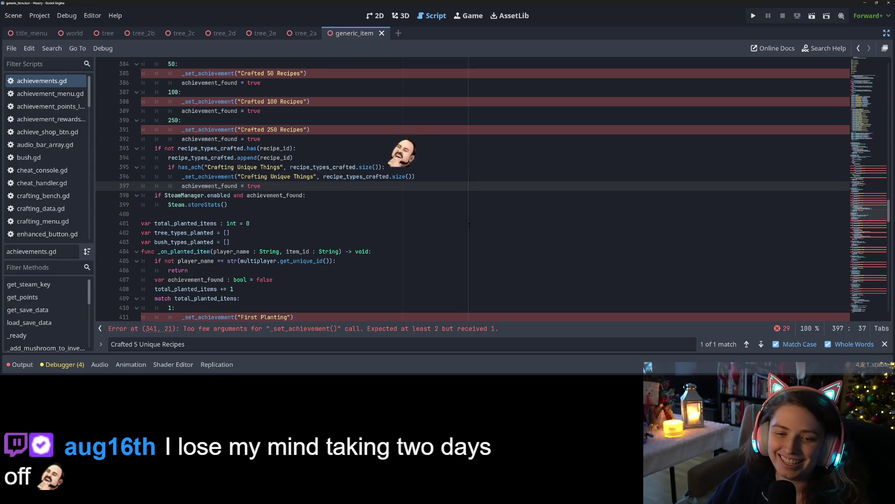
{"action": "scroll", "coordinate": [469, 225], "scroll_direction": "up", "scroll_amount": 2}
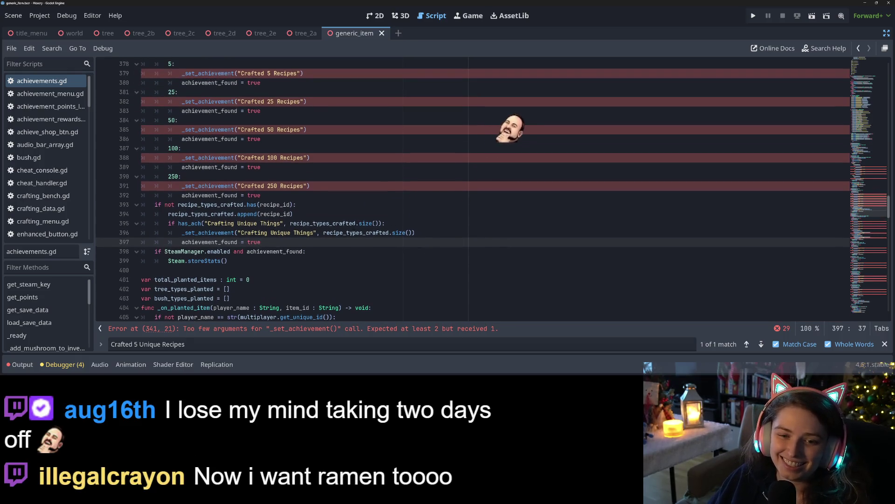
Insert an empty if has_ach() line after the total_recipes_crafted increment.
{"action": "left_click", "coordinate": [221, 205]}
{"action": "scroll", "coordinate": [268, 187], "scroll_direction": "up", "scroll_amount": 2}
{"action": "left_click", "coordinate": [221, 111]}
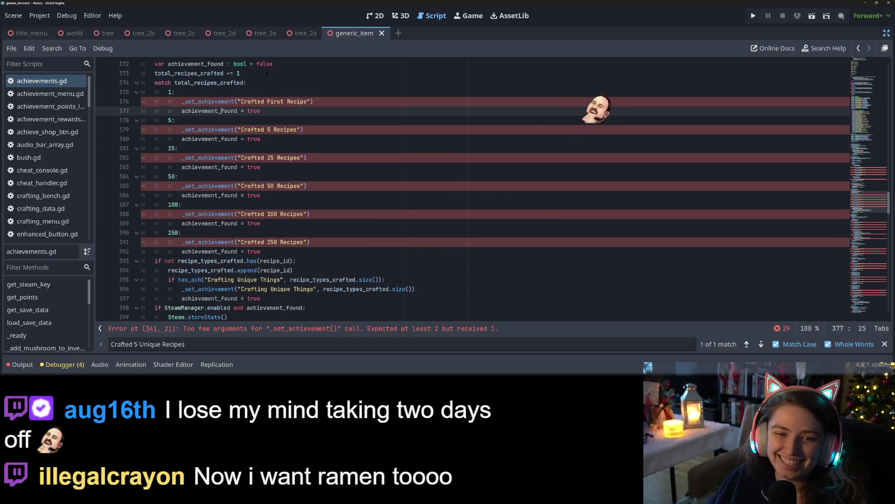
{"action": "left_click", "coordinate": [267, 73]}
{"action": "key", "text": "Return"}
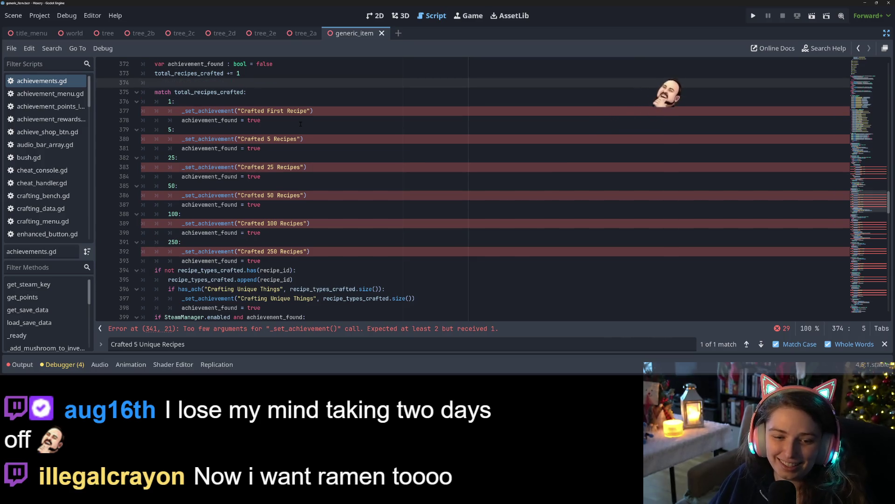
{"action": "type", "text": "if "}
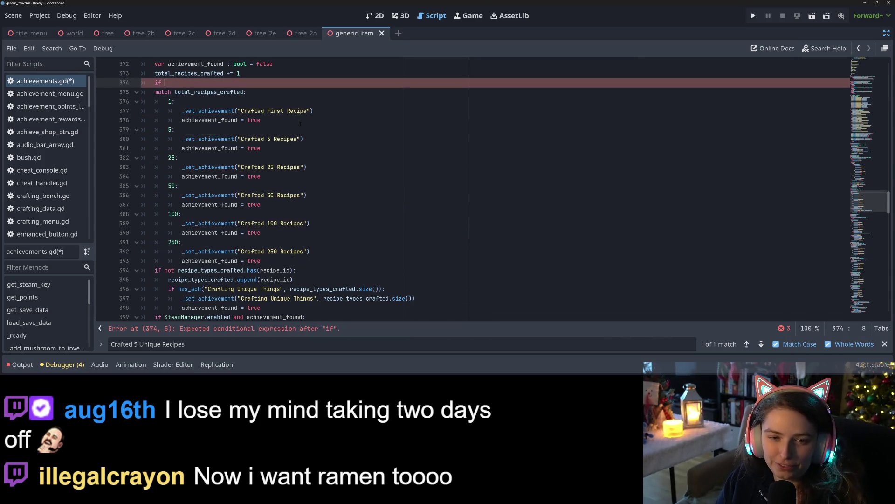
{"action": "type", "text": "has"}
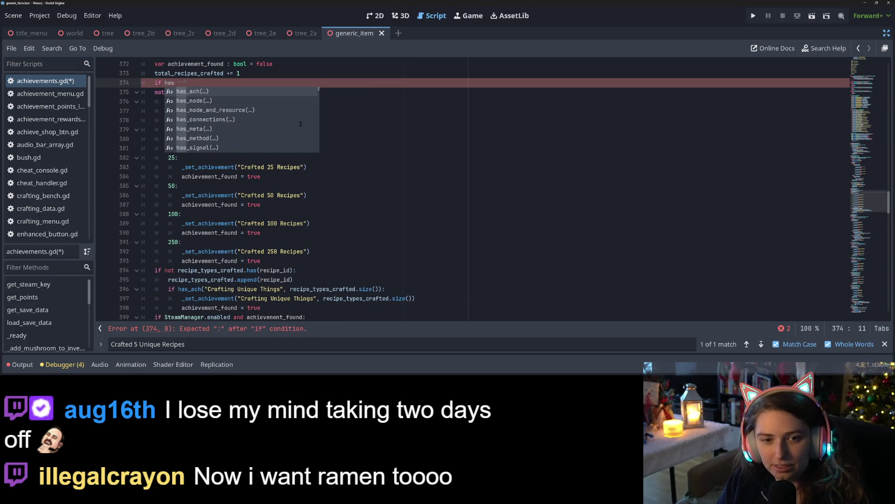
{"action": "key", "text": "Return"}
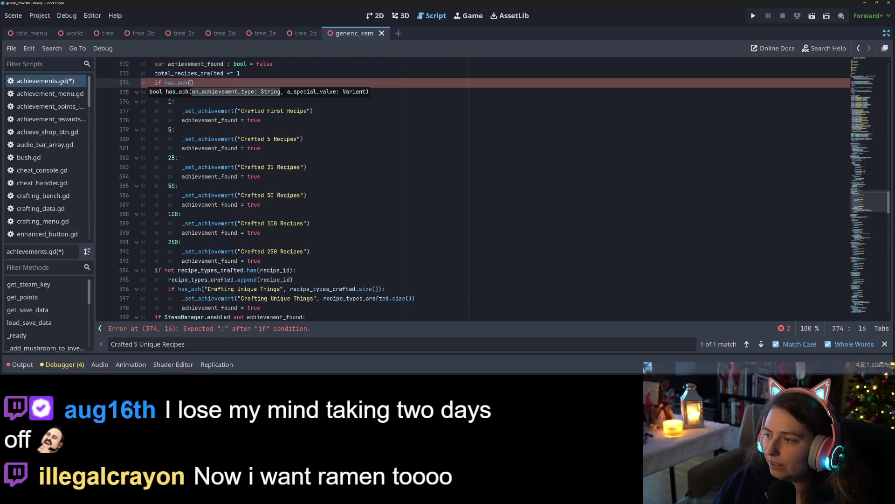
Search 'Crafted First Recipe' to confirm it belongs to the Crafting Many Things group.
{"action": "left_click_drag", "start_coordinate": [240, 110], "coordinate": [309, 111]}
{"action": "key", "text": "ctrl+f"}
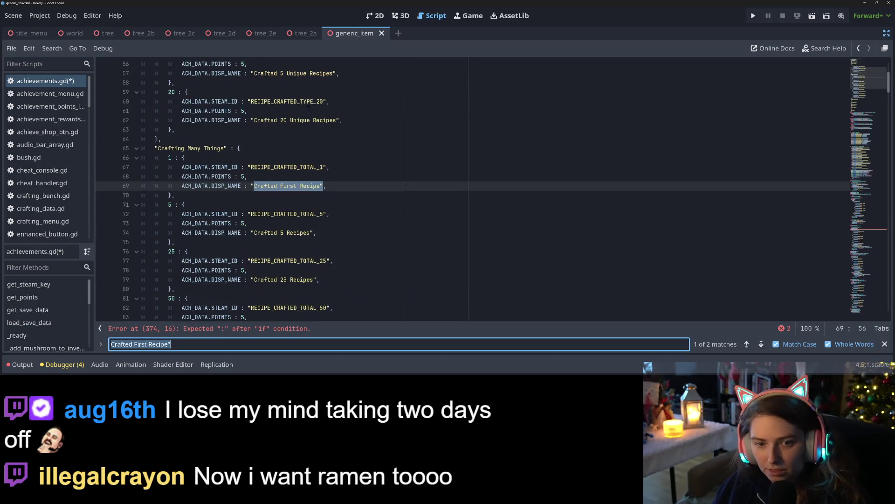
{"action": "mouse_move", "coordinate": [158, 148]}
{"action": "left_mouse_down"}
{"action": "mouse_move", "coordinate": [225, 148]}
{"action": "mouse_move", "coordinate": [155, 148]}
{"action": "left_mouse_up"}
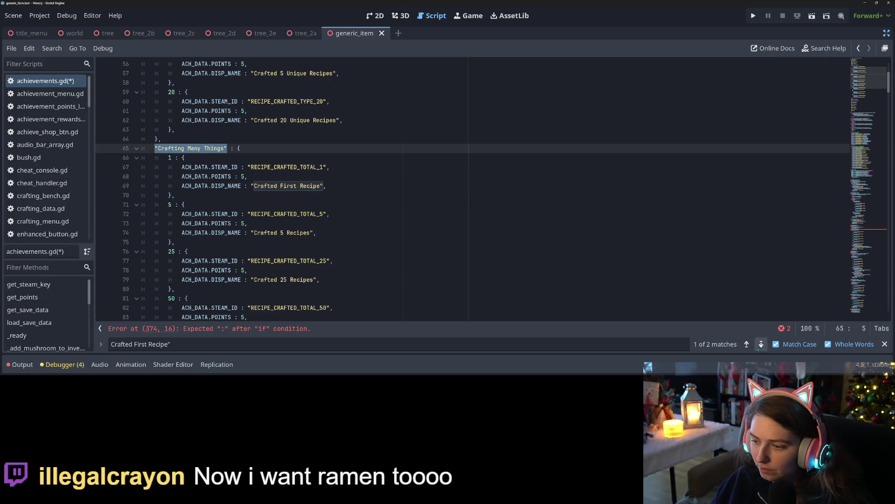
{"action": "left_click", "coordinate": [761, 343]}
{"action": "left_click", "coordinate": [747, 344]}
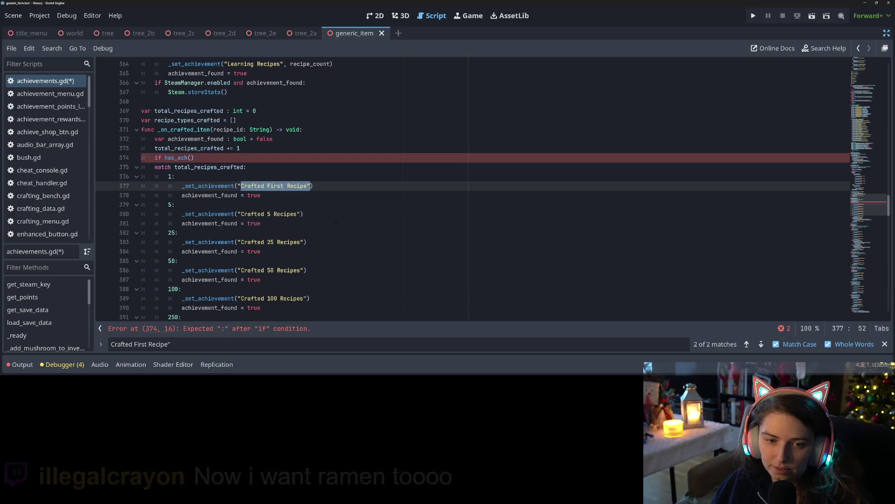
Complete the condition as has_ach("Crafting Many Things", total_recipes_crafted):.
{"action": "left_click", "coordinate": [191, 158]}
{"action": "type", "text": "\"Crafting Many Things\","}
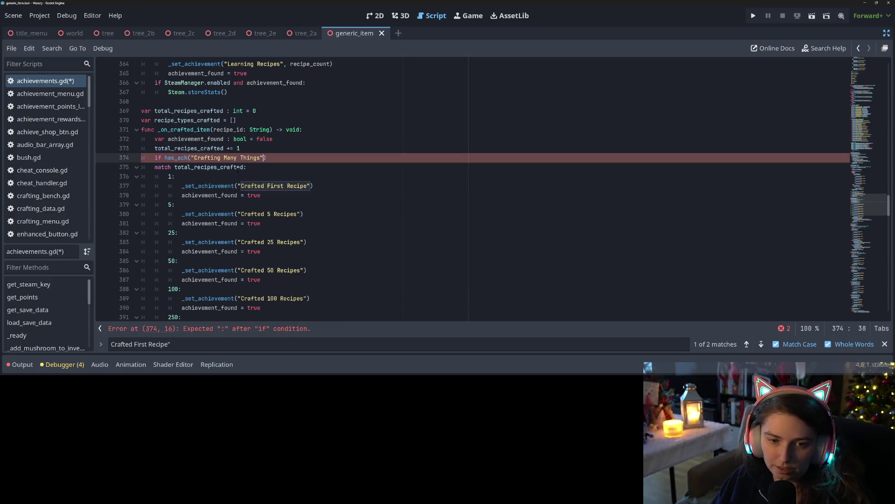
{"action": "type", "text": " tot"}
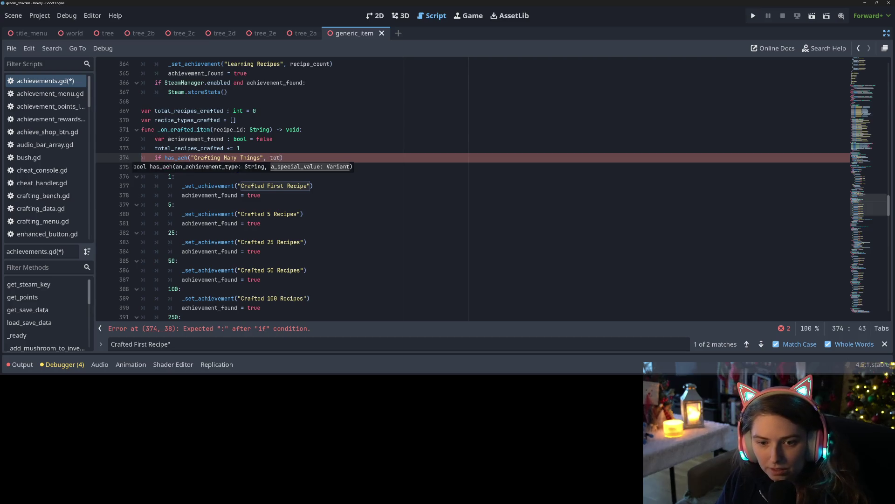
{"action": "key", "text": "Down"}
{"action": "key", "text": "Down"}
{"action": "key", "text": "Return"}
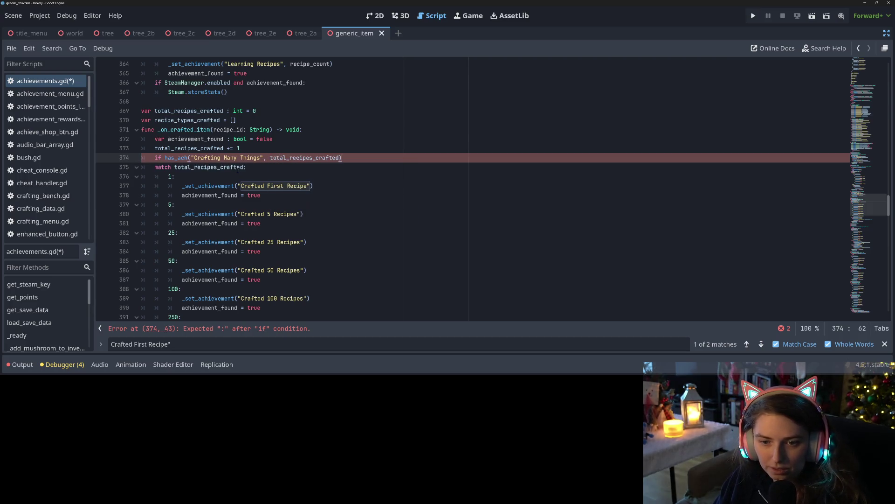
{"action": "type", "text": ":"}
Add _set_achievement("Crafting Many Things", total_recipes_crafted) and achievement_found = true under the if.
{"action": "key", "text": "Return"}
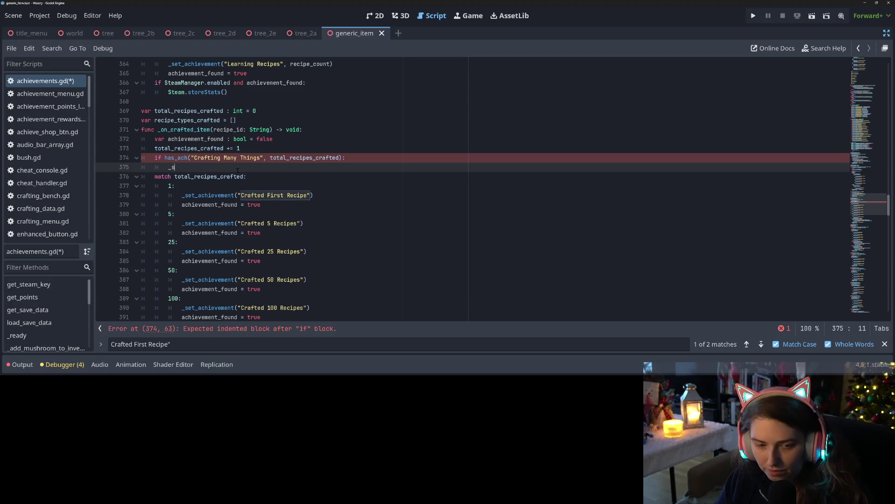
{"action": "type", "text": "_se"}
{"action": "key", "text": "Return"}
{"action": "type", "text": "\"Crafting Many Things\", "}
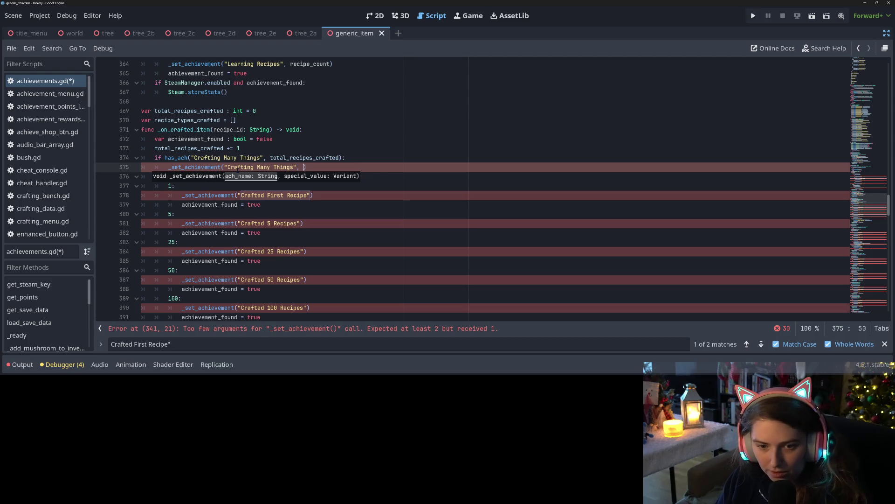
{"action": "type", "text": "tota"}
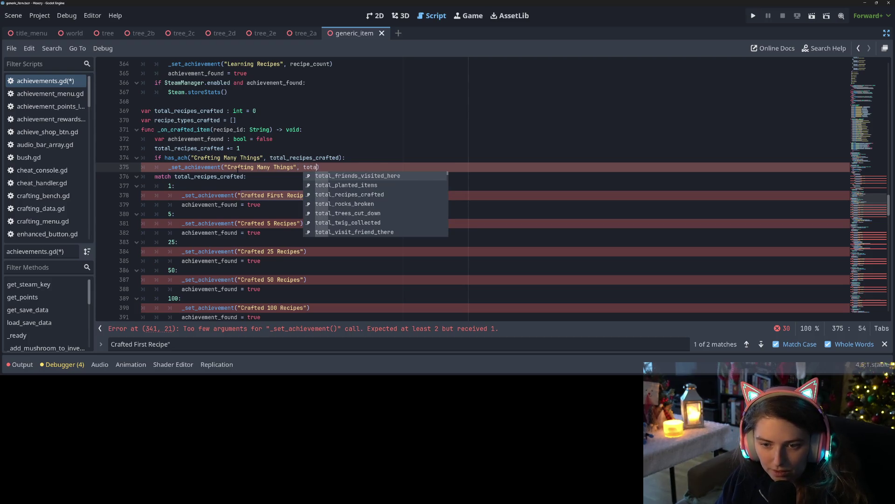
{"action": "key", "text": "Down"}
{"action": "key", "text": "Down"}
{"action": "key", "text": "Return"}
{"action": "key", "text": "Return"}
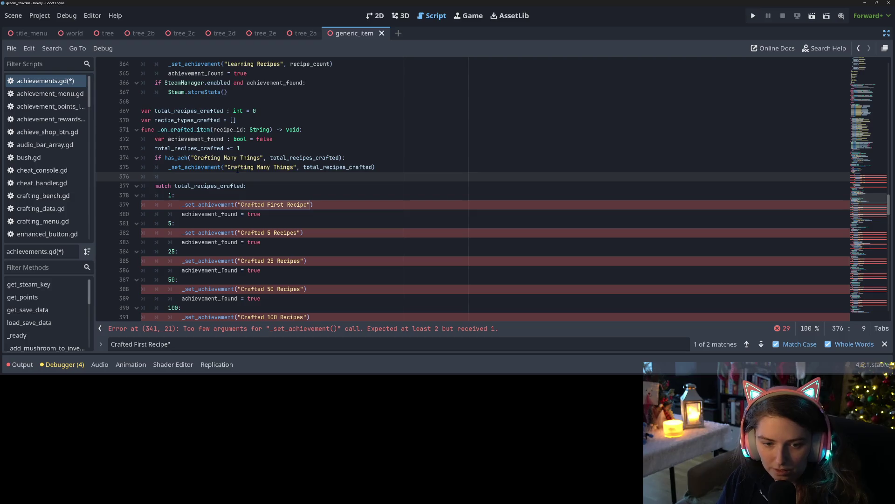
{"action": "type", "text": "achie"}
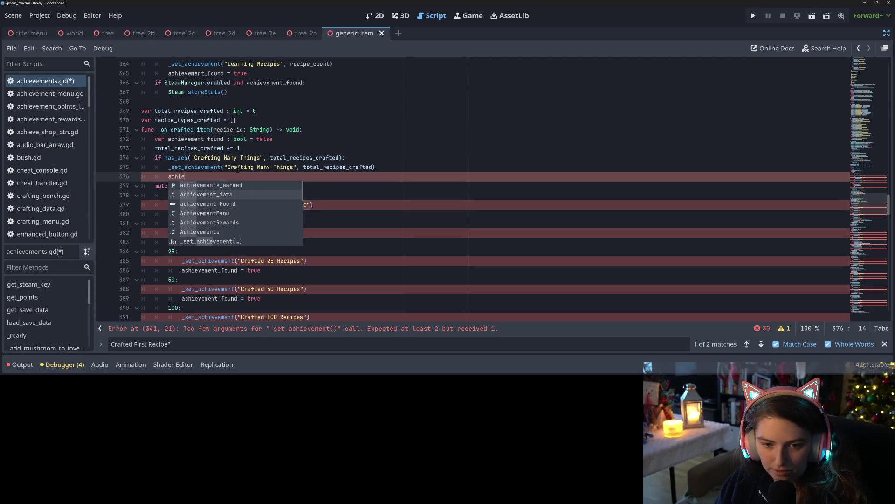
{"action": "key", "text": "Down"}
{"action": "key", "text": "Return"}
{"action": "type", "text": "= true"}
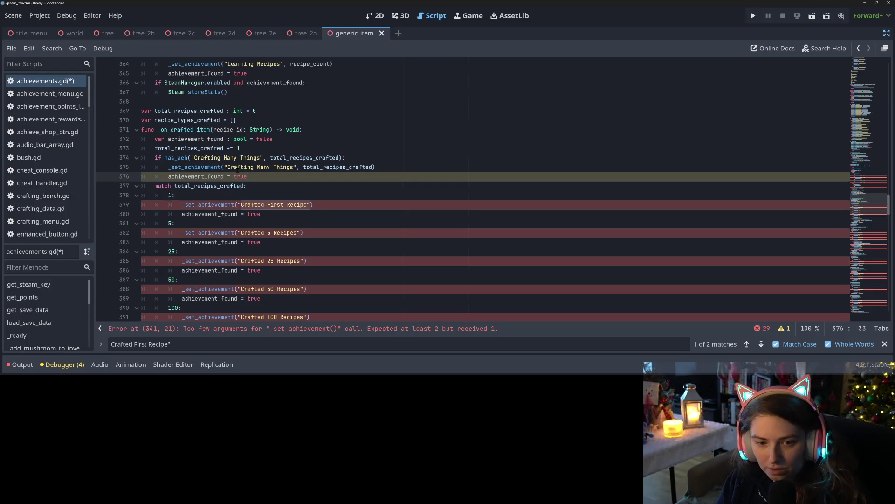
Delete the old total-recipes match block and save the script.
{"action": "mouse_move", "coordinate": [154, 186]}
{"action": "left_mouse_down"}
{"action": "mouse_move", "coordinate": [177, 195]}
{"action": "mouse_move", "coordinate": [184, 214]}
{"action": "mouse_move", "coordinate": [322, 241]}
{"action": "left_mouse_up"}
{"action": "key", "text": "BackSpace"}
{"action": "key", "text": "BackSpace"}
{"action": "key", "text": "BackSpace"}
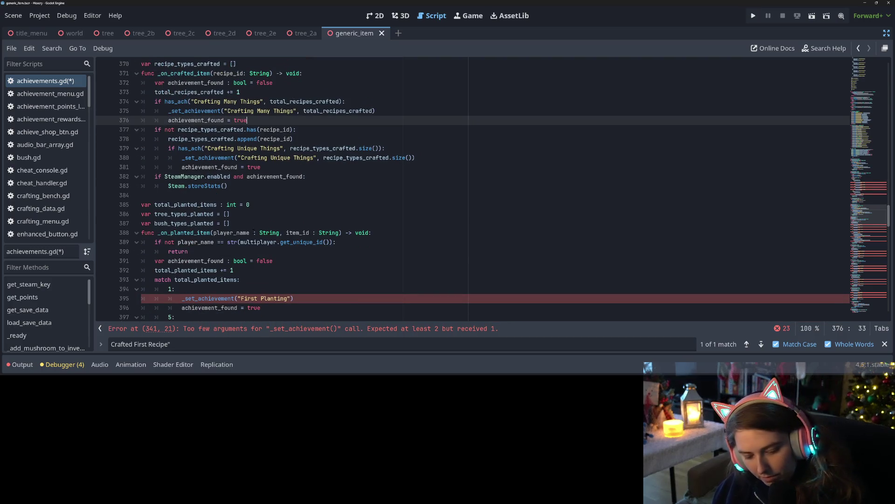
{"action": "key", "text": "ctrl+s"}
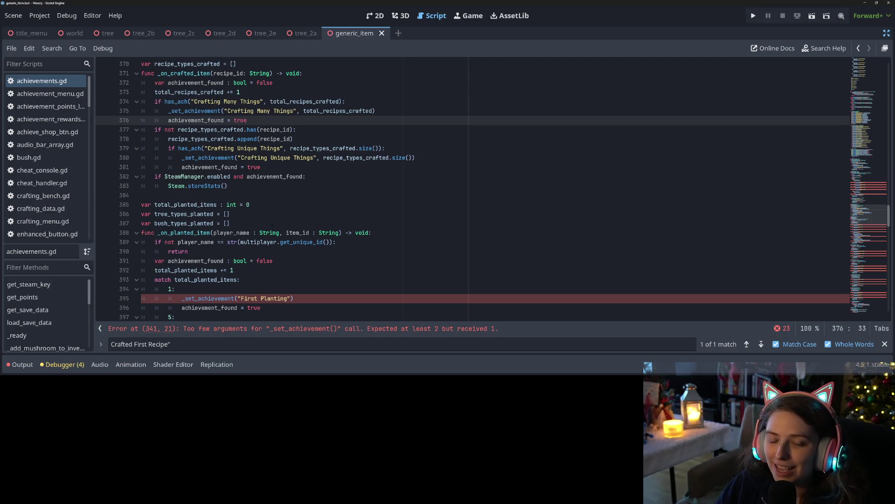
{"action": "scroll", "coordinate": [268, 219], "scroll_direction": "up", "scroll_amount": 11}
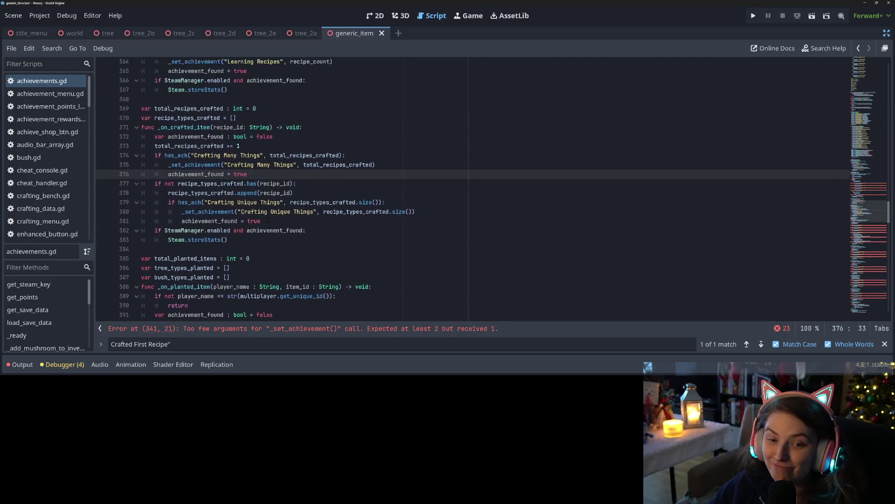
{"action": "scroll", "coordinate": [270, 216], "scroll_direction": "up", "scroll_amount": 3}
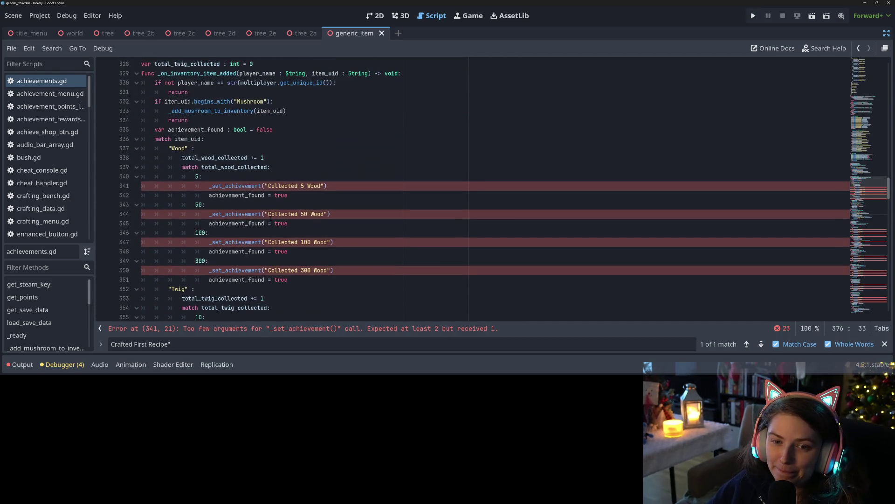
{"action": "left_click_drag", "start_coordinate": [265, 186], "coordinate": [324, 186]}
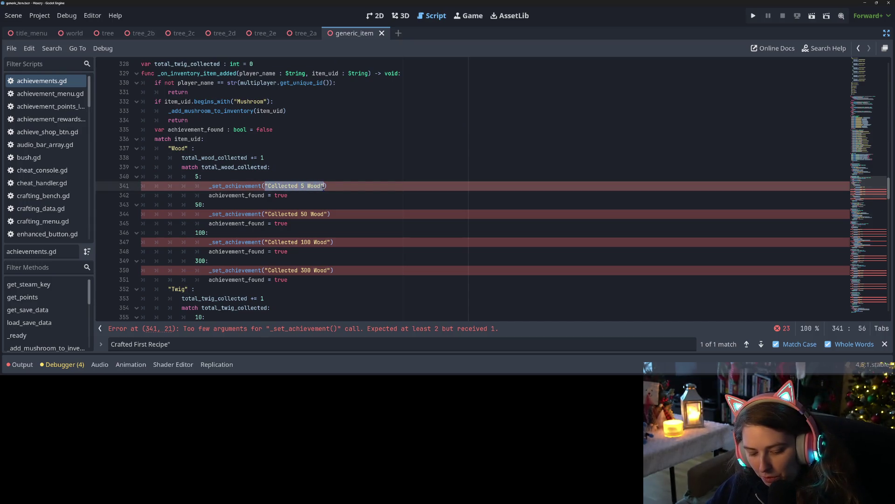
{"action": "key", "text": "ctrl+f"}
{"action": "key", "text": "Return"}
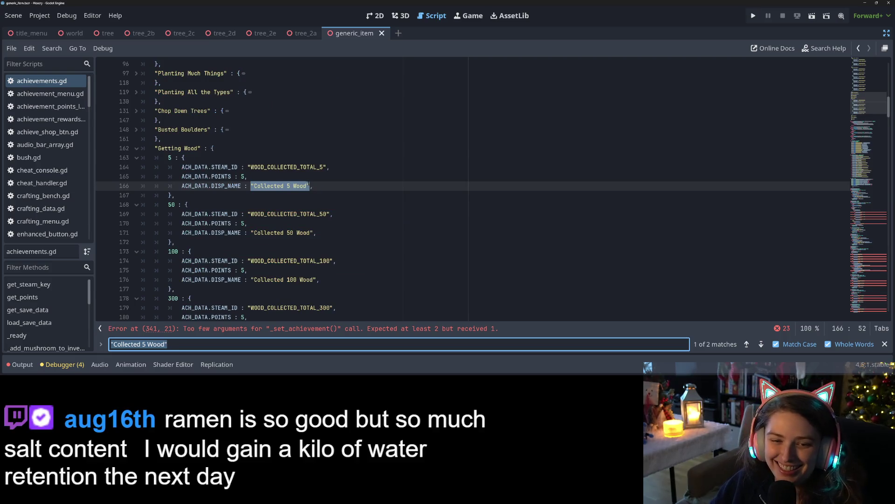
{"action": "mouse_move", "coordinate": [158, 148]}
{"action": "left_mouse_down"}
{"action": "mouse_move", "coordinate": [180, 149]}
{"action": "mouse_move", "coordinate": [152, 149]}
{"action": "left_mouse_up"}
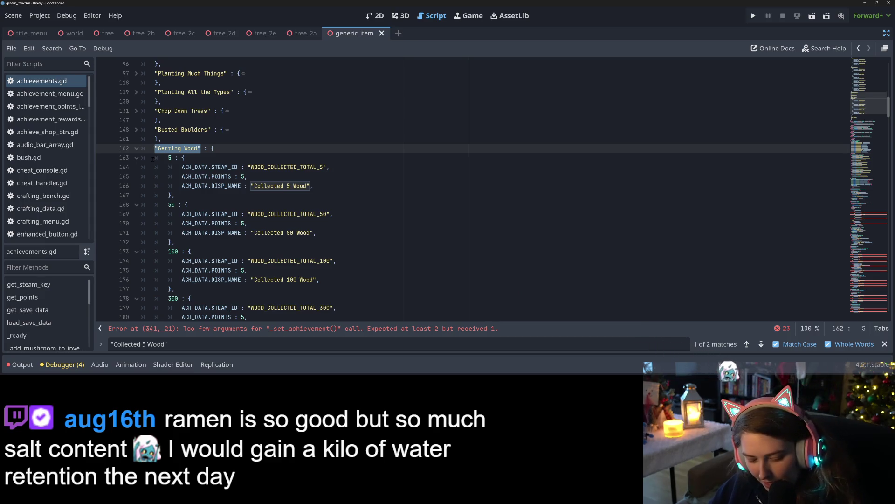
{"action": "left_click", "coordinate": [747, 344]}
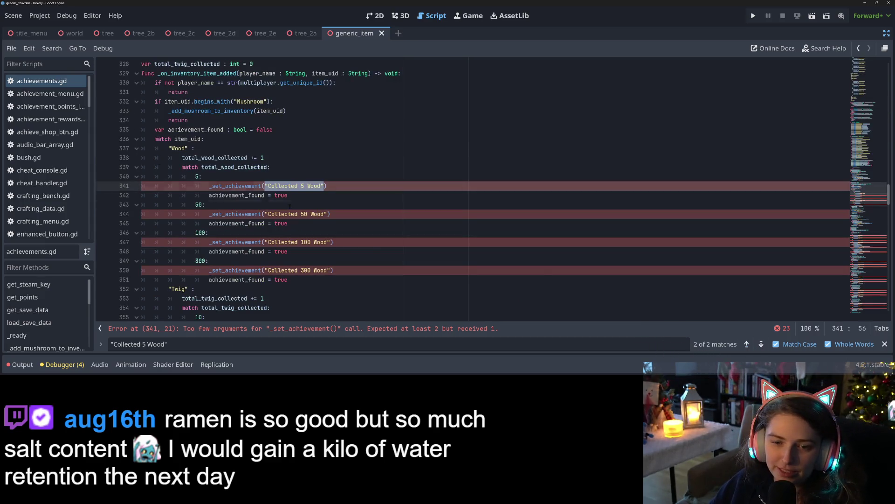
{"action": "left_click", "coordinate": [392, 205]}
{"action": "left_click", "coordinate": [280, 162]}
{"action": "key", "text": "Return"}
{"action": "type", "text": "if has"}
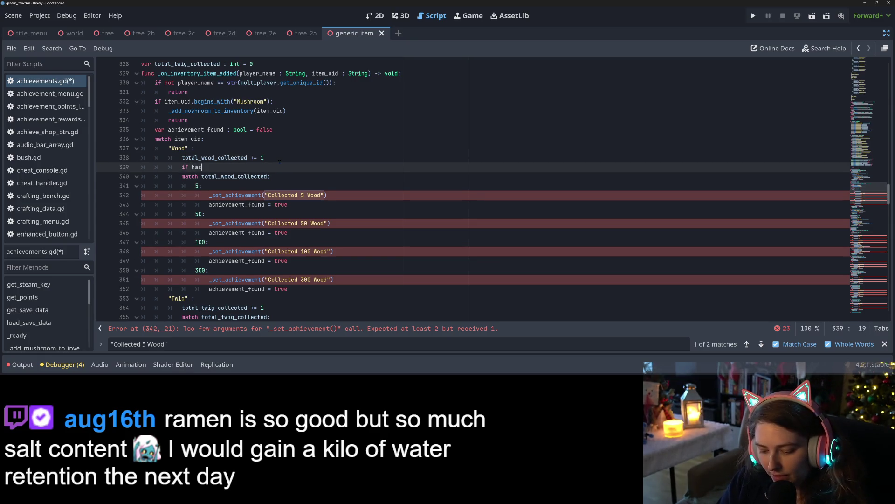
Add the condition if has_ach("Getting Wood", total_wood_collected): to the wood branch.
{"action": "type", "text": "_ach"}
{"action": "key", "text": "Return"}
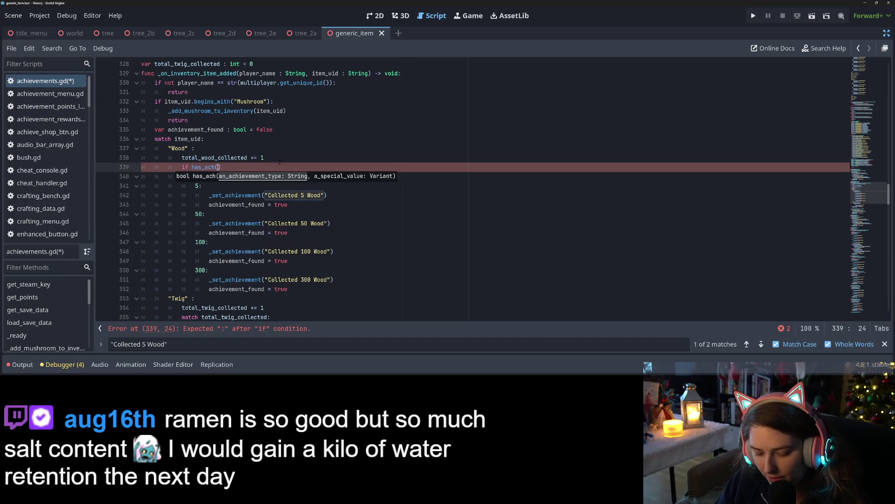
{"action": "type", "text": "Getting Wood\","}
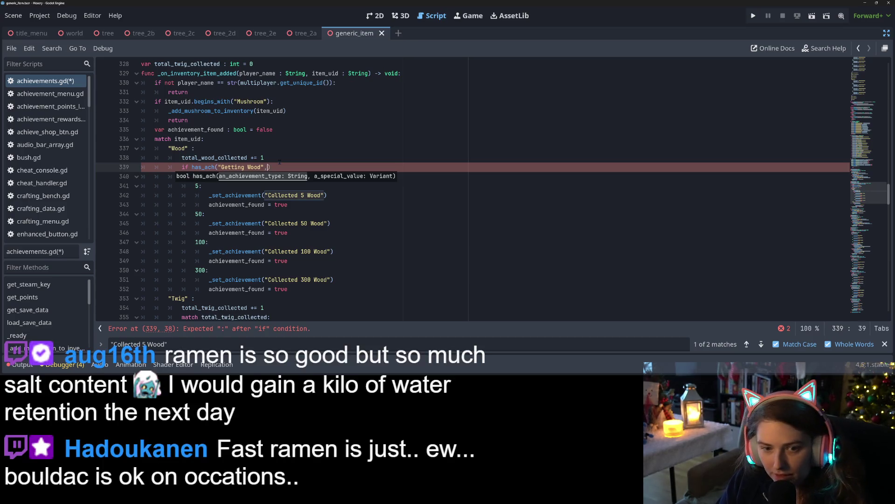
{"action": "type", "text": " tota"}
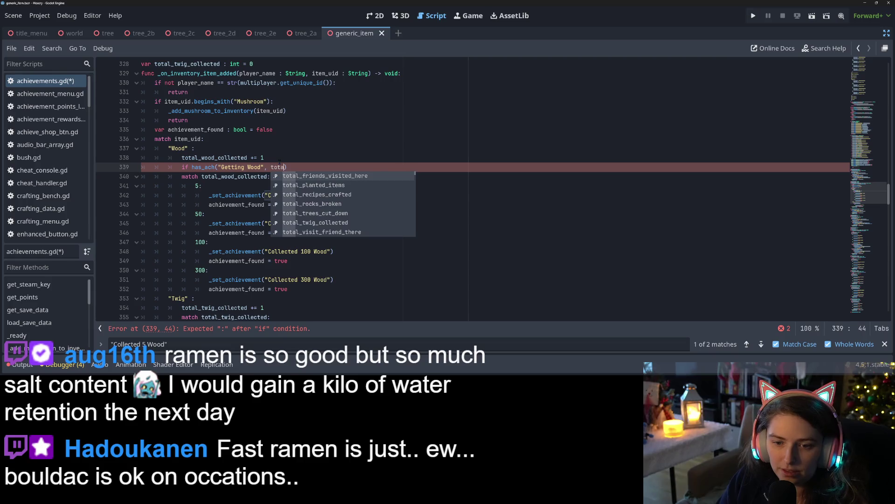
{"action": "type", "text": "l_wo"}
{"action": "key", "text": "Return"}
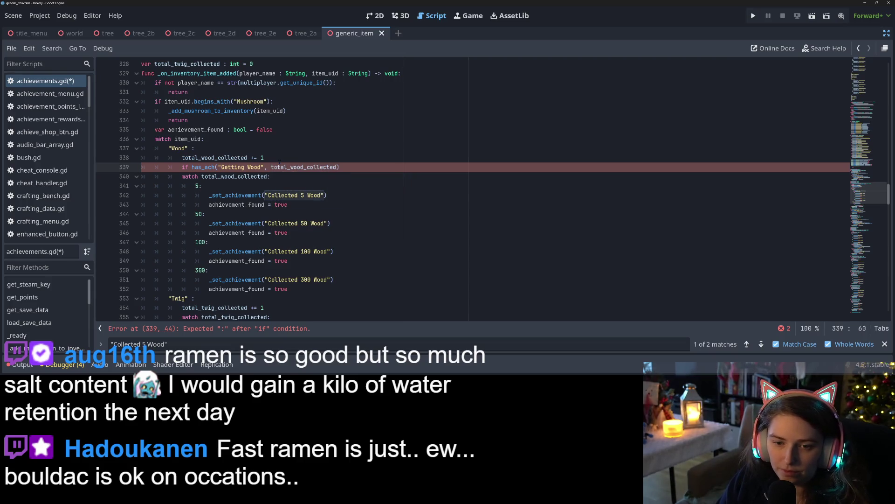
{"action": "type", "text": ":"}
{"action": "key", "text": "Return"}
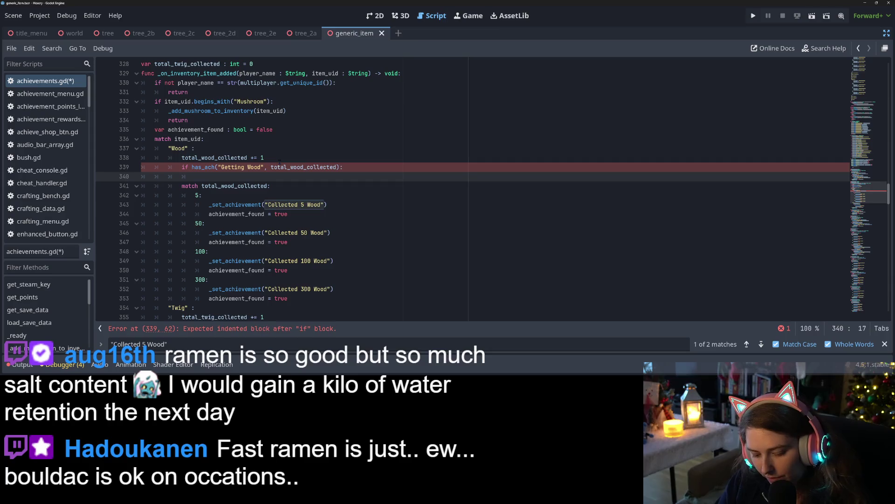
{"action": "type", "text": "_set"}
Fill its body with _set_achievement("Getting Wood", total_wood_collected) and achievement_found = true.
{"action": "key", "text": "Return"}
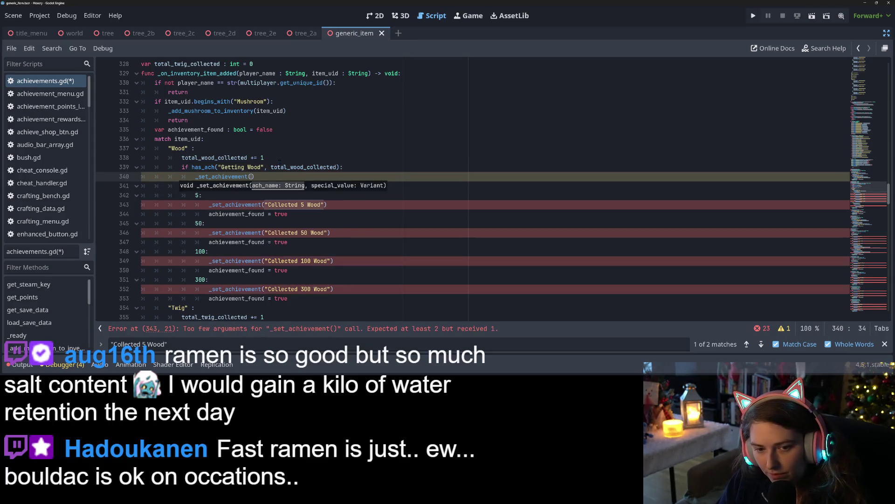
{"action": "type", "text": "\"Getting Wood\", tota"}
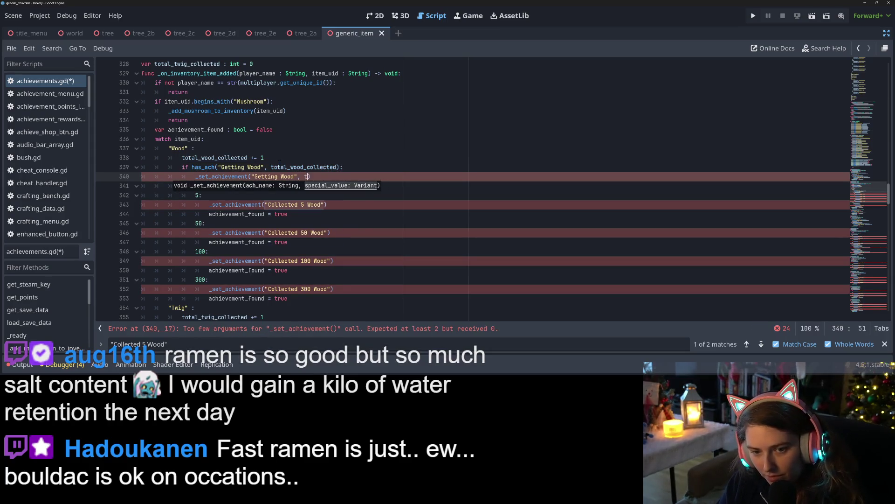
{"action": "key", "text": "Down"}
{"action": "key", "text": "Down"}
{"action": "key", "text": "Down"}
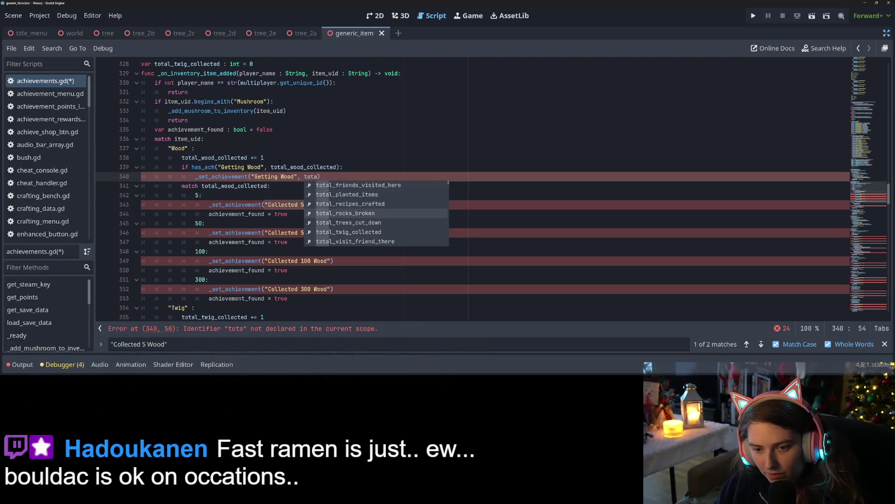
{"action": "key", "text": "Down"}
{"action": "key", "text": "Return"}
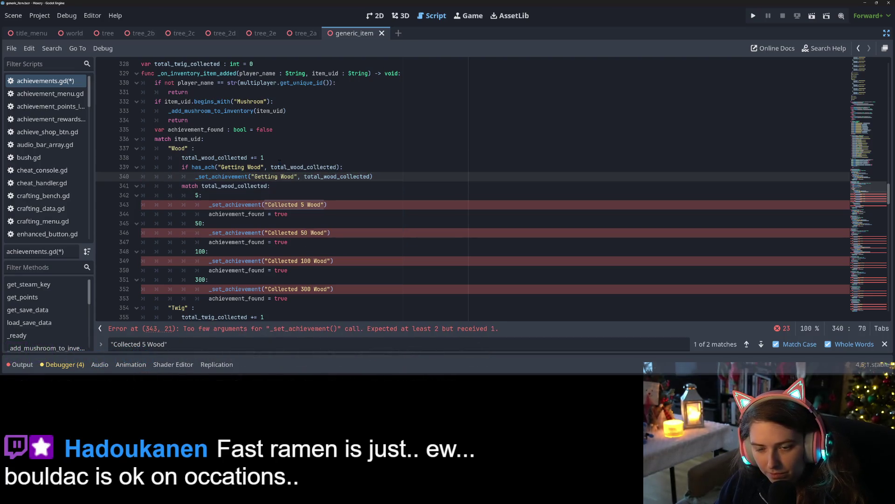
{"action": "key", "text": "Return"}
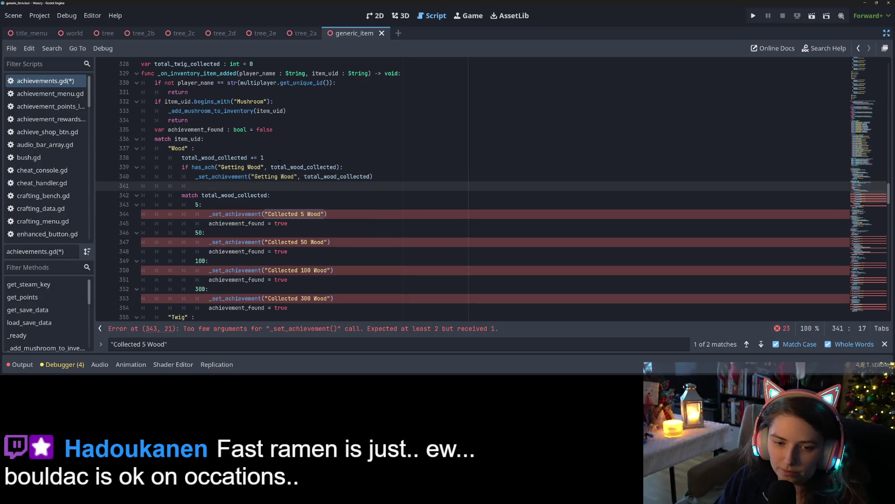
{"action": "type", "text": "achie"}
{"action": "key", "text": "Down"}
{"action": "key", "text": "Down"}
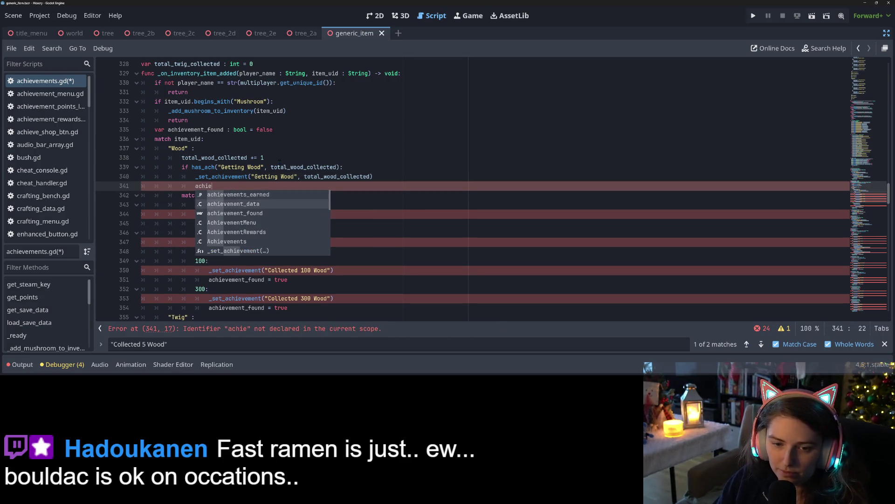
{"action": "key", "text": "Return"}
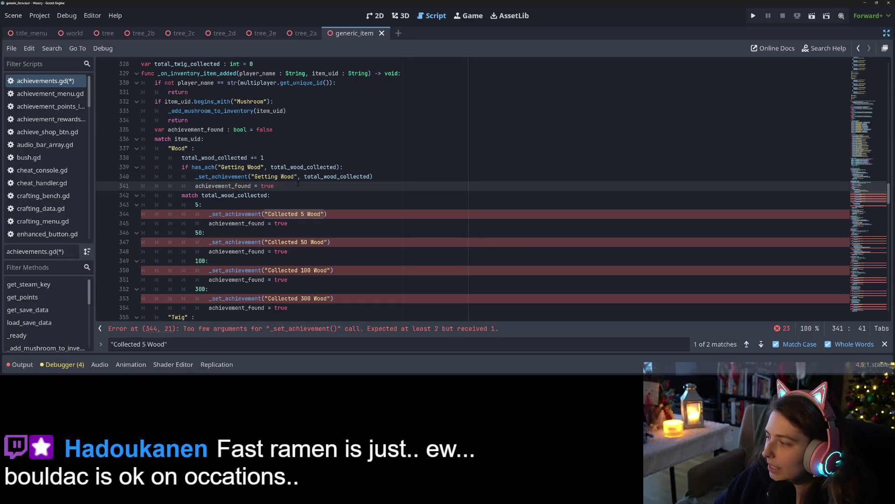
Delete the old per-threshold wood match block.
{"action": "left_click", "coordinate": [313, 214]}
{"action": "scroll", "coordinate": [314, 214], "scroll_direction": "down", "scroll_amount": 1}
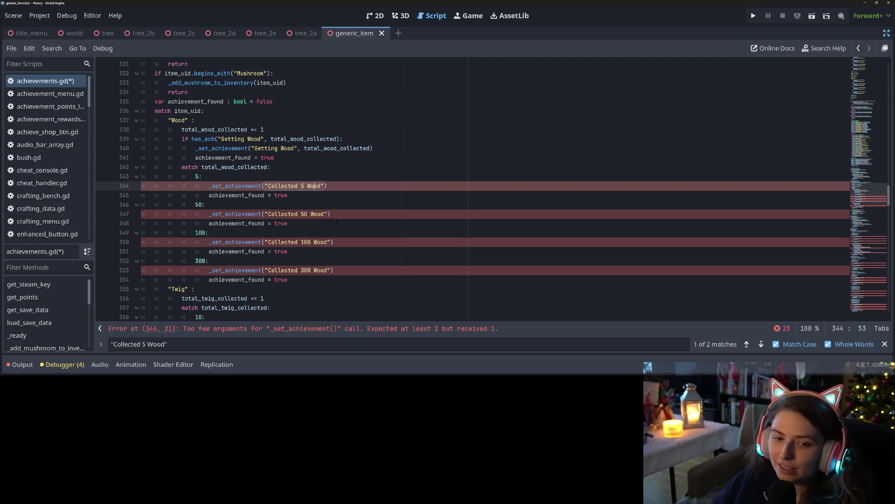
{"action": "mouse_move", "coordinate": [298, 280]}
{"action": "left_mouse_down"}
{"action": "mouse_move", "coordinate": [196, 191]}
{"action": "mouse_move", "coordinate": [106, 176]}
{"action": "left_mouse_up"}
{"action": "key", "text": "BackSpace"}
{"action": "key", "text": "BackSpace"}
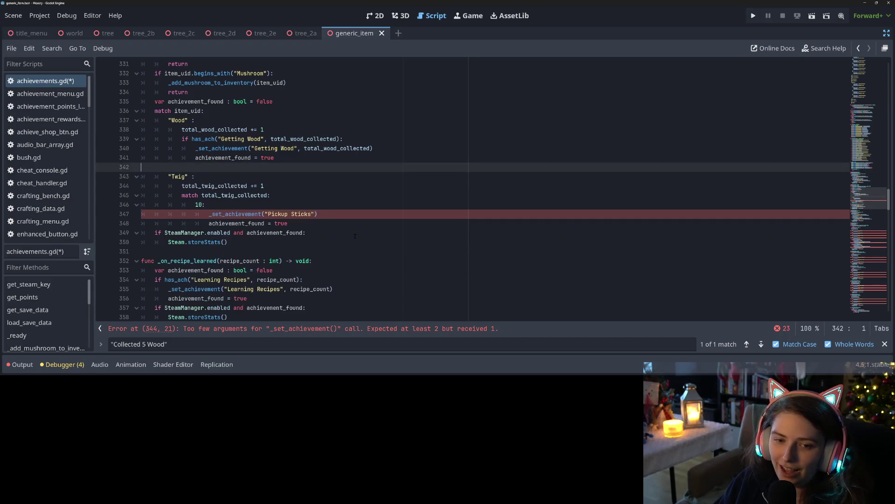
Save, then add has_ach("Pickup Sticks", total_twig_collected) below the twig counter increment.
{"action": "key", "text": "ctrl+s"}
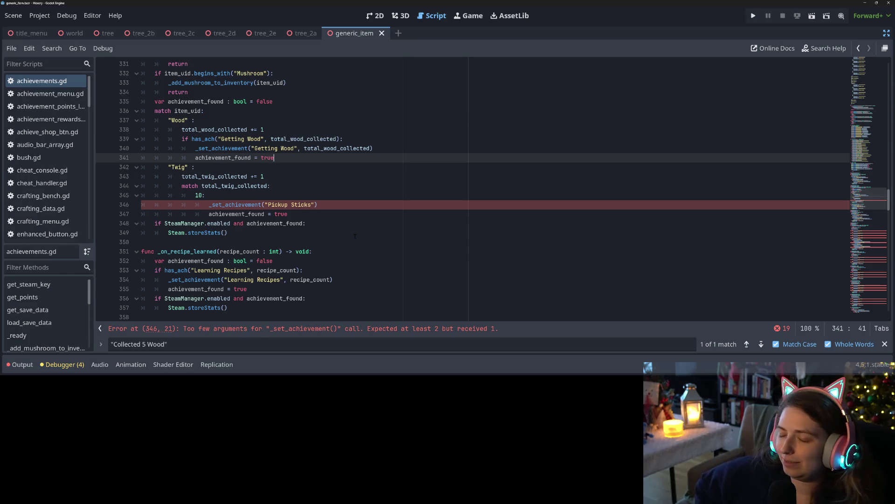
{"action": "left_click", "coordinate": [213, 205]}
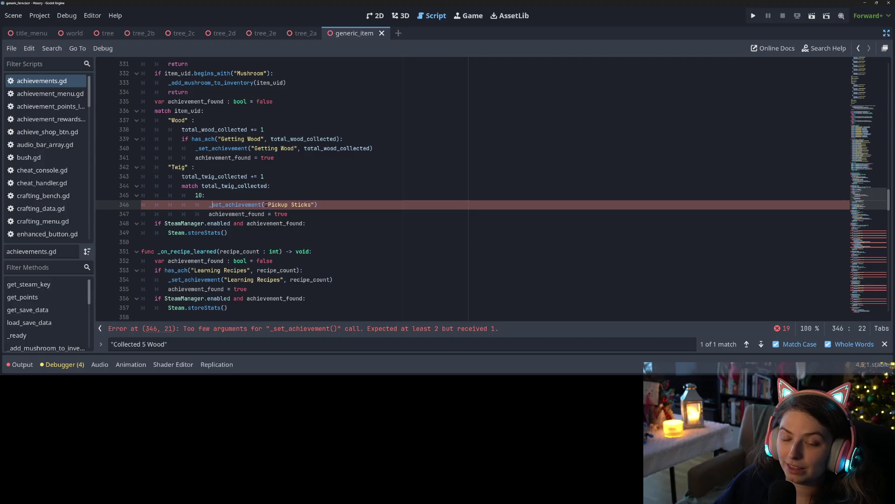
{"action": "left_click_drag", "start_coordinate": [265, 205], "coordinate": [312, 205]}
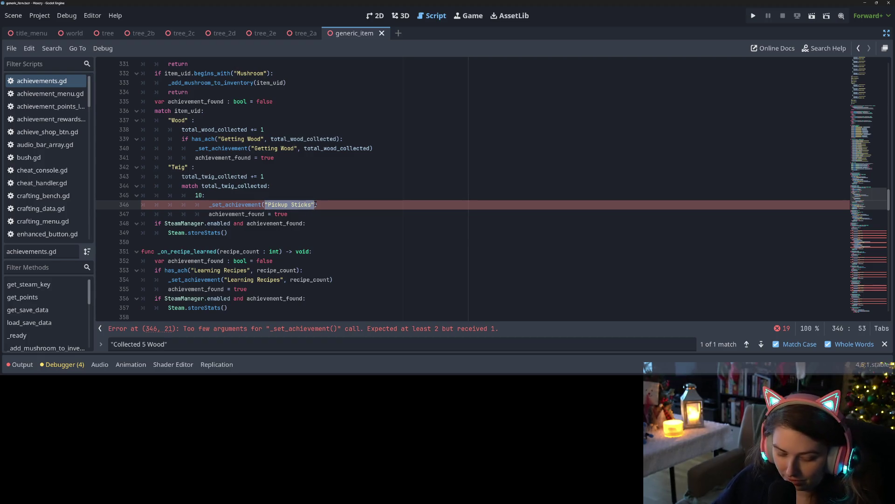
{"action": "left_click", "coordinate": [287, 177]}
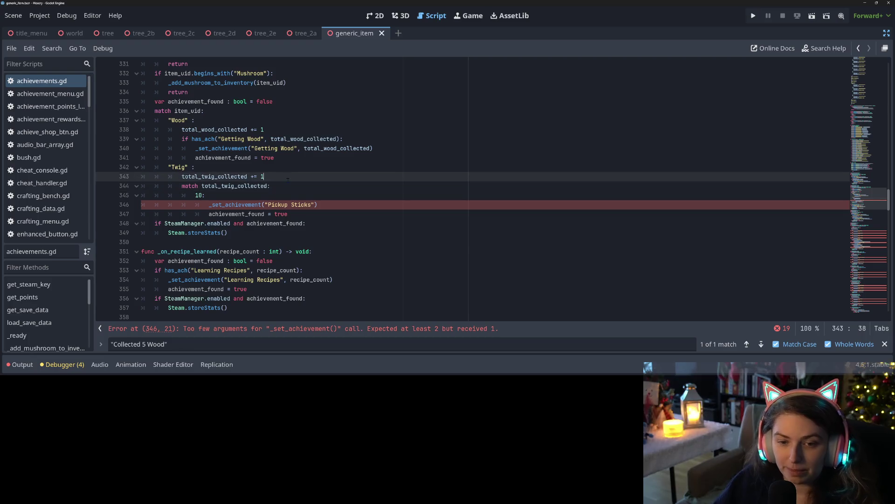
{"action": "key", "text": "Return"}
{"action": "type", "text": "has"}
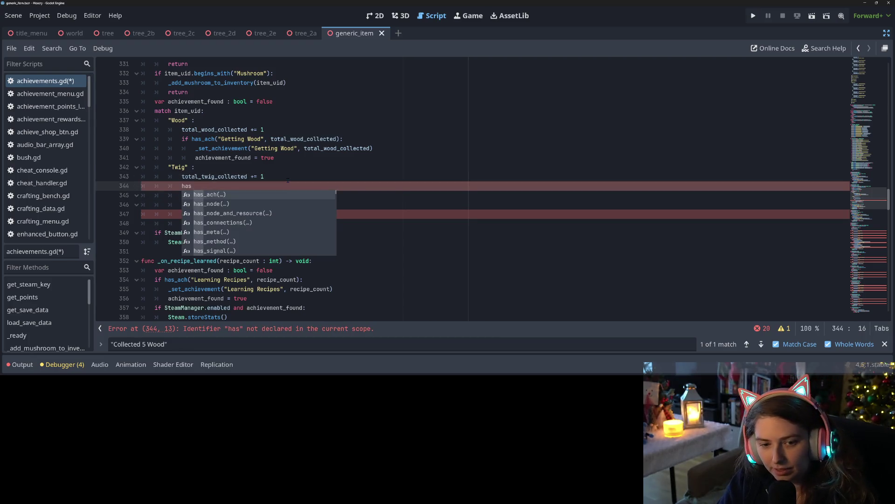
{"action": "key", "text": "Return"}
{"action": "type", "text": "\"Pickup Sticks\""}
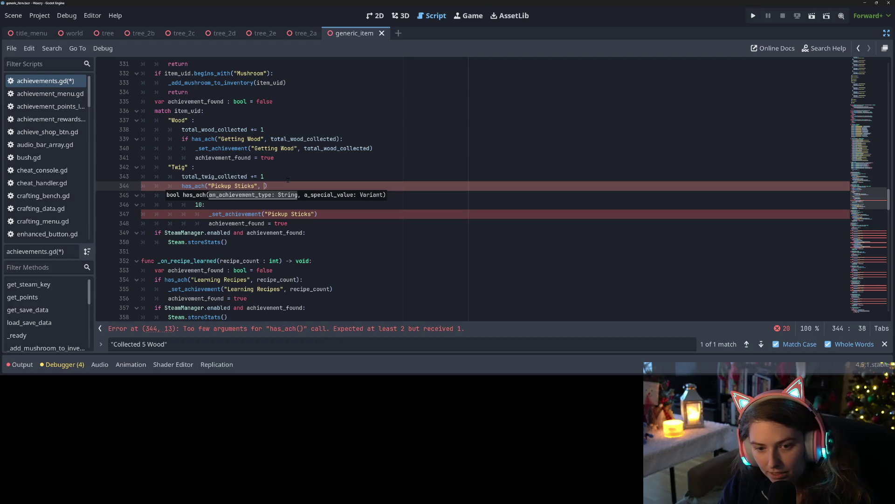
{"action": "type", "text": "ta"}
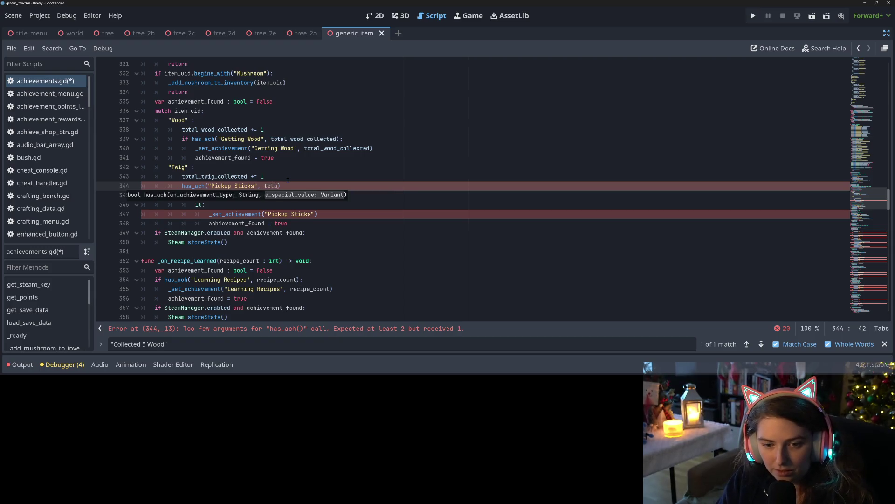
{"action": "key", "text": "Down"}
{"action": "key", "text": "Down"}
{"action": "key", "text": "Down"}
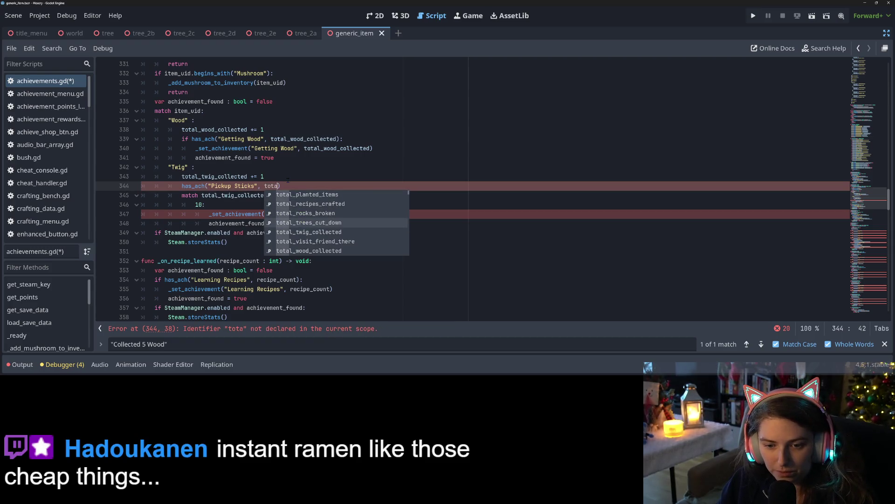
{"action": "key", "text": "Return"}
Make it an if check with _set_achievement("Pickup Sticks", total_twig_collected) and achievement_found = true.
{"action": "left_click", "coordinate": [281, 195]}
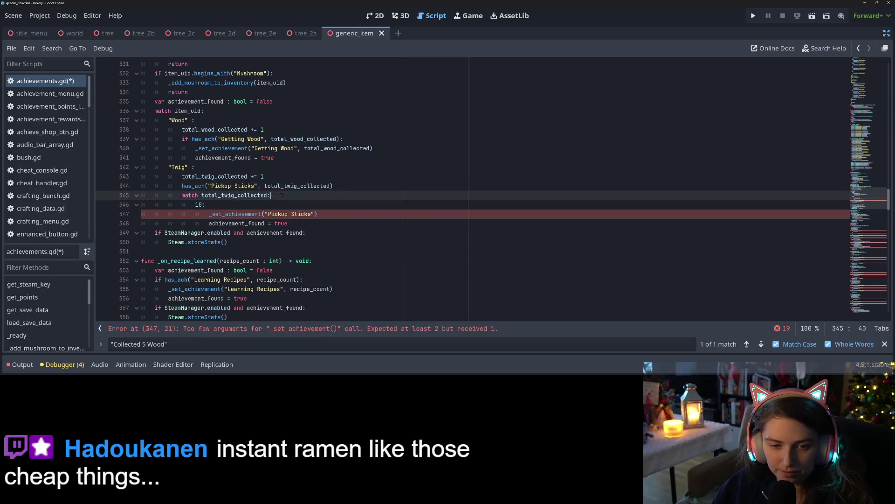
{"action": "left_click", "coordinate": [348, 187]}
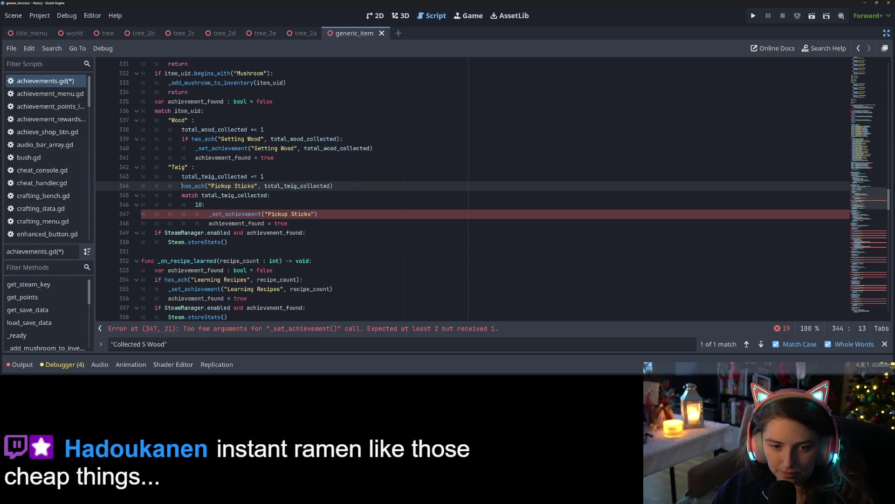
{"action": "type", "text": "if"}
{"action": "key", "text": "End"}
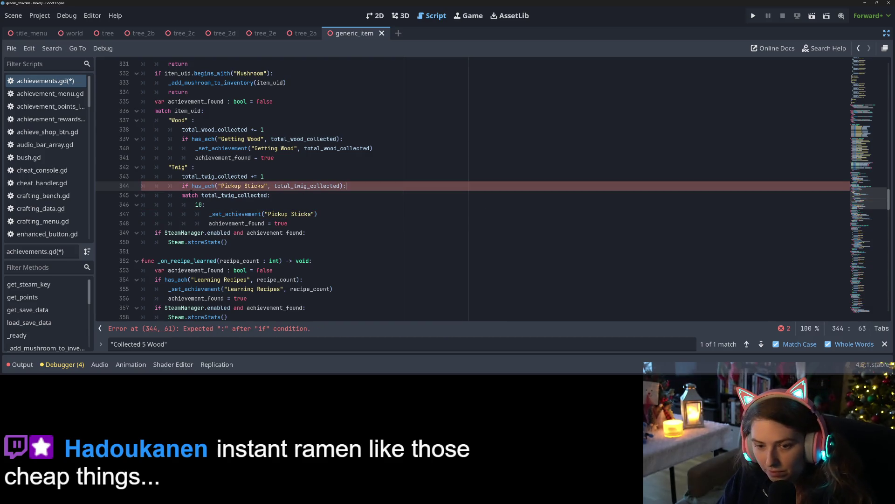
{"action": "key", "text": "Return"}
{"action": "type", "text": "_s"}
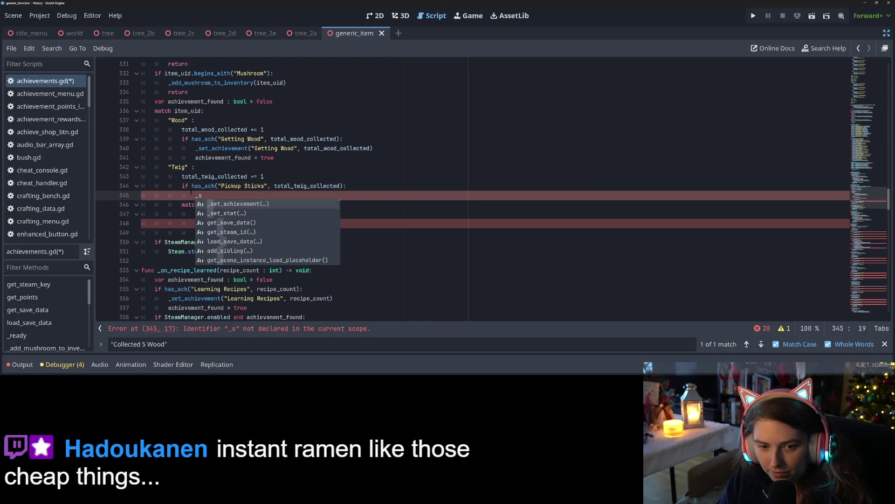
{"action": "key", "text": "Return"}
{"action": "type", "text": "\"Pickup Sticks\", total_t"}
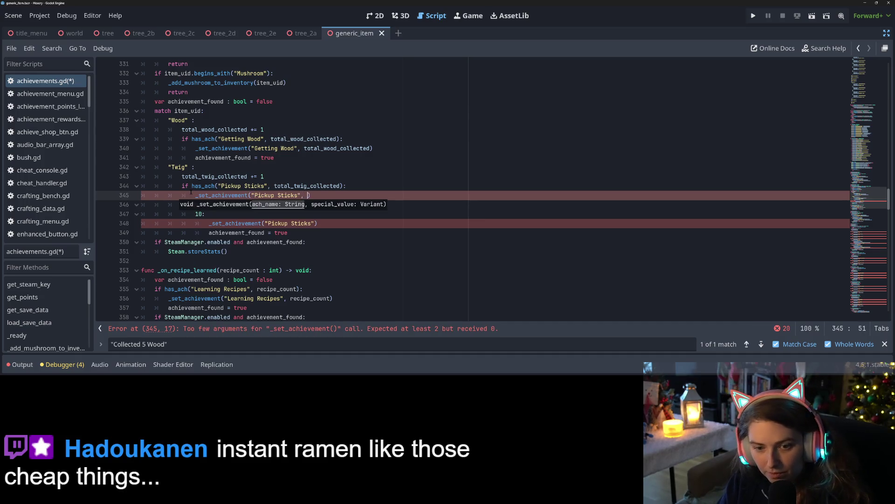
{"action": "type", "text": "wi"}
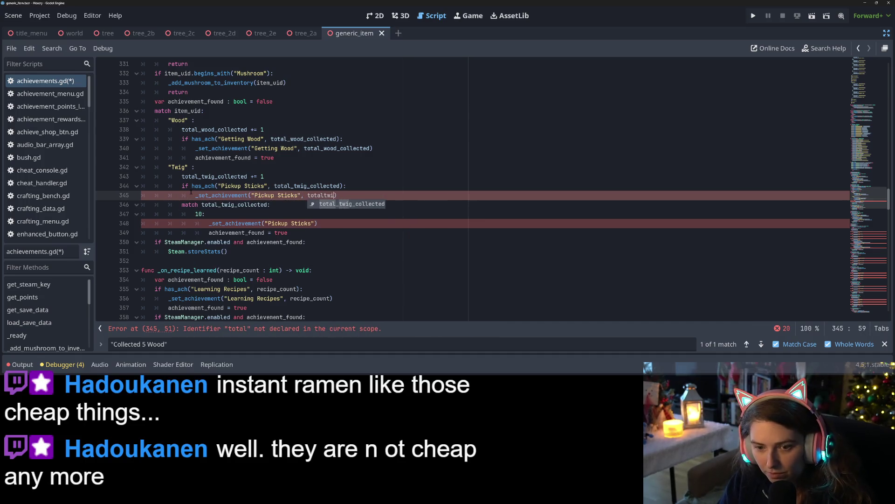
{"action": "key", "text": "Return"}
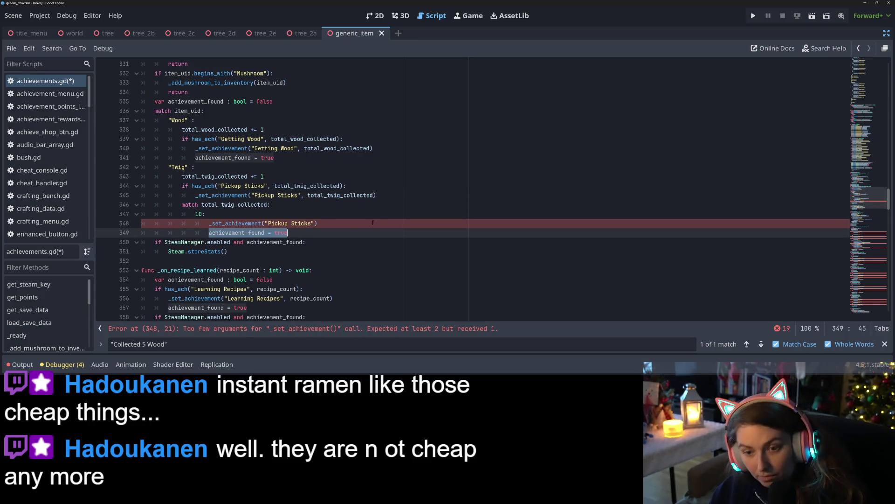
{"action": "left_click", "coordinate": [401, 198]}
{"action": "key", "text": "Return"}
{"action": "type", "text": "achievement_found = true"}
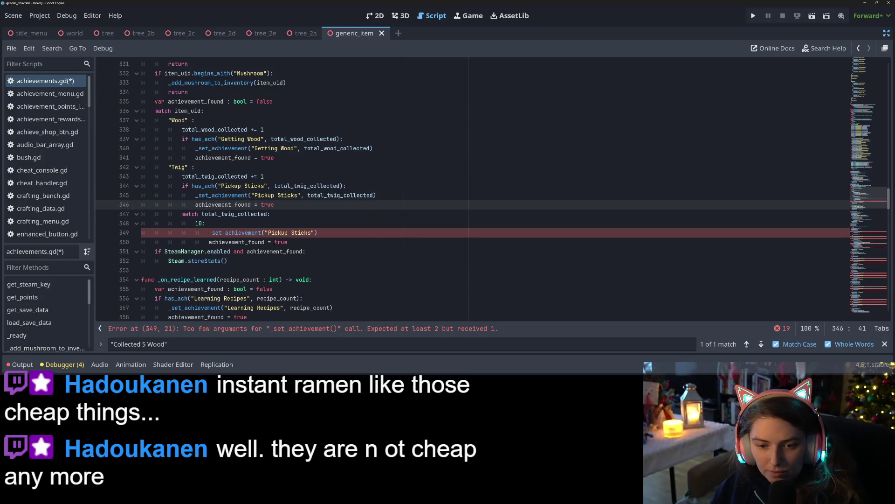
Delete the old twig match block and save achievements.gd.
{"action": "left_click_drag", "start_coordinate": [299, 242], "coordinate": [280, 205]}
{"action": "key", "text": "BackSpace"}
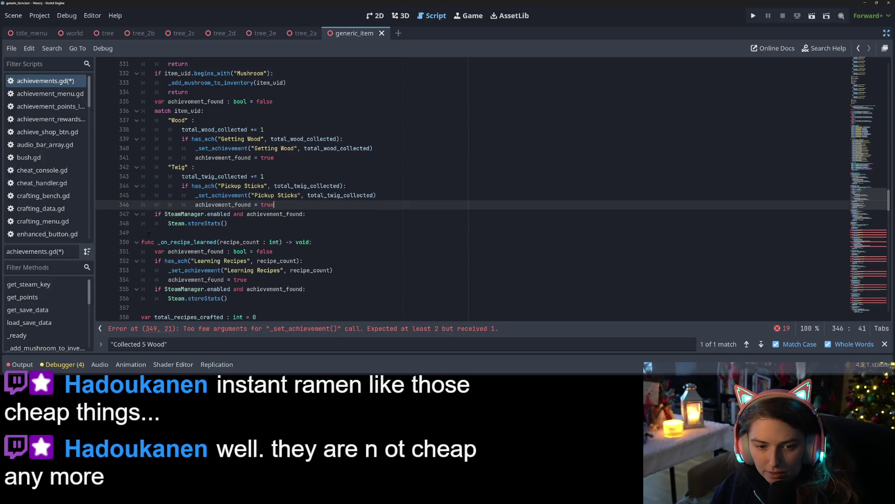
{"action": "key", "text": "ctrl+s"}
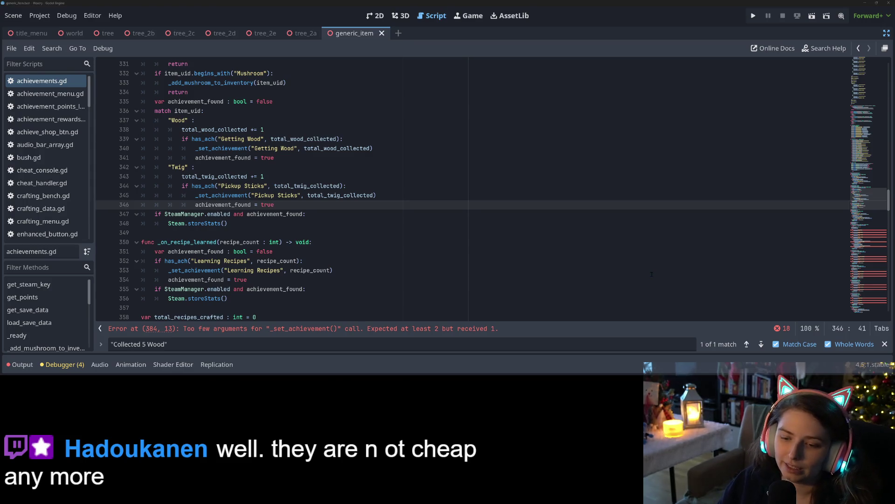
Look up First Planting in the achievement data to find its category, Planting Much Things.
{"action": "left_click", "coordinate": [465, 329]}
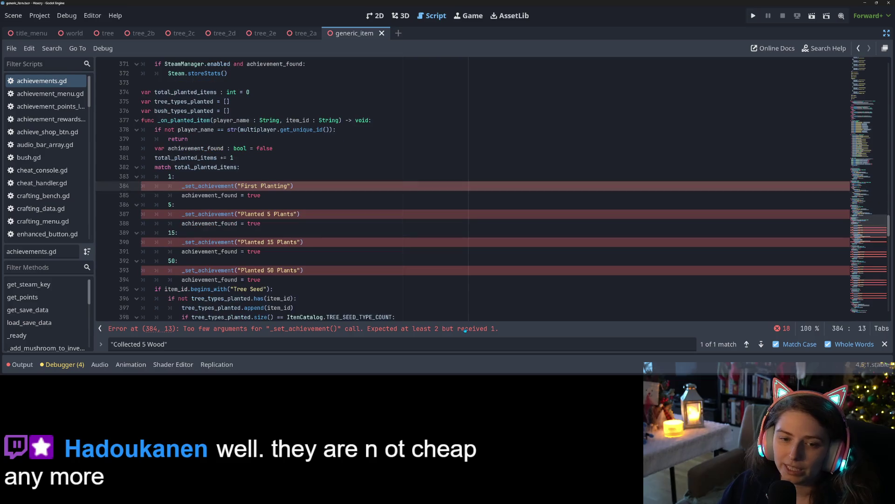
{"action": "left_click", "coordinate": [276, 180]}
{"action": "left_click_drag", "start_coordinate": [240, 185], "coordinate": [293, 186]}
{"action": "key", "text": "ctrl+f"}
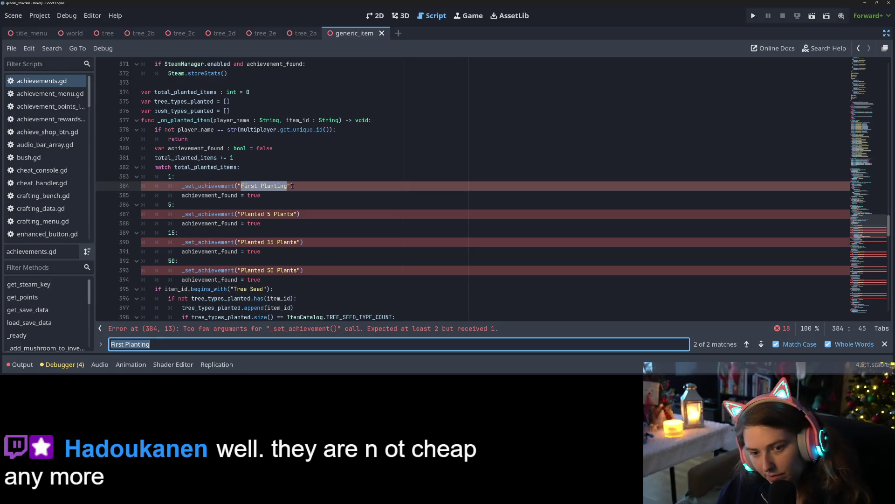
{"action": "key", "text": "Return"}
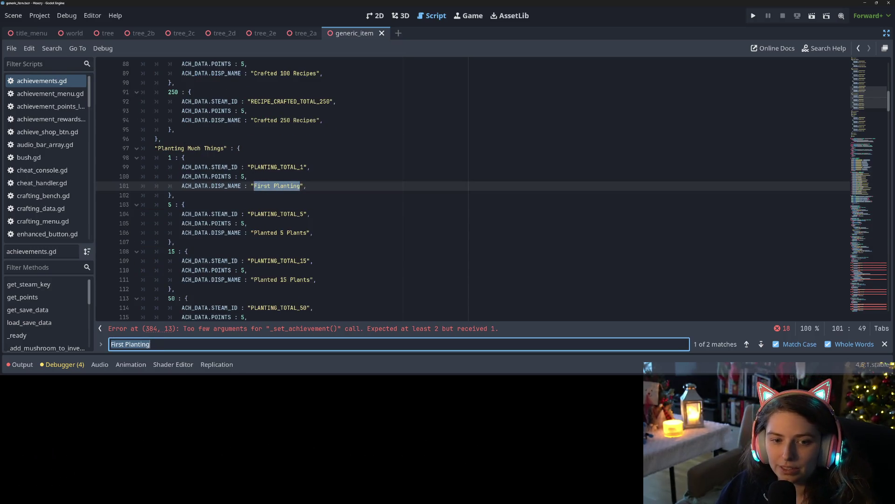
{"action": "left_click_drag", "start_coordinate": [155, 148], "coordinate": [218, 149]}
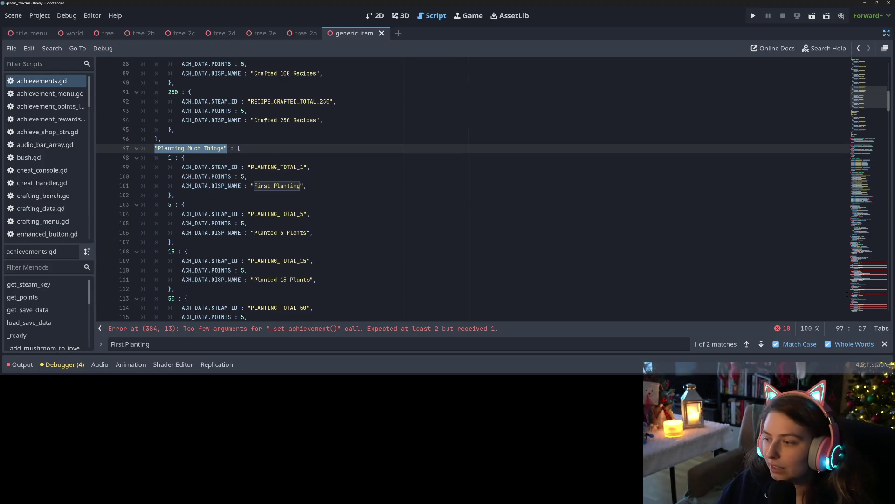
{"action": "left_click", "coordinate": [746, 344]}
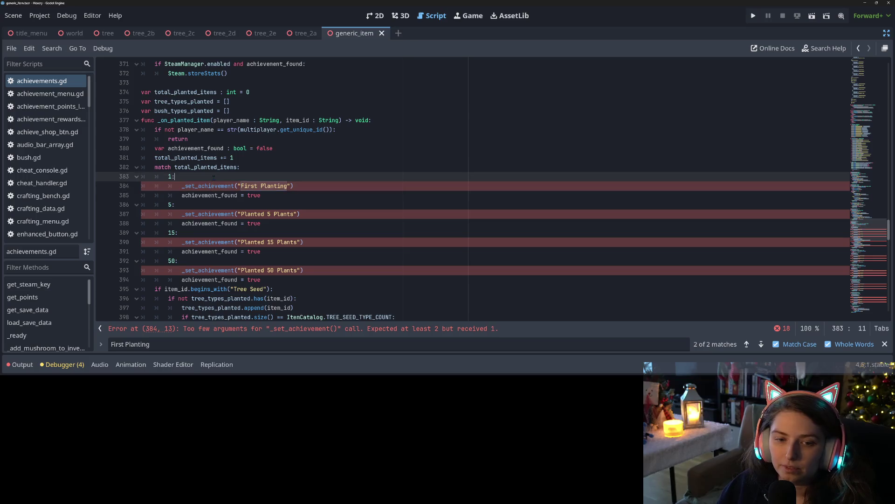
Add if has_ach("Planting Much Things", total_planted_items): after total_planted_items += 1.
{"action": "left_click", "coordinate": [248, 157]}
{"action": "key", "text": "Return"}
{"action": "type", "text": "i"}
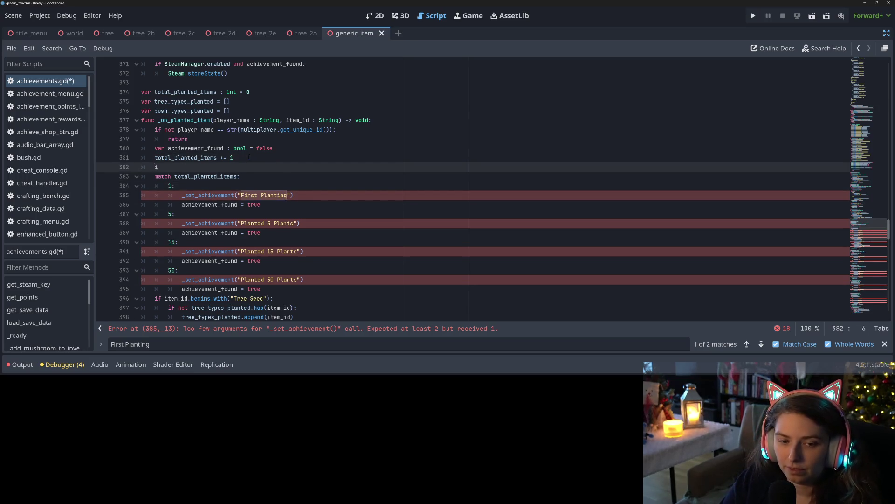
{"action": "type", "text": "f has"}
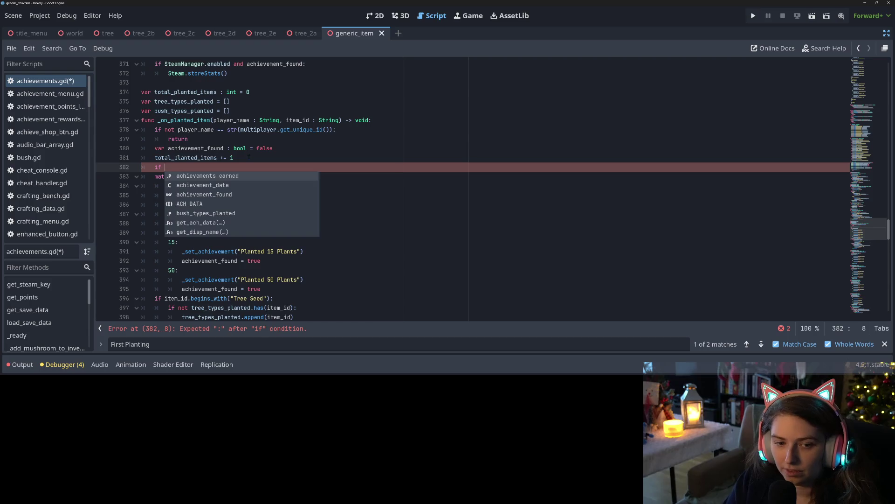
{"action": "key", "text": "Return"}
{"action": "key", "text": "ctrl+v"}
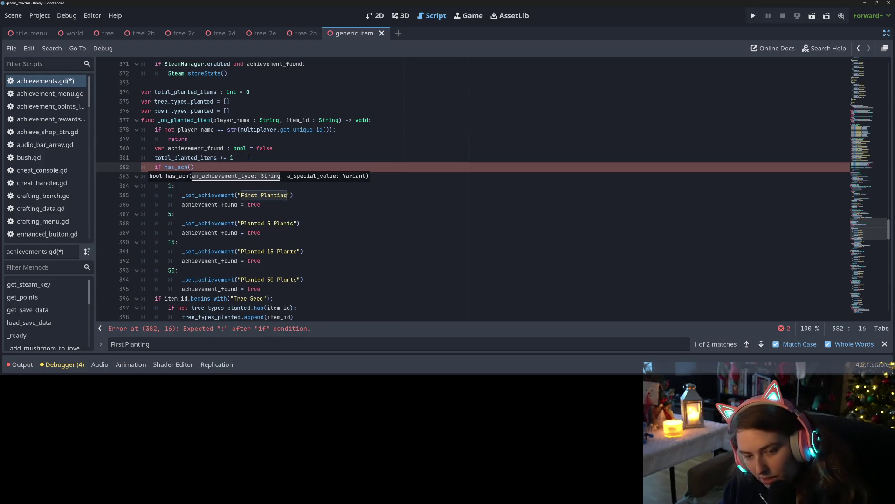
{"action": "type", "text": ", "}
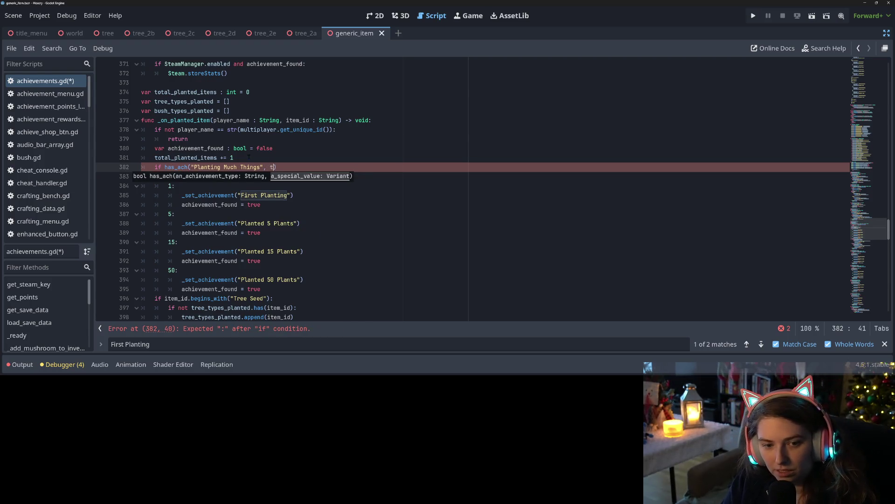
{"action": "type", "text": "t"}
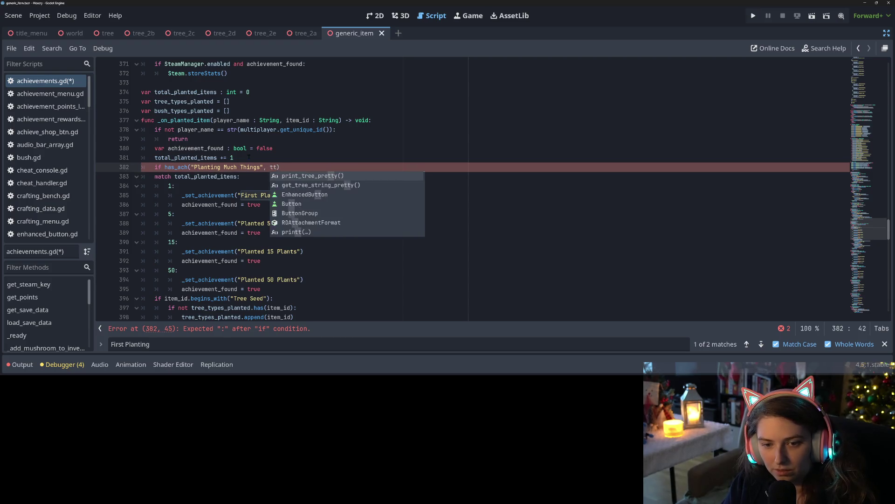
{"action": "key", "text": "BackSpace"}
{"action": "type", "text": "otalpla"}
{"action": "key", "text": "Return"}
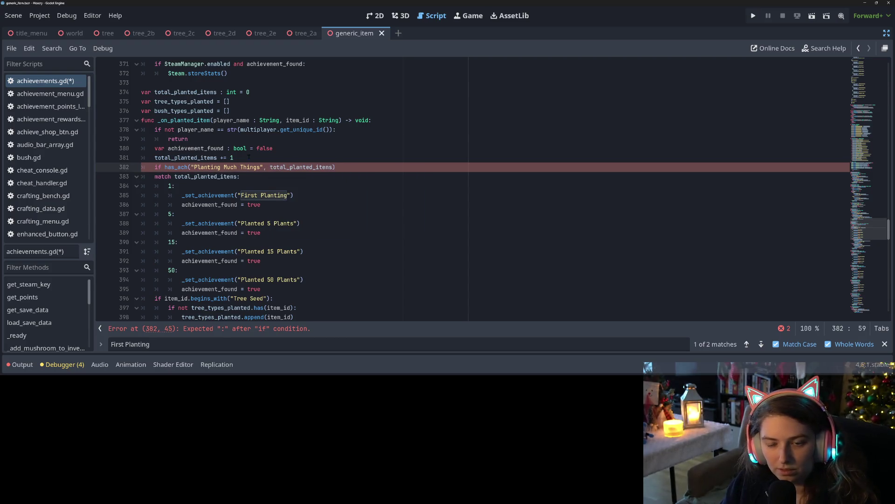
{"action": "type", "text": ":"}
{"action": "key", "text": "Return"}
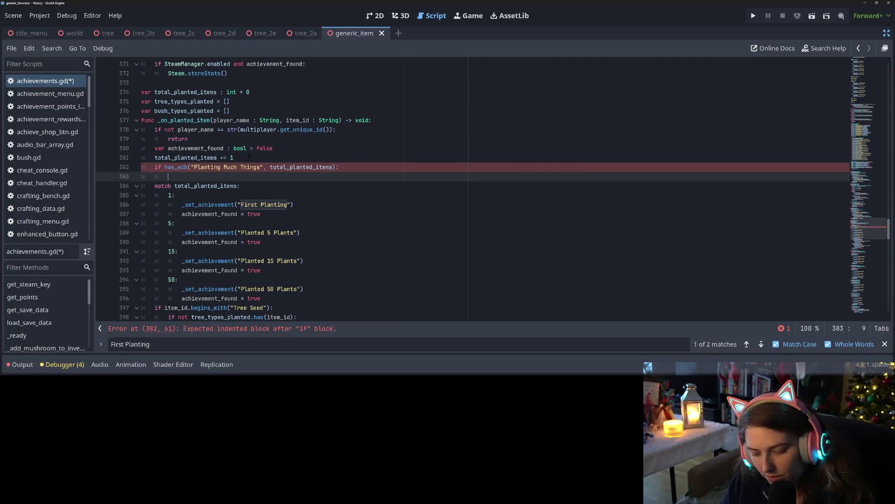
Call _set_achievement("Planting Much Things", total_planted_items) inside the check.
{"action": "type", "text": "_set_achievemen"}
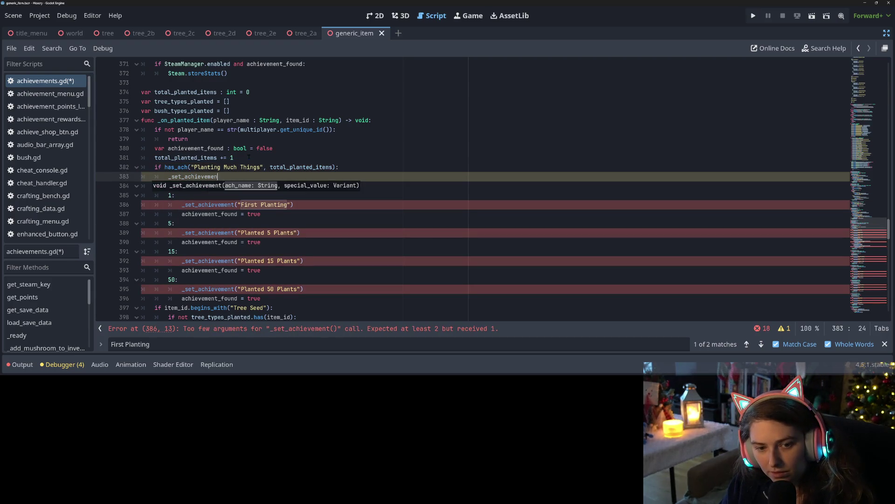
{"action": "key", "text": "BackSpace"}
{"action": "key", "text": "BackSpace"}
{"action": "key", "text": "BackSpace"}
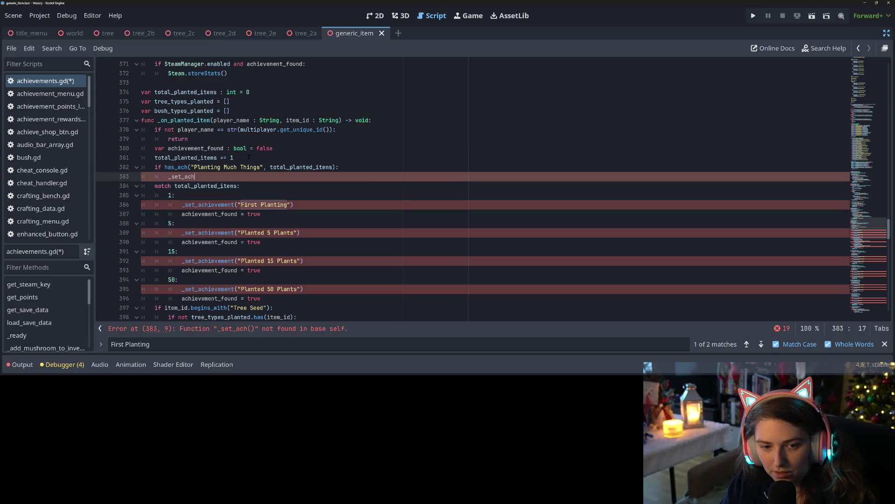
{"action": "type", "text": "ie"}
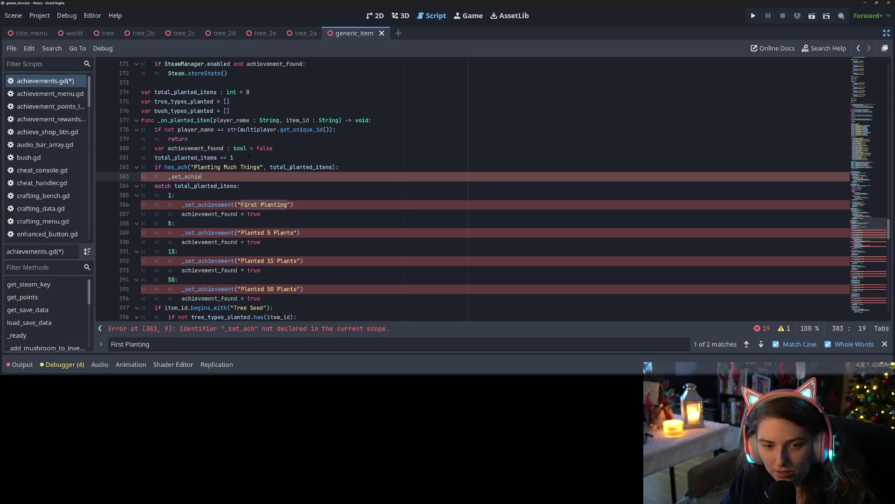
{"action": "key", "text": "Return"}
{"action": "type", "text": "\"Planting Much Things\""}
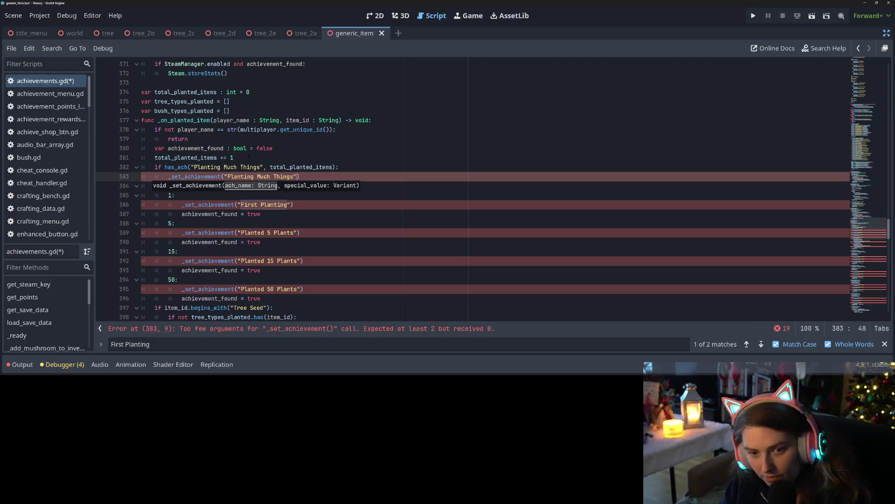
{"action": "type", "text": ", total"}
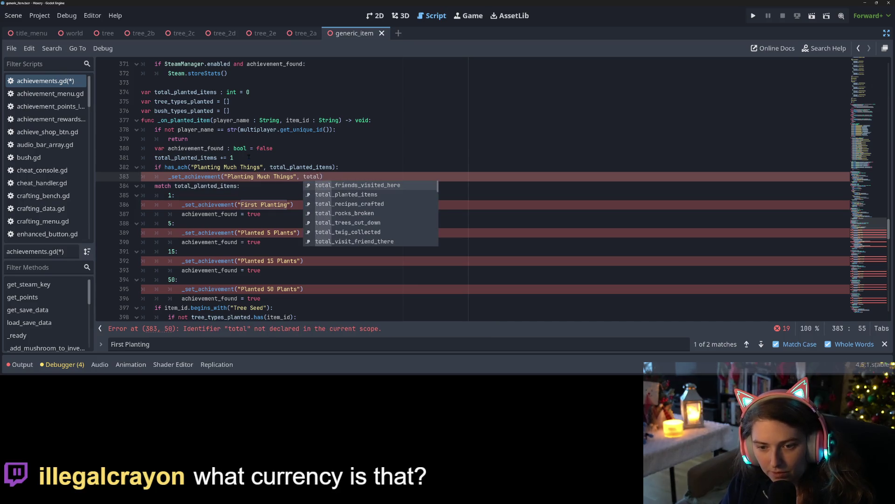
{"action": "key", "text": "Down"}
{"action": "key", "text": "Return"}
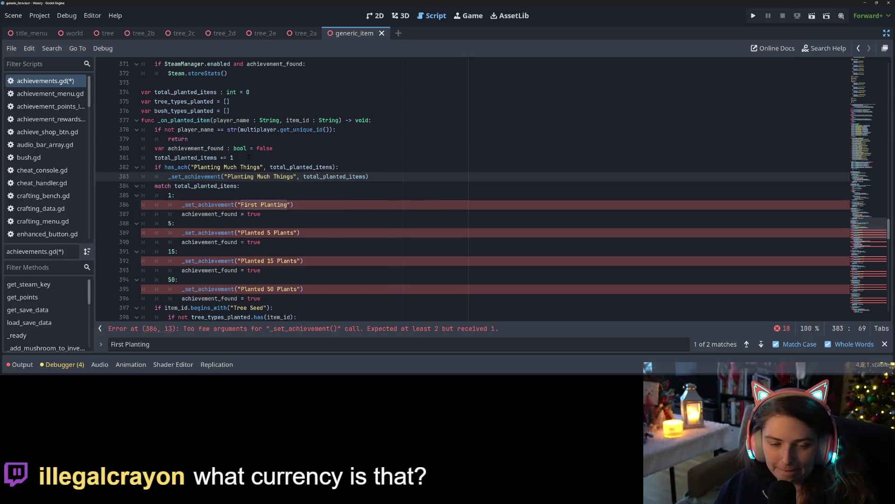
Copy an existing achievement_found = true line under the new call.
{"action": "left_click_drag", "start_coordinate": [180, 215], "coordinate": [267, 215]}
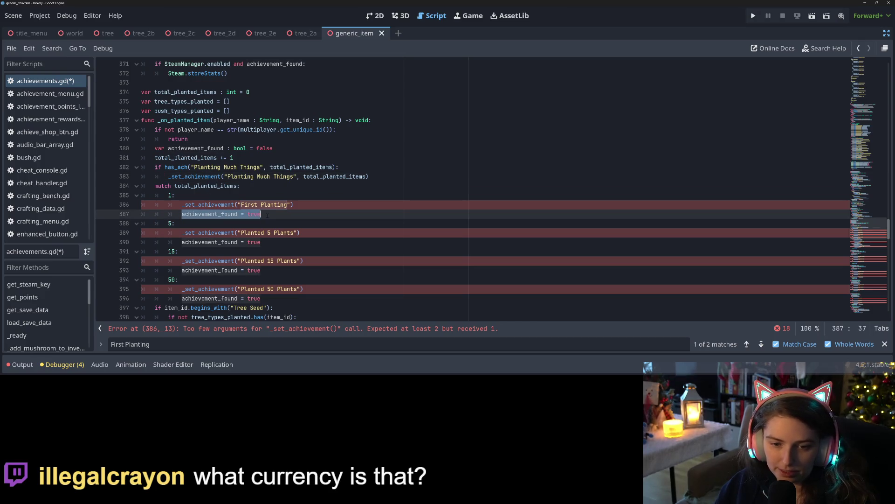
{"action": "key", "text": "ctrl+c"}
{"action": "left_click", "coordinate": [384, 177]}
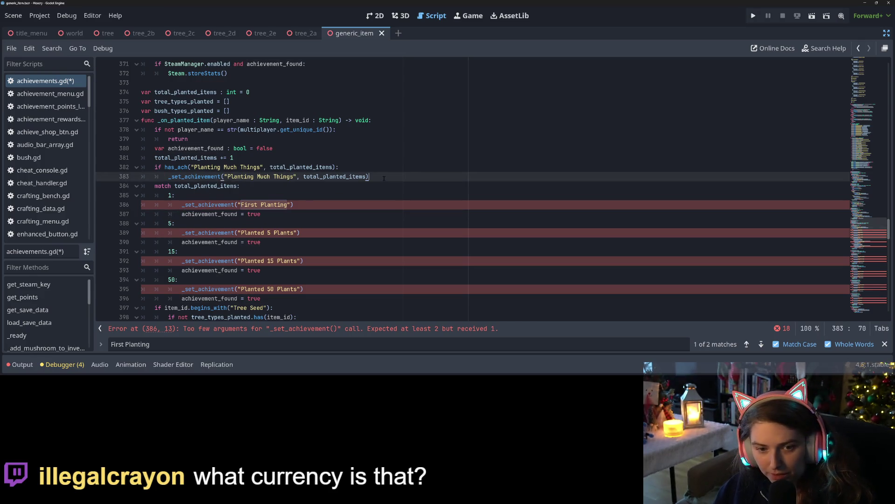
{"action": "key", "text": "Return"}
{"action": "key", "text": "ctrl+v"}
Delete the old total_planted_items match block and save the script.
{"action": "mouse_move", "coordinate": [154, 195]}
{"action": "left_mouse_down"}
{"action": "mouse_move", "coordinate": [261, 280]}
{"action": "mouse_move", "coordinate": [261, 253]}
{"action": "mouse_move", "coordinate": [298, 252]}
{"action": "left_mouse_up"}
{"action": "key", "text": "BackSpace"}
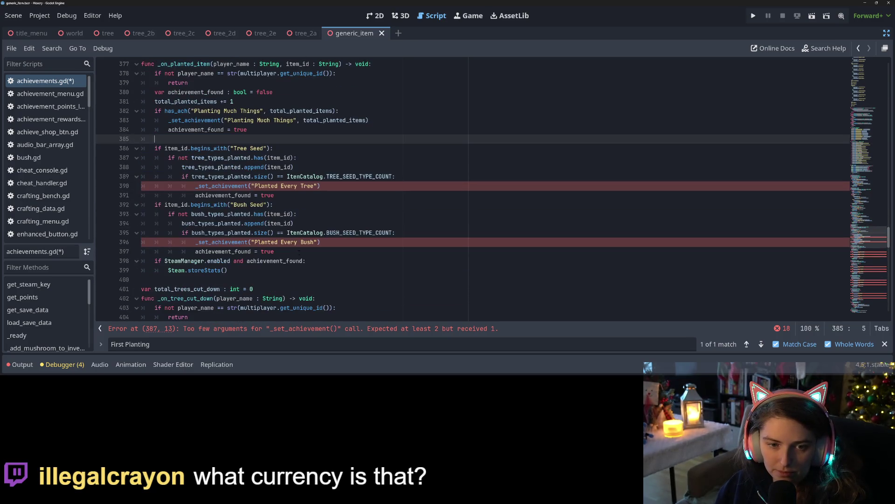
{"action": "key", "text": "BackSpace"}
{"action": "key", "text": "BackSpace"}
{"action": "key", "text": "ctrl+s"}
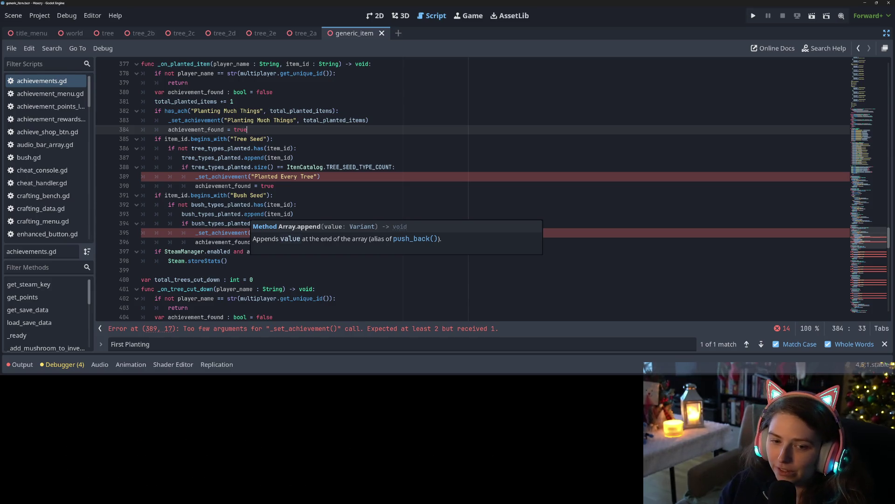
Look up Planted Every Tree in the data to find its group, Planting All the Types.
{"action": "left_click", "coordinate": [278, 176]}
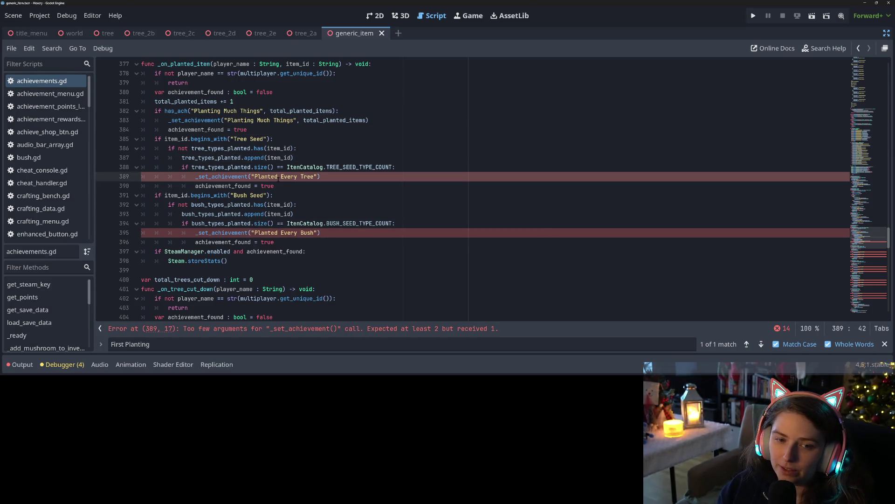
{"action": "left_click", "coordinate": [265, 176]}
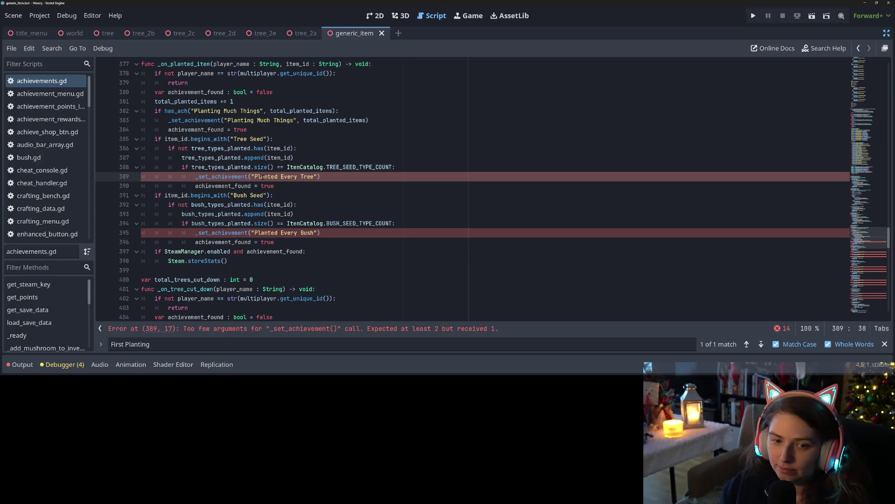
{"action": "double_click", "coordinate": [265, 177]}
{"action": "left_click", "coordinate": [295, 177]}
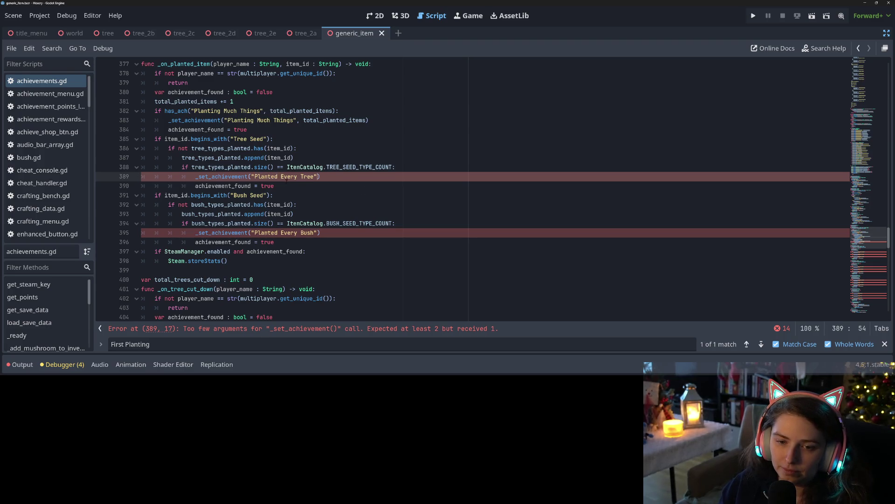
{"action": "left_click_drag", "start_coordinate": [254, 177], "coordinate": [315, 176]}
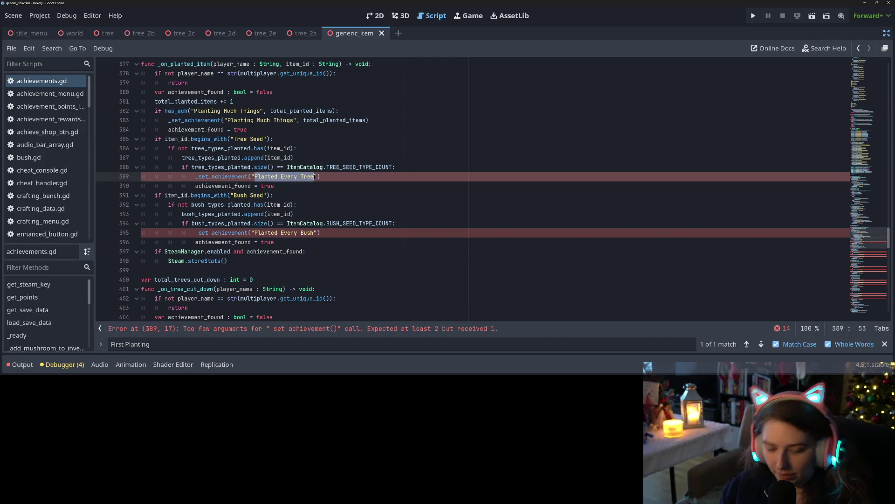
{"action": "key", "text": "ctrl+f"}
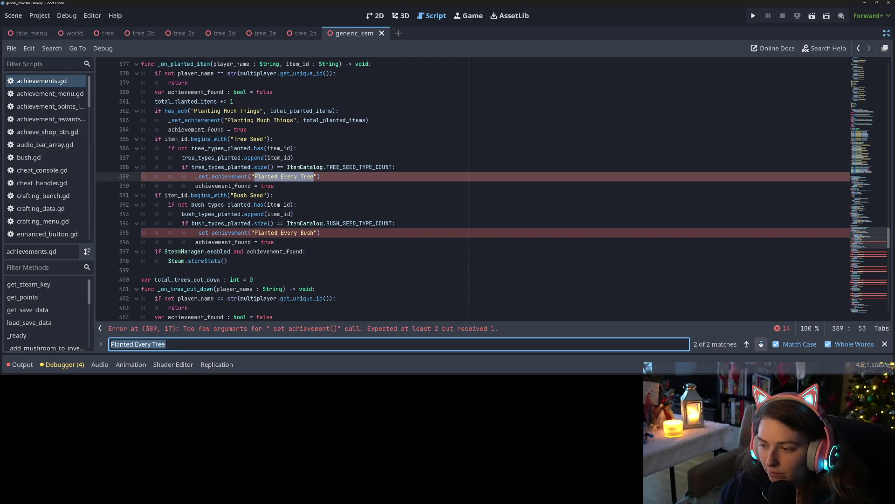
{"action": "left_click", "coordinate": [746, 343]}
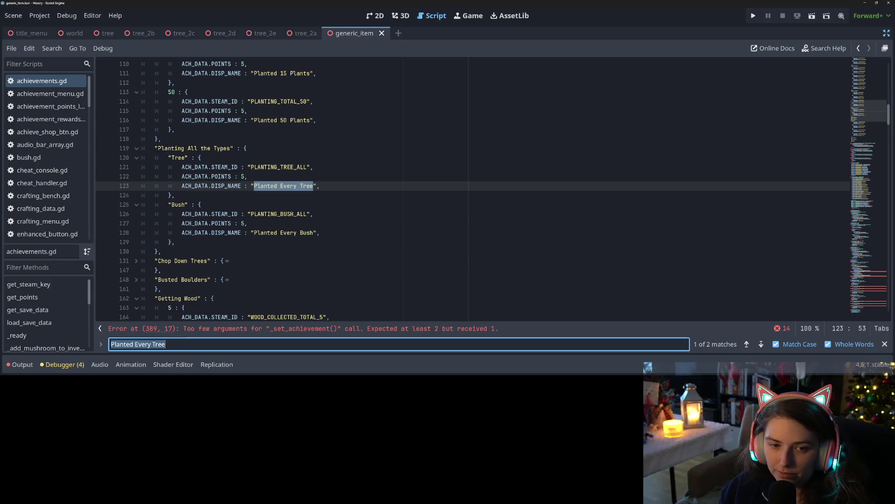
{"action": "left_click_drag", "start_coordinate": [155, 149], "coordinate": [233, 148]}
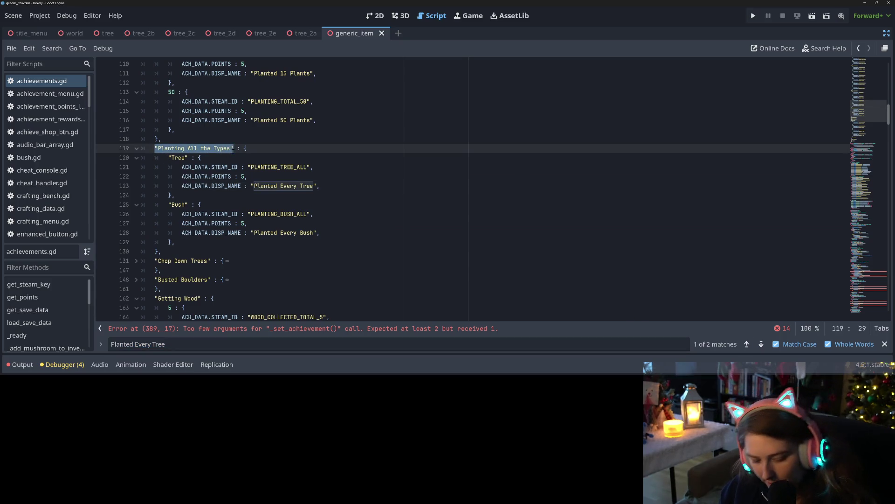
{"action": "left_click", "coordinate": [746, 344]}
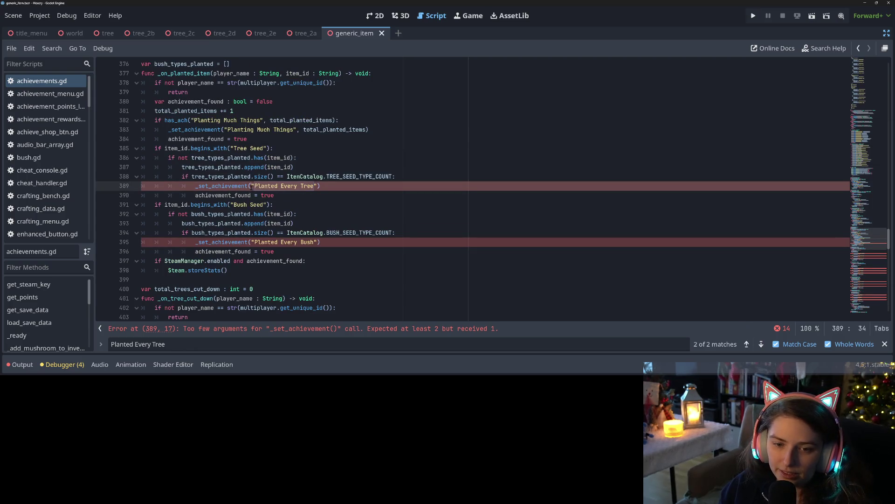
Change lines 389 and 395 to "Planting All the Types" with "Tree" and "Bush", then save.
{"action": "left_click_drag", "start_coordinate": [252, 186], "coordinate": [316, 185]}
{"action": "key", "text": "ctrl+v"}
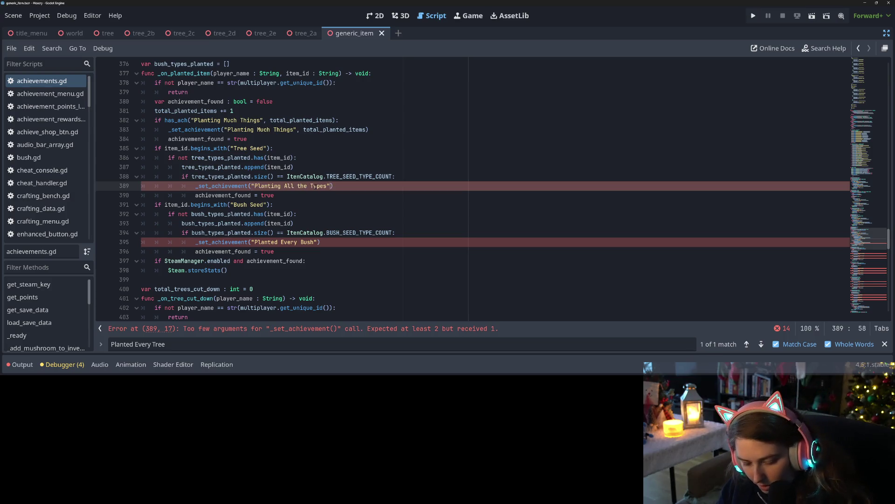
{"action": "type", "text": ", \"T"}
{"action": "type", "text": "ree"}
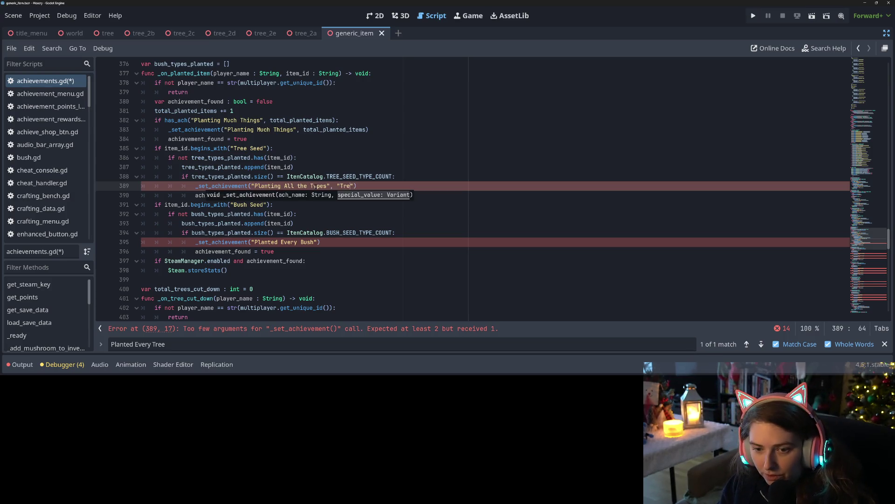
{"action": "left_click", "coordinate": [317, 185]}
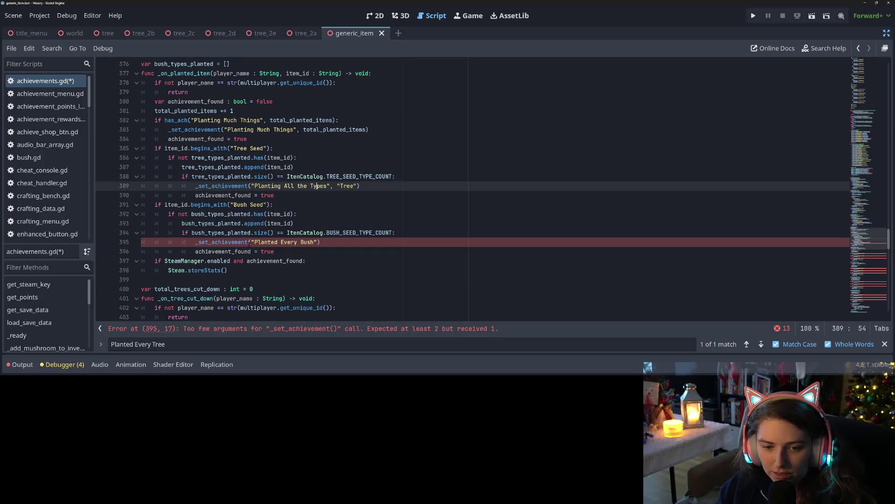
{"action": "left_click_drag", "start_coordinate": [251, 242], "coordinate": [316, 241]}
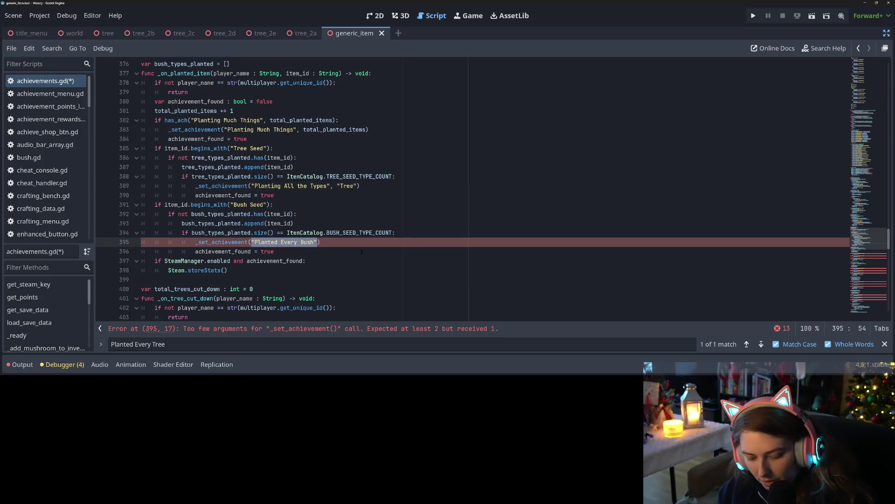
{"action": "key", "text": "ctrl+v"}
{"action": "type", "text": ", \"Bush"}
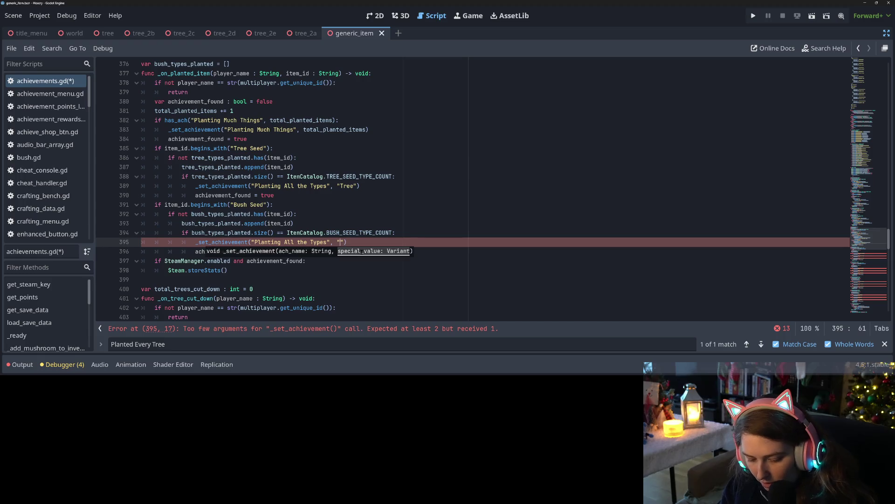
{"action": "key", "text": "ctrl+s"}
{"action": "scroll", "coordinate": [292, 232], "scroll_direction": "down", "scroll_amount": 5}
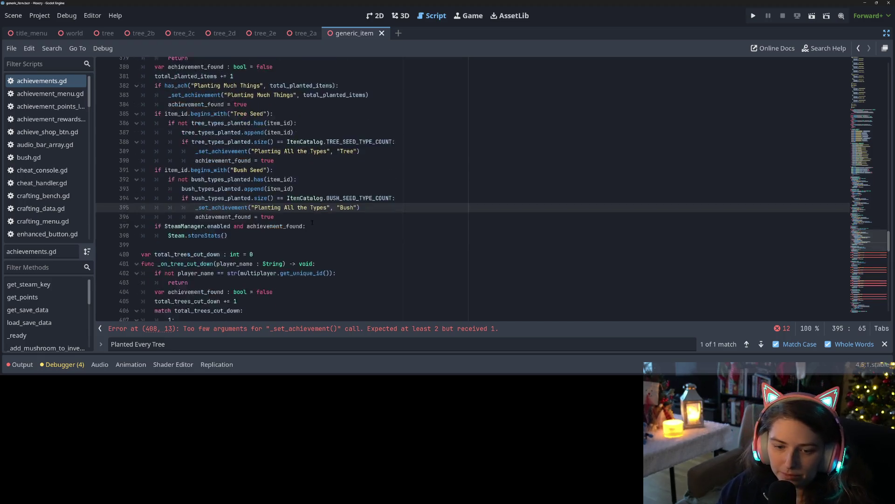
{"action": "left_click", "coordinate": [292, 232]}
Search for Chopped Down First Tree, note its "Chop Down Trees" group, and return to the handler.
{"action": "key", "text": "Up"}
{"action": "key", "text": "Up"}
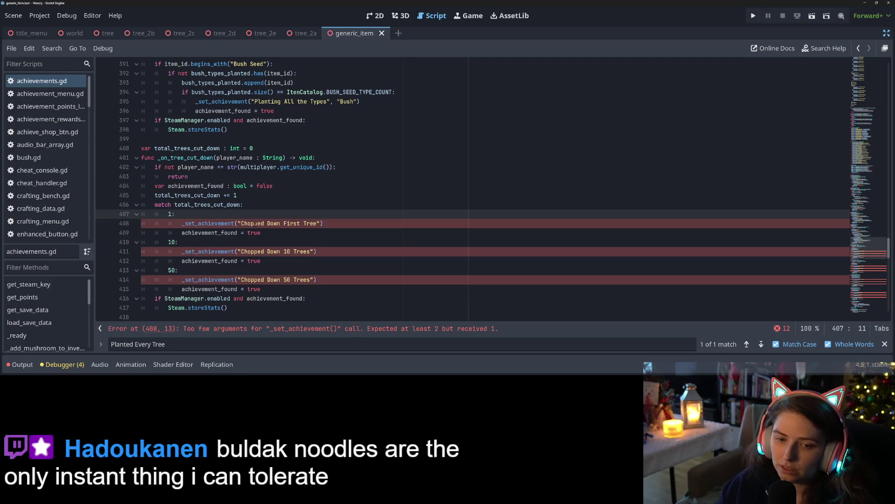
{"action": "left_click_drag", "start_coordinate": [241, 223], "coordinate": [317, 224]}
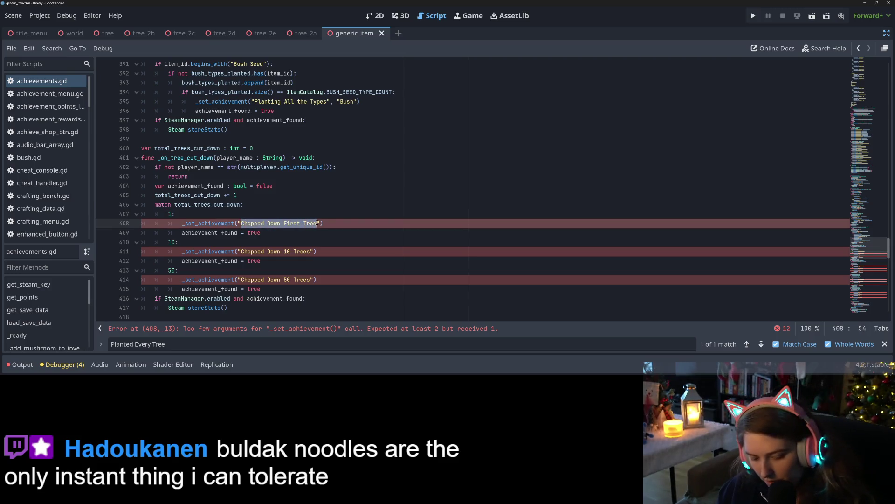
{"action": "key", "text": "ctrl+f"}
{"action": "key", "text": "Return"}
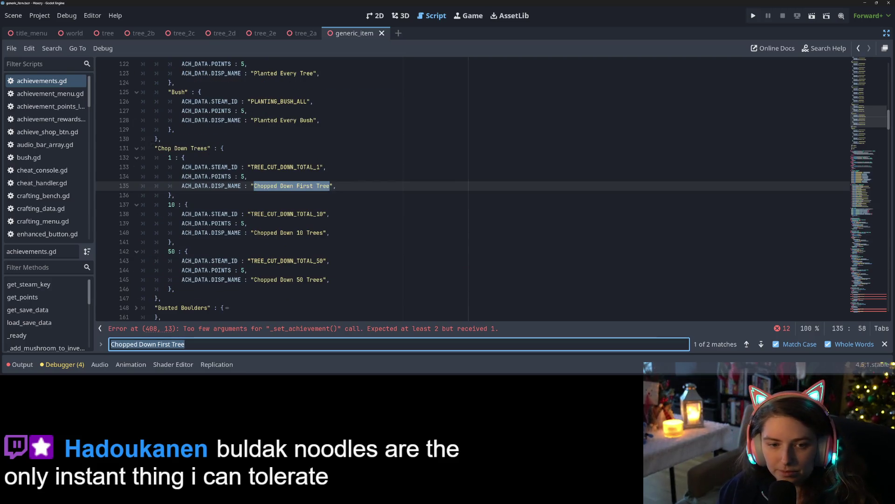
{"action": "left_click_drag", "start_coordinate": [158, 148], "coordinate": [217, 150]}
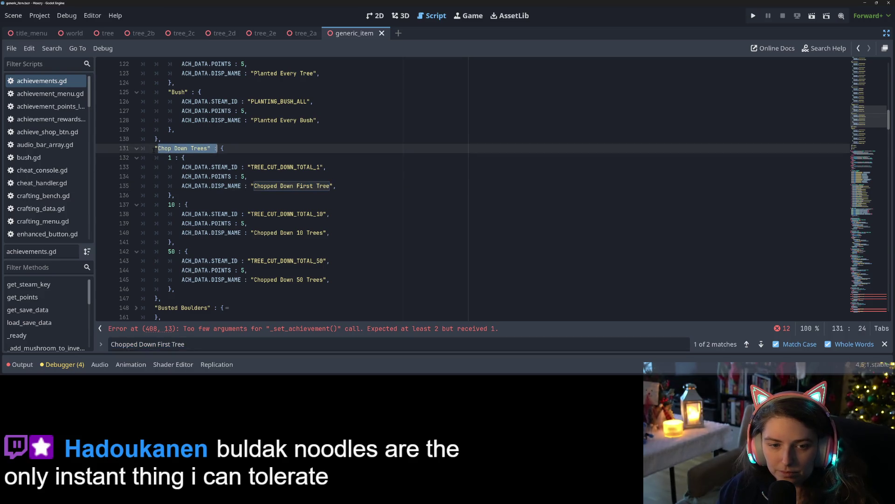
{"action": "left_click_drag", "start_coordinate": [155, 148], "coordinate": [210, 148]}
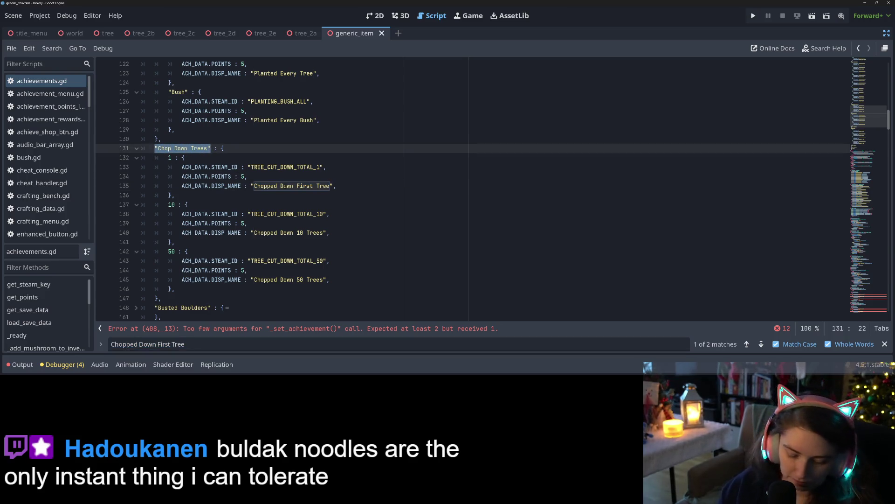
{"action": "left_click", "coordinate": [747, 344]}
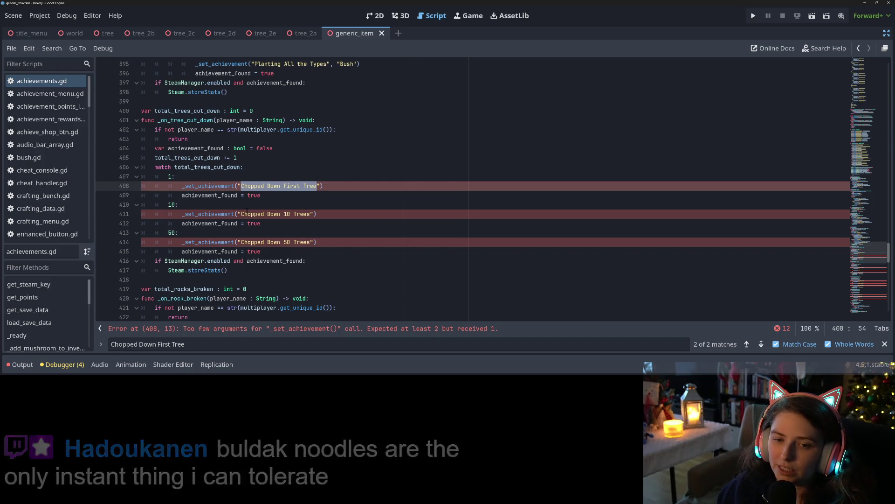
Add if has_ach("Chop Down Trees", total_trees_cut_down): below the counter increment.
{"action": "left_click", "coordinate": [201, 157]}
{"action": "key", "text": "End"}
{"action": "key", "text": "Return"}
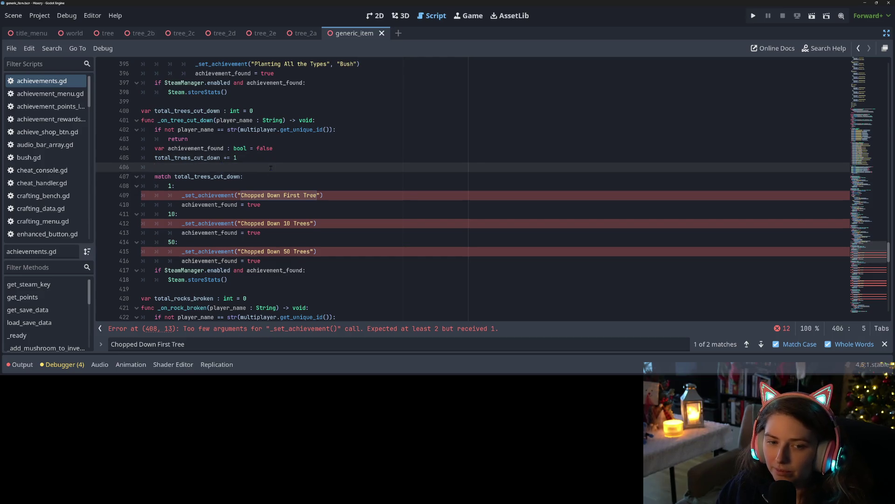
{"action": "type", "text": "if ha"}
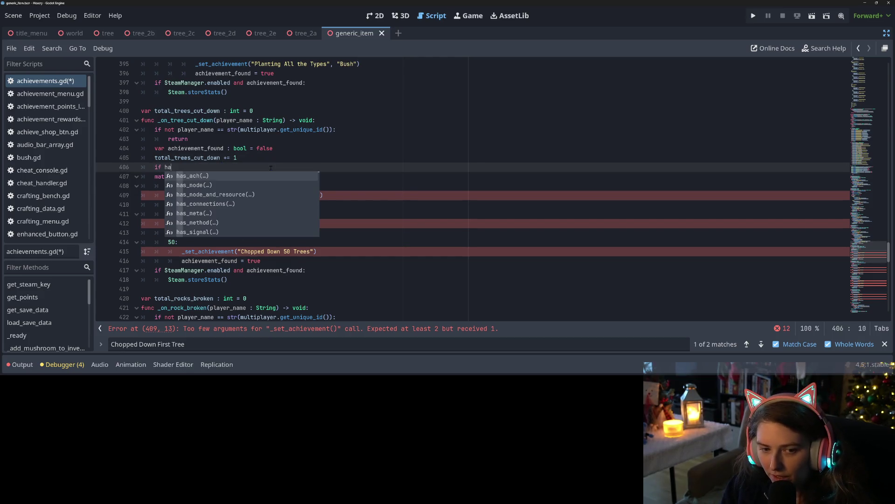
{"action": "type", "text": "s_ach(\"Chop Down Trees\""}
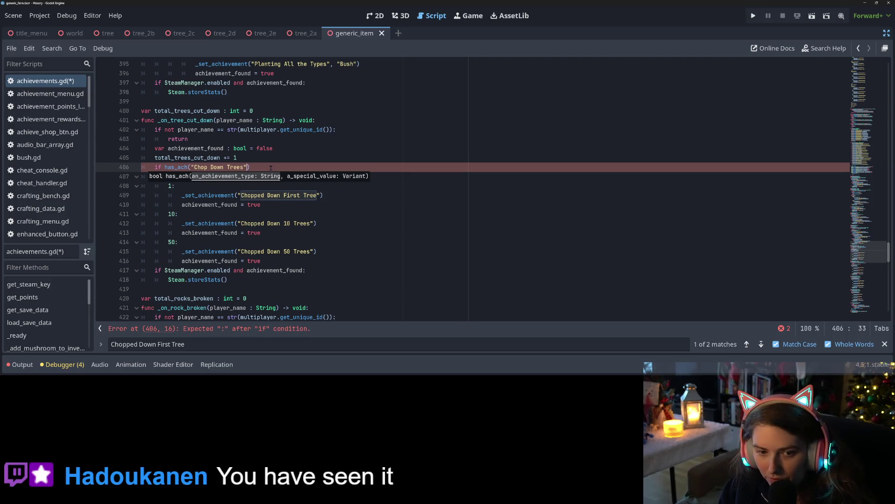
{"action": "type", "text": ", total"}
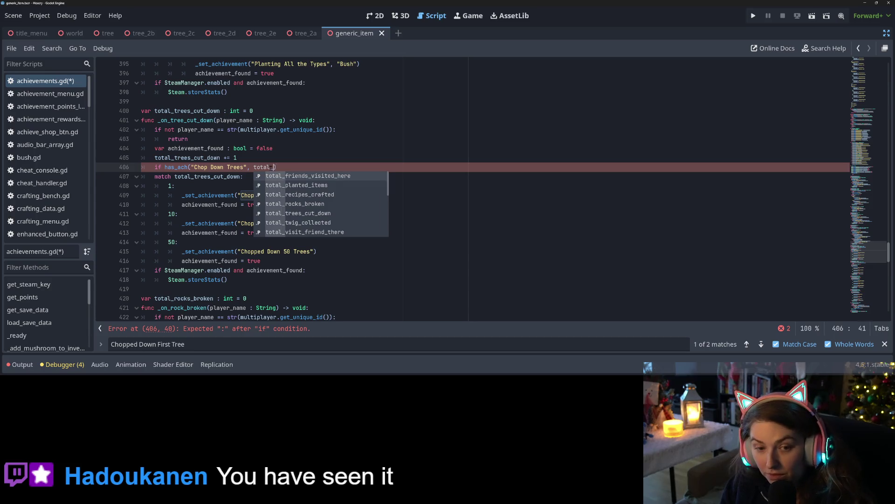
{"action": "type", "text": "_tre"}
{"action": "key", "text": "Return"}
{"action": "type", "text": ")"}
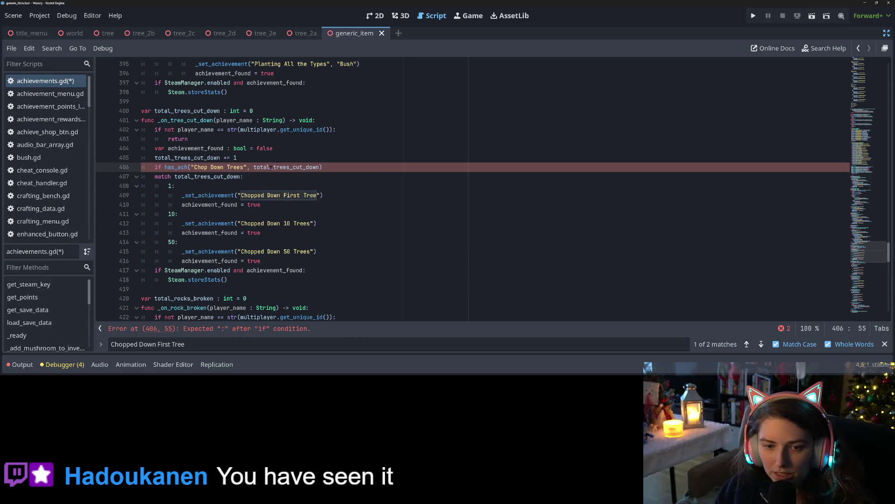
{"action": "type", "text": ":"}
{"action": "key", "text": "Return"}
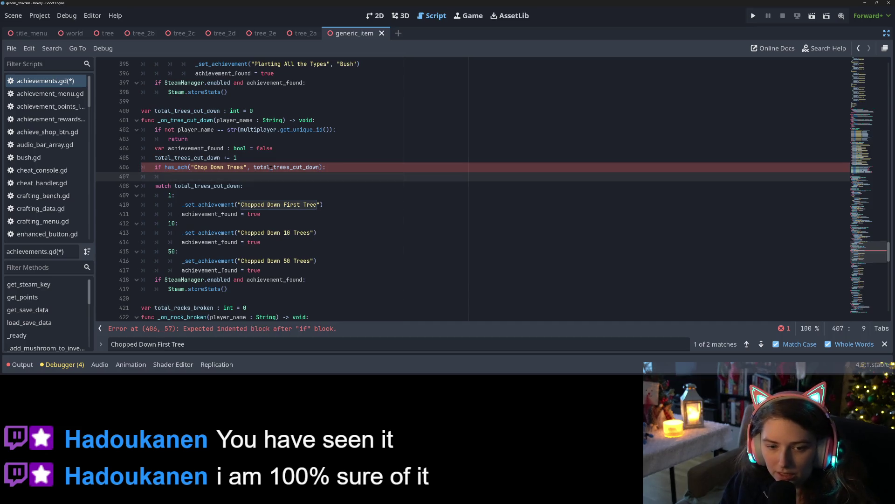
Fill the body with _set_achievement("Chop Down Trees", total_trees_cut_down) and achievement_found = true.
{"action": "type", "text": "_set"}
{"action": "key", "text": "Return"}
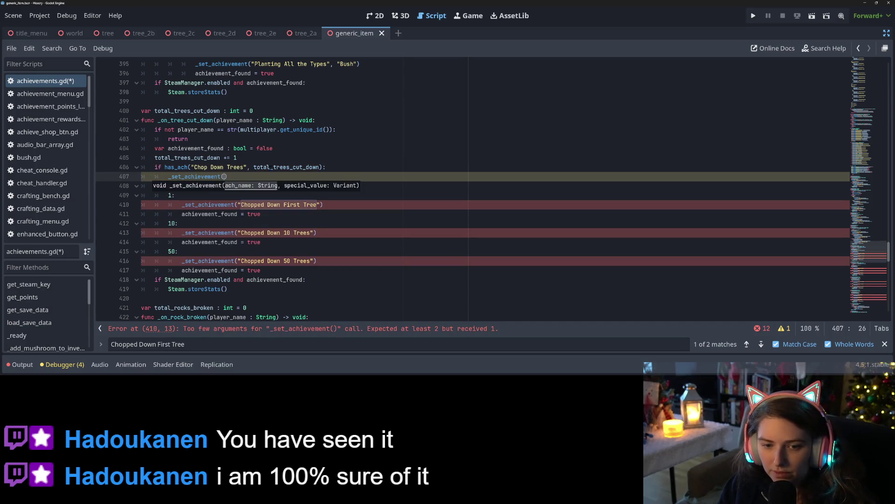
{"action": "type", "text": "\"Chop Down Trees\", "}
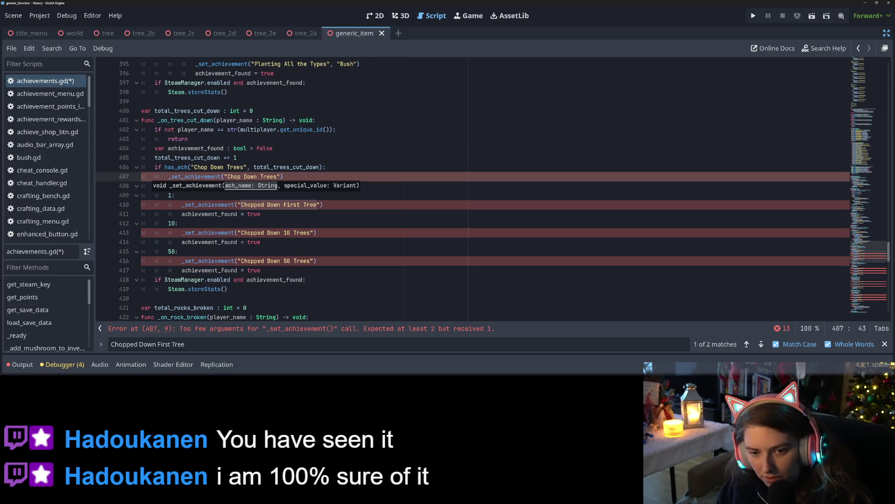
{"action": "type", "text": "tota"}
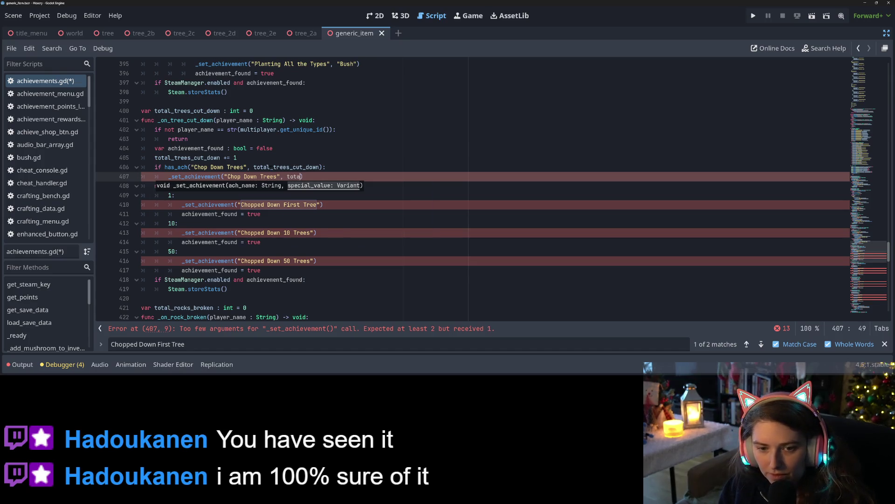
{"action": "key", "text": "Down"}
{"action": "key", "text": "Down"}
{"action": "key", "text": "Down"}
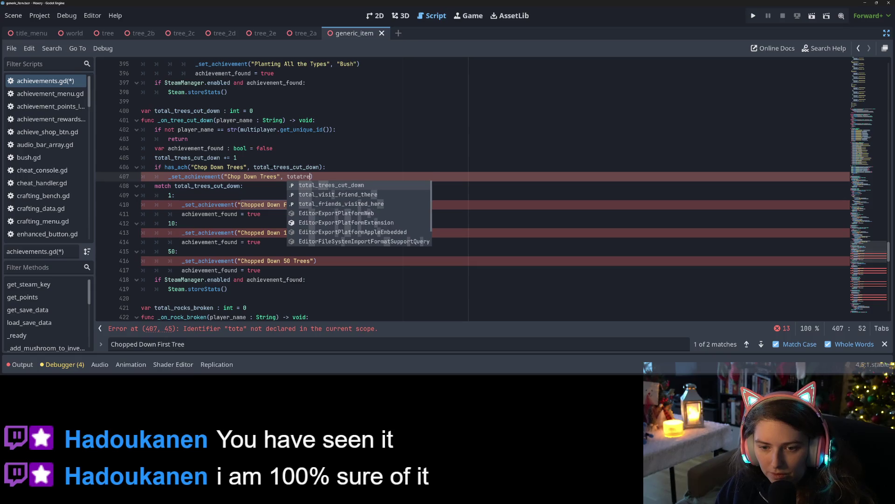
{"action": "key", "text": "Return"}
{"action": "key", "text": "End"}
{"action": "key", "text": "Return"}
{"action": "type", "text": "achie"}
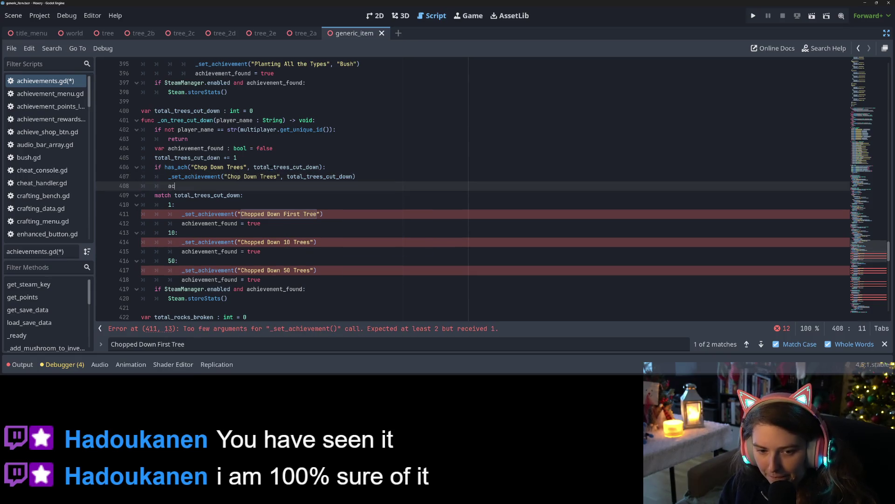
{"action": "key", "text": "Down"}
{"action": "key", "text": "Down"}
{"action": "key", "text": "Return"}
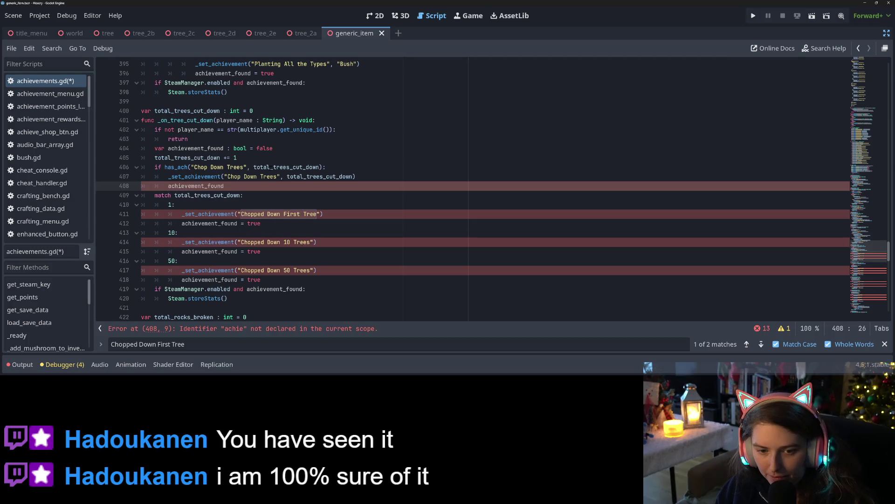
{"action": "type", "text": " = true"}
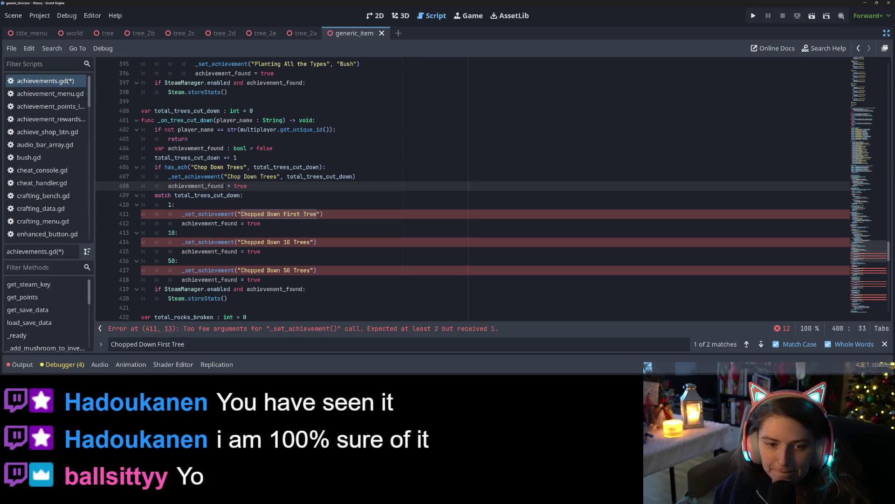
Delete the old tree-cutting match block and save the script.
{"action": "key", "text": "Down"}
{"action": "key", "text": "Down"}
{"action": "key", "text": "Down"}
{"action": "key", "text": "Down"}
{"action": "key", "text": "Down"}
{"action": "key", "text": "End"}
{"action": "key", "text": "shift+Up"}
{"action": "key", "text": "shift+Up"}
{"action": "key", "text": "shift+Up"}
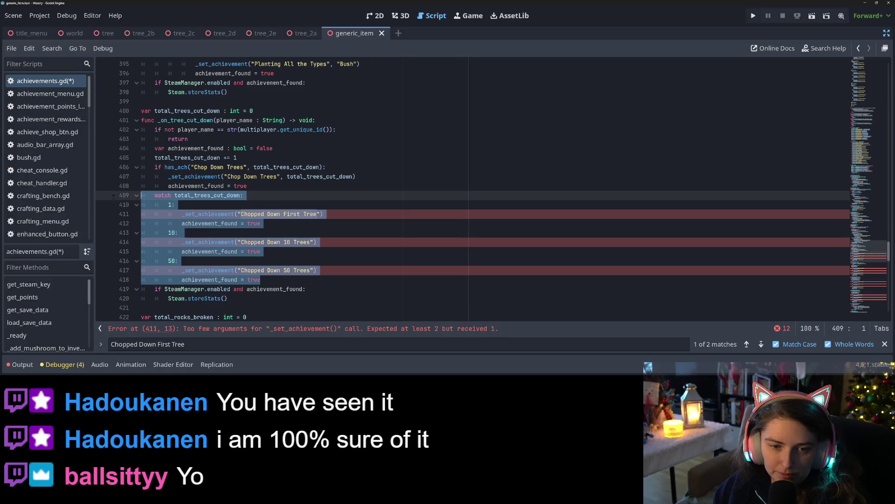
{"action": "key", "text": "BackSpace"}
{"action": "key", "text": "ctrl+s"}
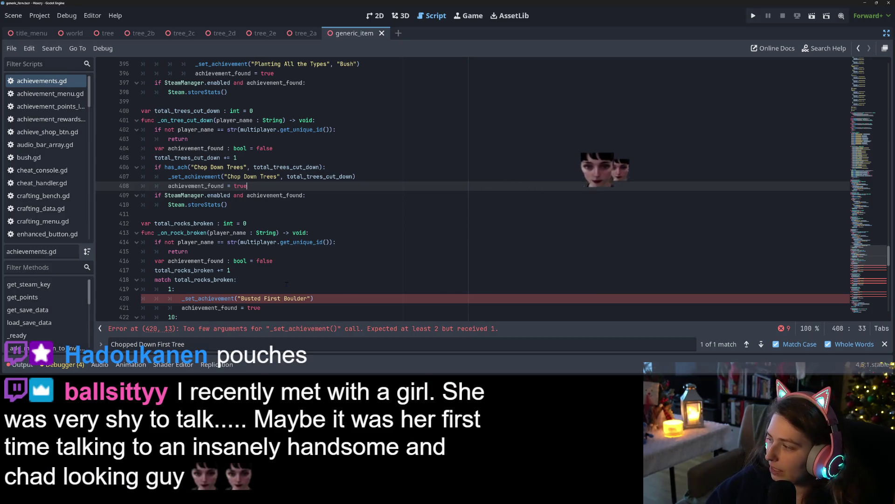
{"action": "scroll", "coordinate": [306, 275], "scroll_direction": "down", "scroll_amount": 1}
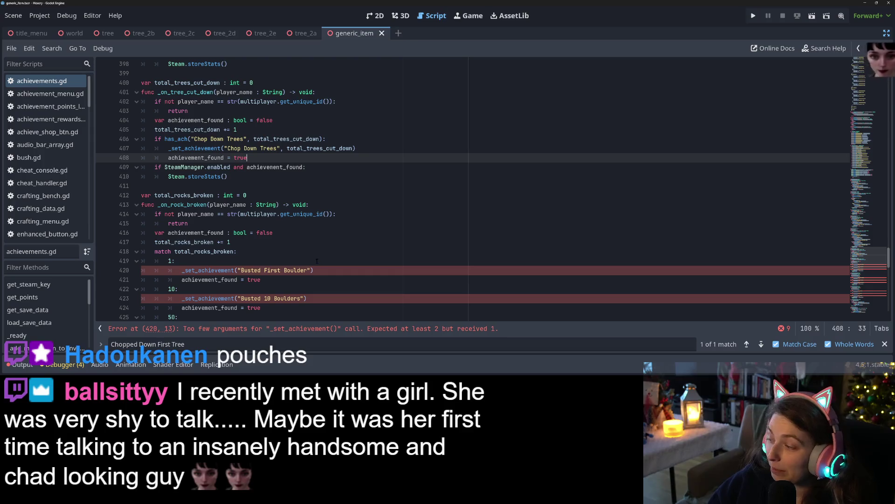
Look up the category of the Busted First Boulder achievement, which is 'Busted Boulders'.
{"action": "left_click", "coordinate": [226, 264]}
{"action": "key", "text": "Up"}
{"action": "key", "text": "Up"}
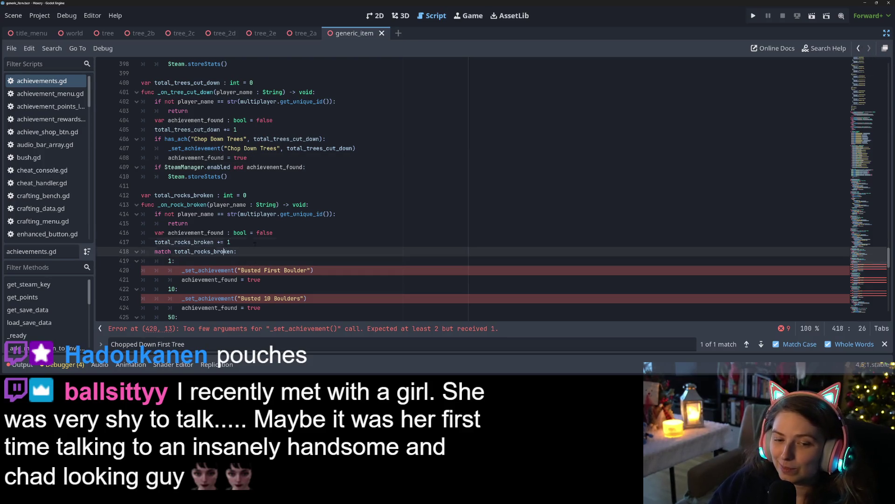
{"action": "left_click_drag", "start_coordinate": [238, 270], "coordinate": [309, 273]}
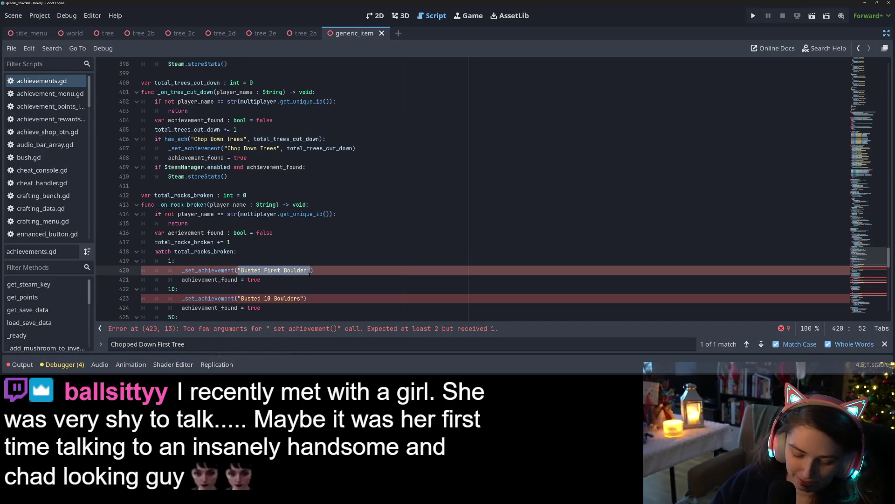
{"action": "key", "text": "ctrl+f"}
{"action": "left_click", "coordinate": [746, 344]}
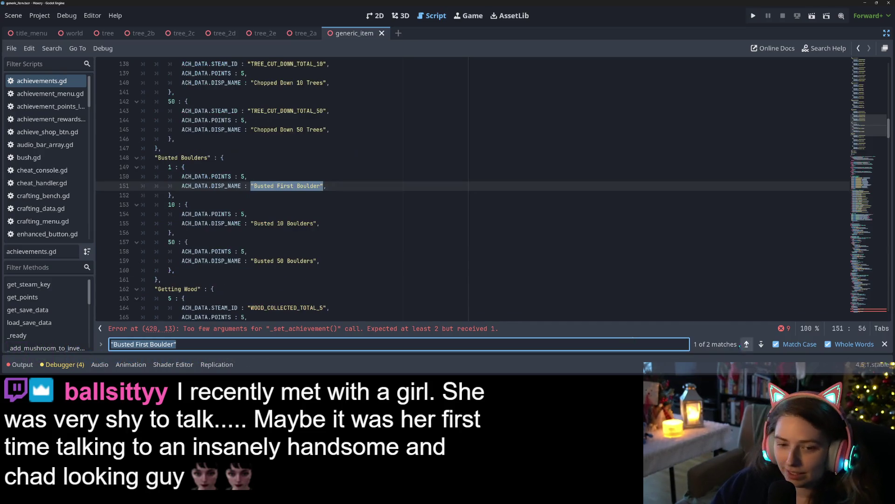
{"action": "left_click_drag", "start_coordinate": [155, 158], "coordinate": [211, 158]}
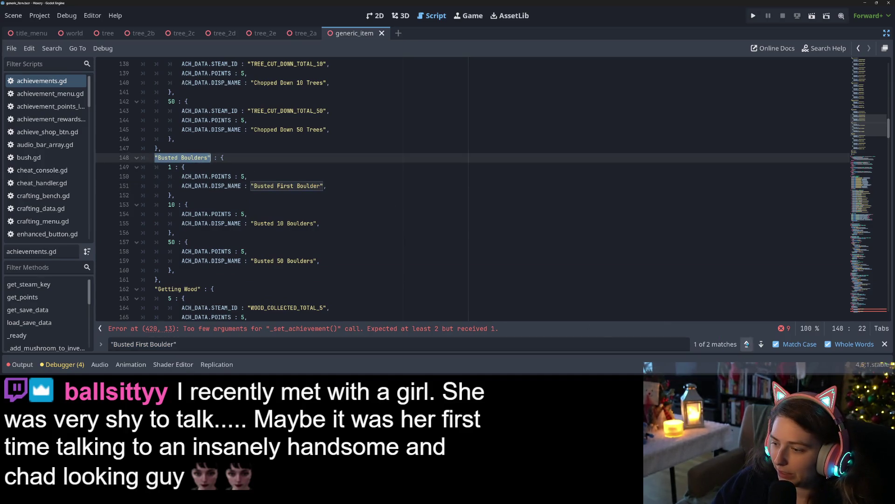
{"action": "left_click", "coordinate": [746, 344]}
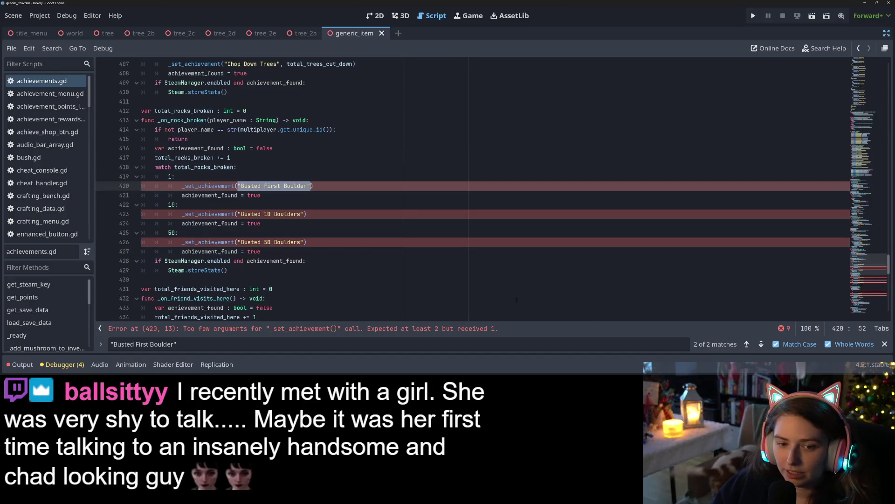
Add an if has_ach("Busted Boulders", total_rocks_broken): check below the rock counter increment.
{"action": "left_click", "coordinate": [248, 158]}
{"action": "key", "text": "Return"}
{"action": "type", "text": "if a"}
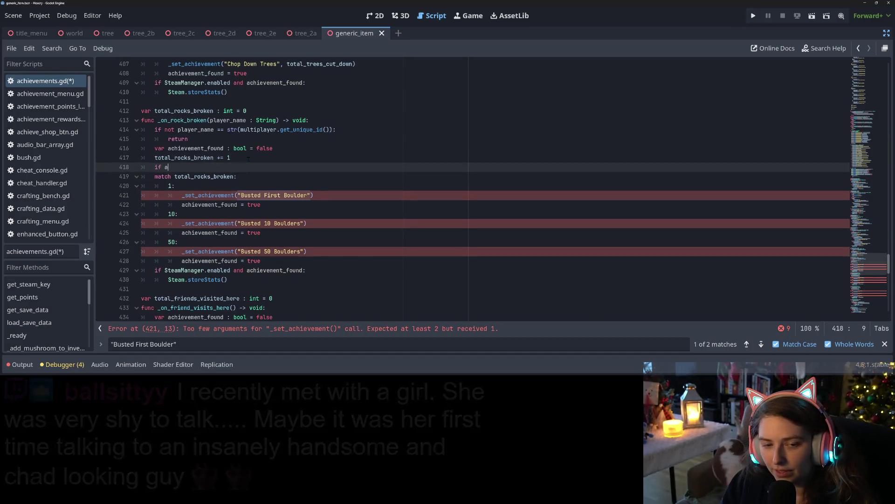
{"action": "key", "text": "BackSpace"}
{"action": "type", "text": "has"}
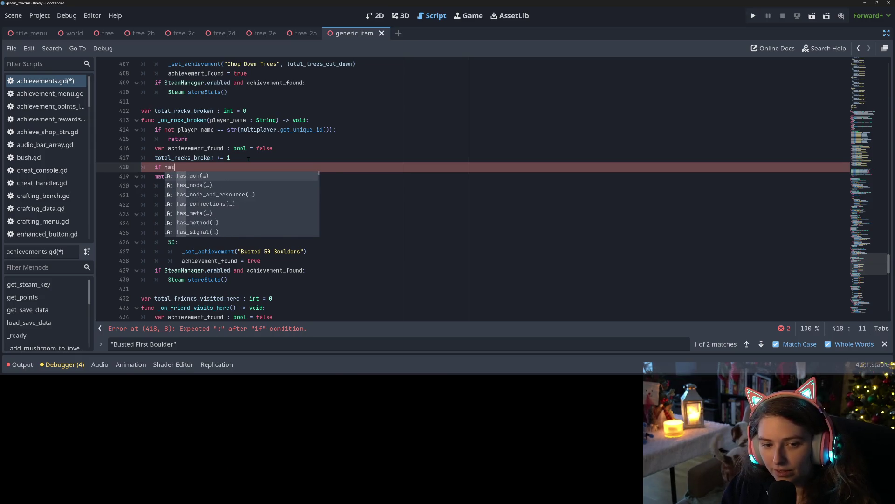
{"action": "key", "text": "Return"}
{"action": "type", "text": "\"Busted Boulders\""}
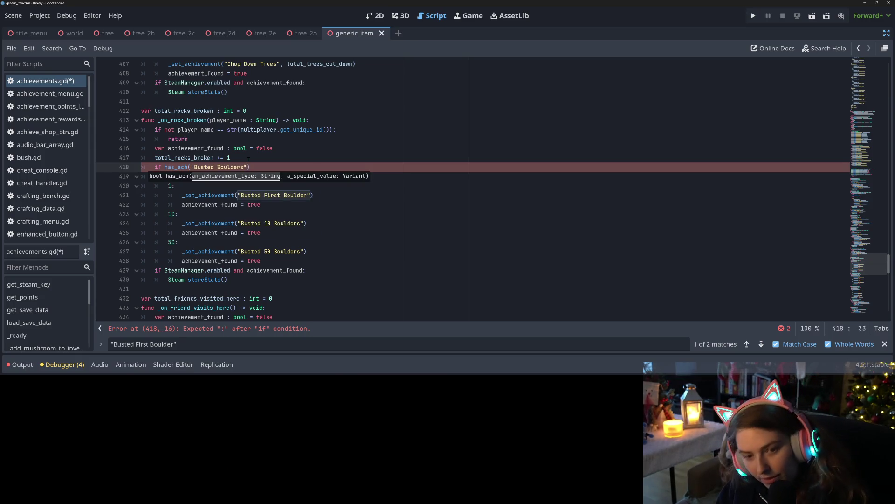
{"action": "type", "text": ", tot"}
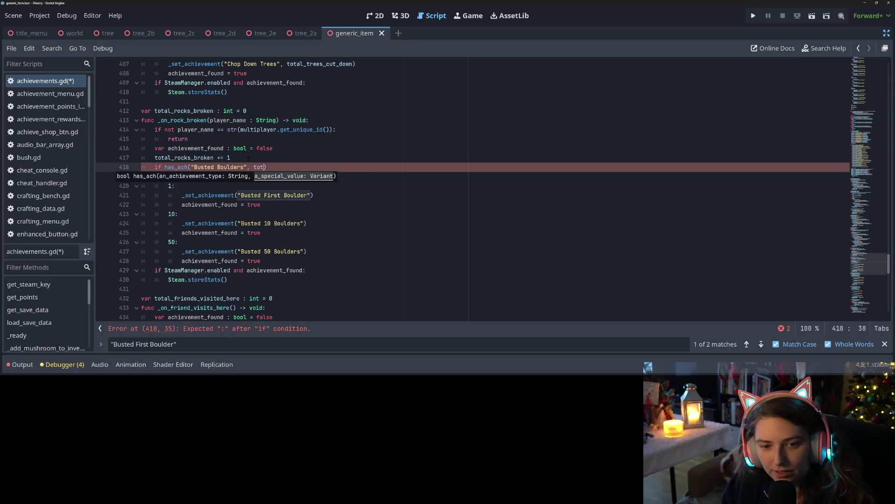
{"action": "type", "text": "al_roc"}
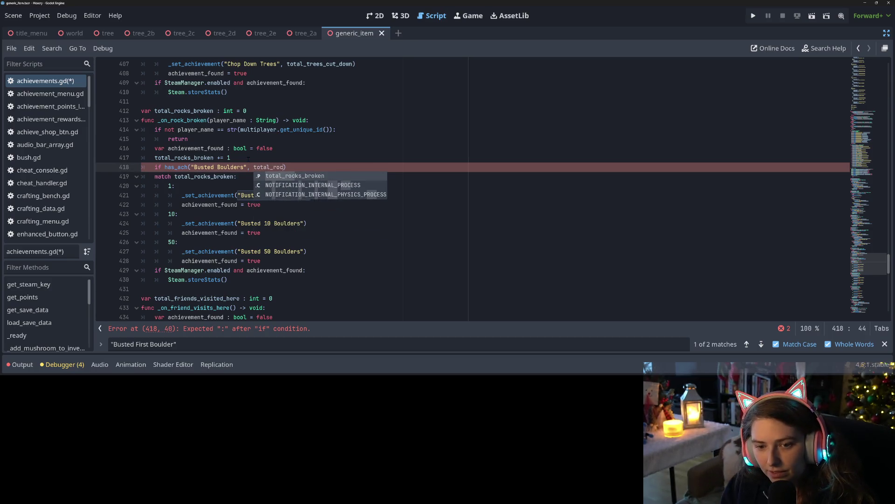
{"action": "key", "text": "Return"}
{"action": "type", "text": ":"}
Call _set_achievement("Busted Boulders", total_rocks_broken) inside the check, then select the old achievement_found assignment.
{"action": "key", "text": "Return"}
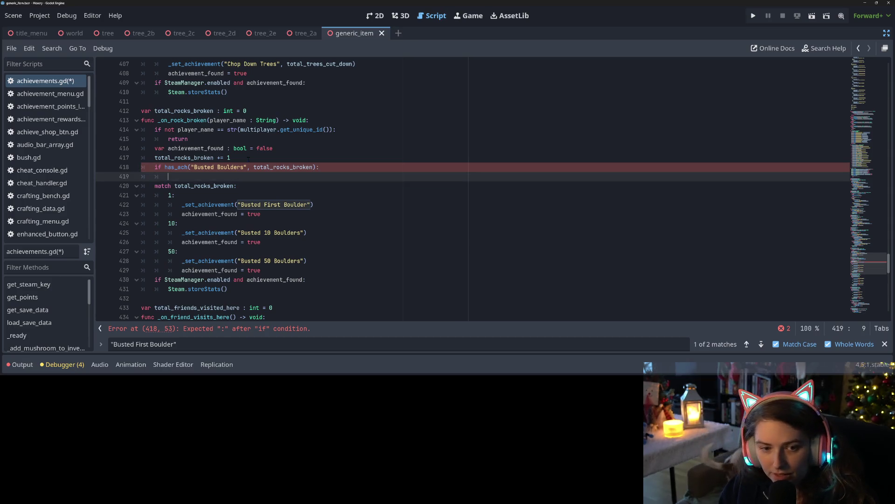
{"action": "type", "text": "_set"}
{"action": "key", "text": "Return"}
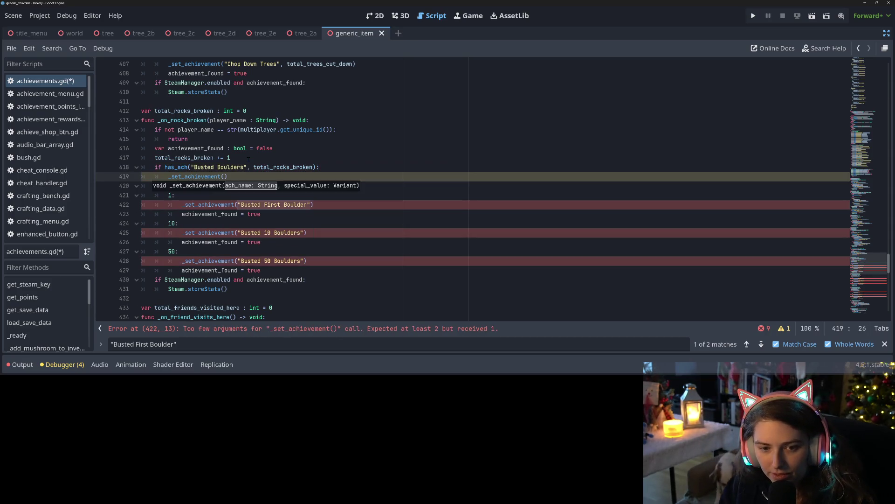
{"action": "type", "text": "\"Busted Boulders\", "}
{"action": "type", "text": "total_r"}
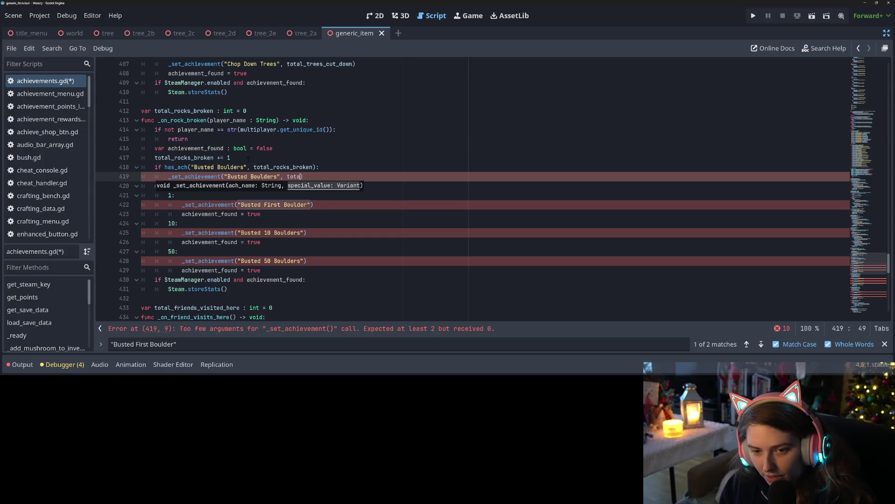
{"action": "key", "text": "Return"}
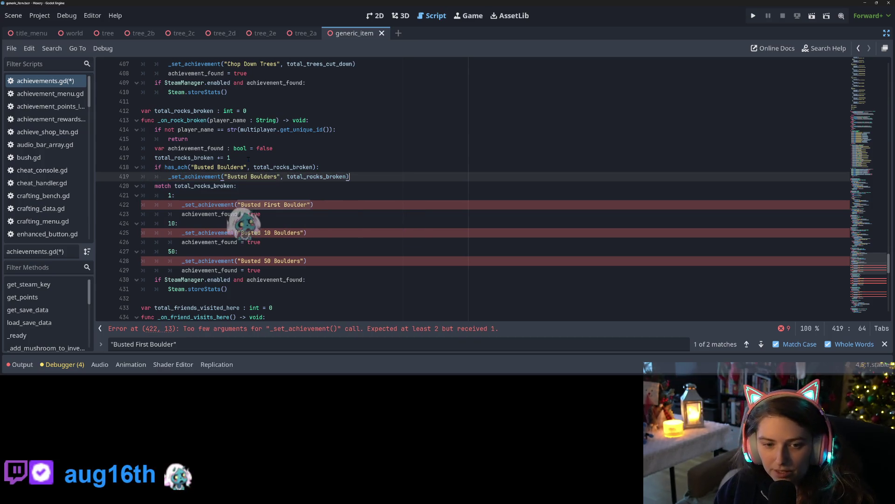
{"action": "key", "text": "Return"}
{"action": "left_click_drag", "start_coordinate": [182, 223], "coordinate": [261, 224]}
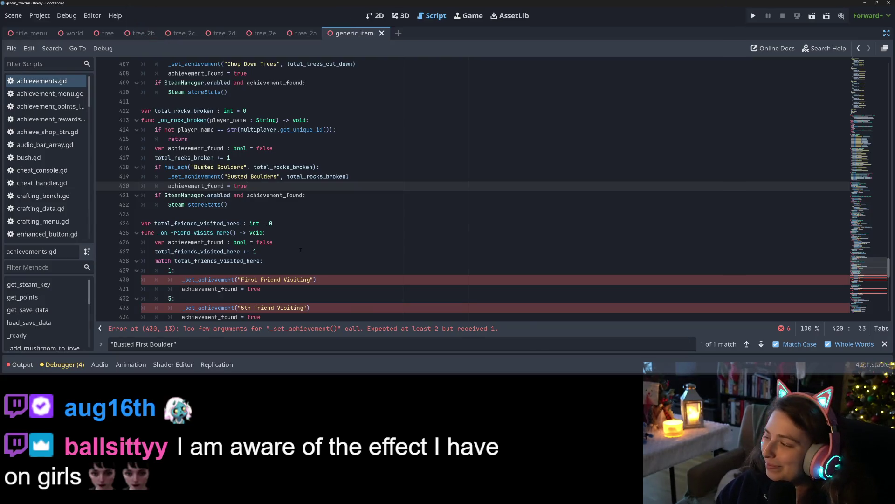
{"action": "scroll", "coordinate": [300, 251], "scroll_direction": "down", "scroll_amount": 2}
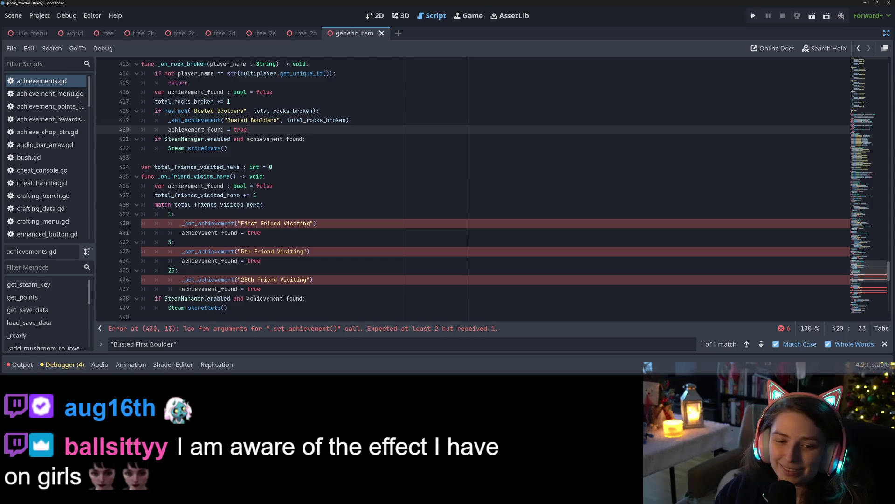
Inspect the match block in the friend-visits-here handler.
{"action": "left_click", "coordinate": [203, 205]}
{"action": "left_click", "coordinate": [203, 214]}
{"action": "left_click", "coordinate": [310, 209]}
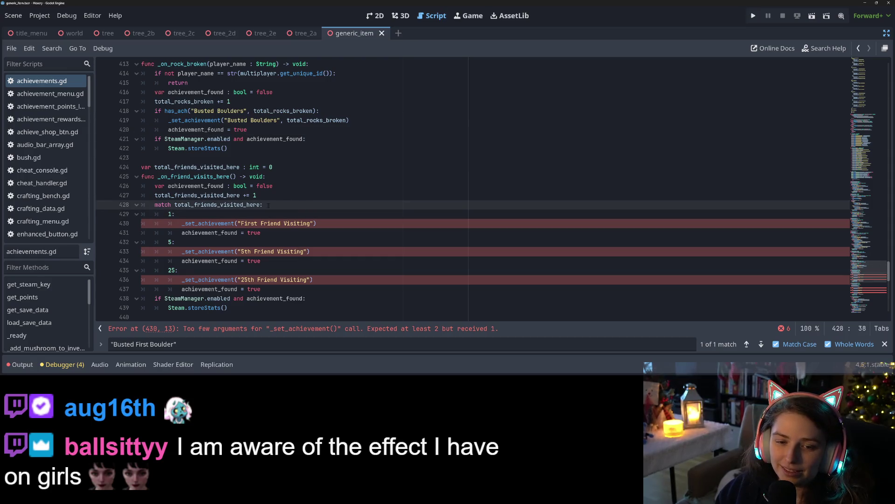
{"action": "scroll", "coordinate": [256, 209], "scroll_direction": "down", "scroll_amount": 1}
{"action": "left_click_drag", "start_coordinate": [238, 195], "coordinate": [315, 196]}
{"action": "scroll", "coordinate": [466, 186], "scroll_direction": "down", "scroll_amount": 10}
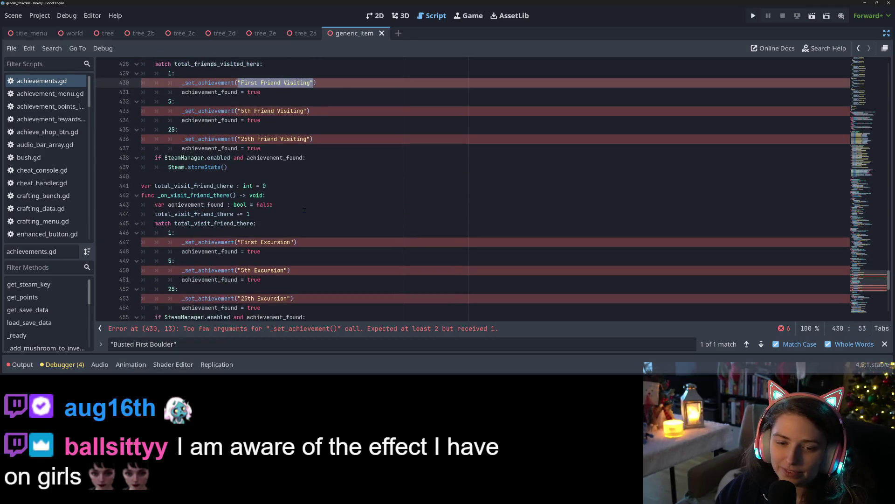
{"action": "scroll", "coordinate": [303, 209], "scroll_direction": "up", "scroll_amount": 14}
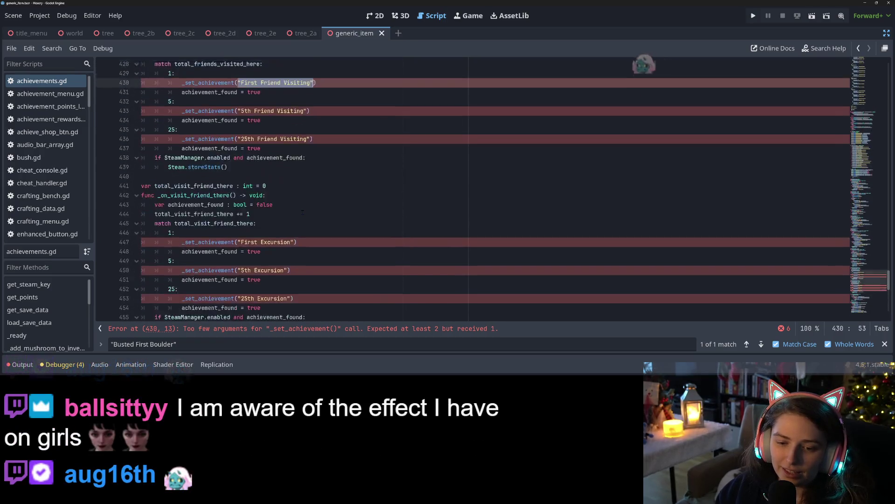
{"action": "scroll", "coordinate": [303, 211], "scroll_direction": "down", "scroll_amount": 7}
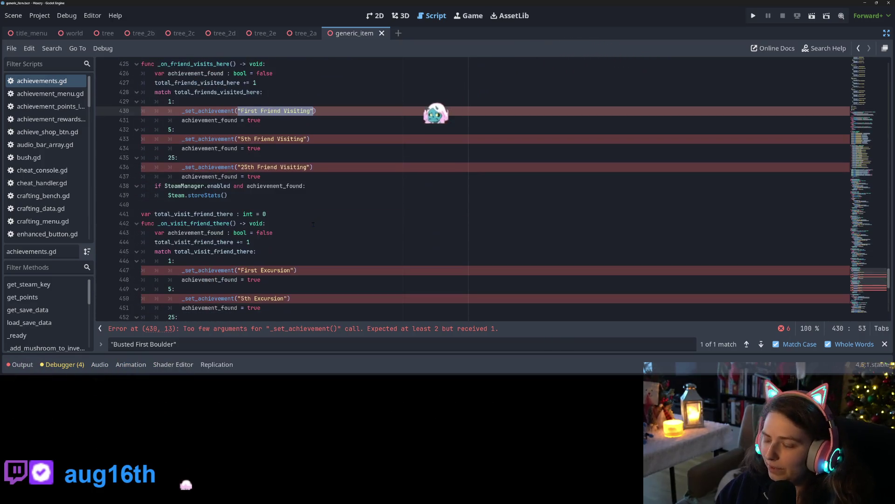
Find the First Friend Visiting definition and select its 'I Have Friends!' category name.
{"action": "key", "text": "ctrl+f"}
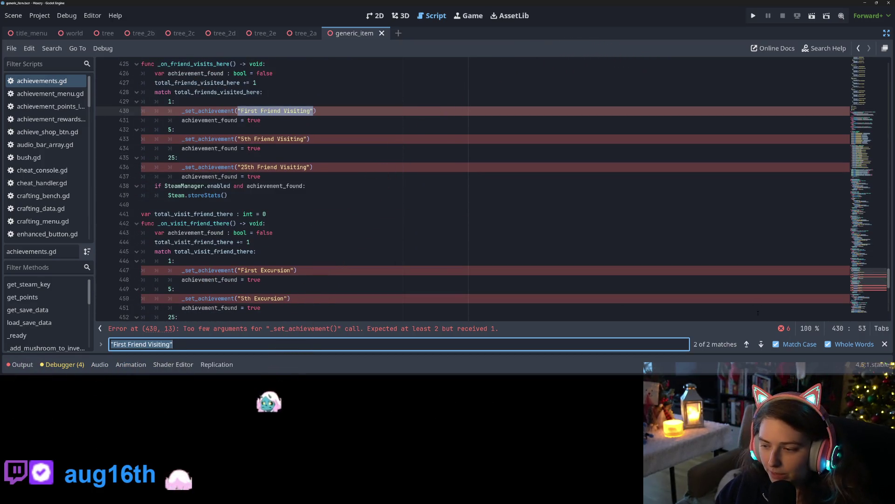
{"action": "key", "text": "Return"}
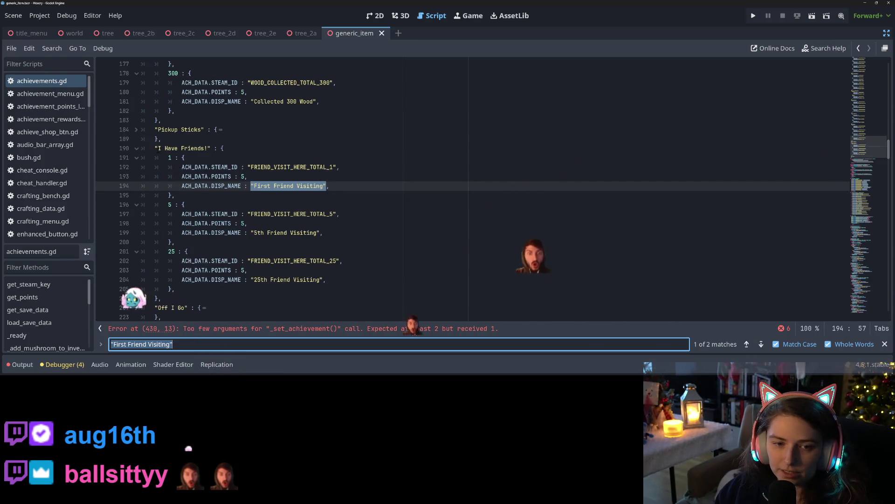
{"action": "left_click_drag", "start_coordinate": [155, 148], "coordinate": [210, 148]}
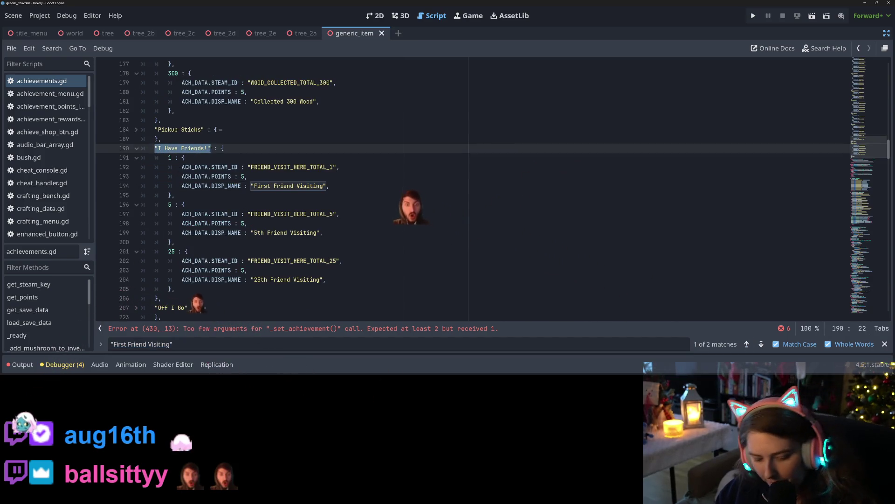
{"action": "scroll", "coordinate": [211, 148], "scroll_direction": "down", "scroll_amount": 1}
{"action": "scroll", "coordinate": [211, 148], "scroll_direction": "down", "scroll_amount": 3}
{"action": "left_click_drag", "start_coordinate": [155, 251], "coordinate": [188, 251]}
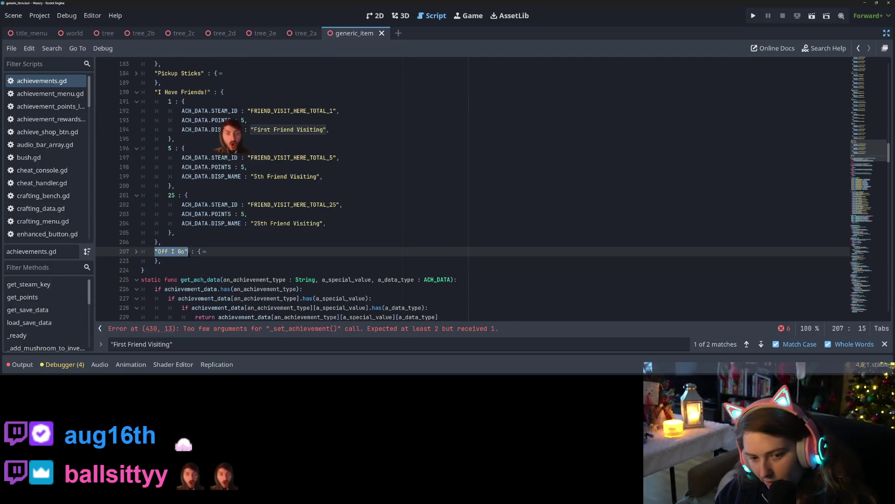
{"action": "key", "text": "F3"}
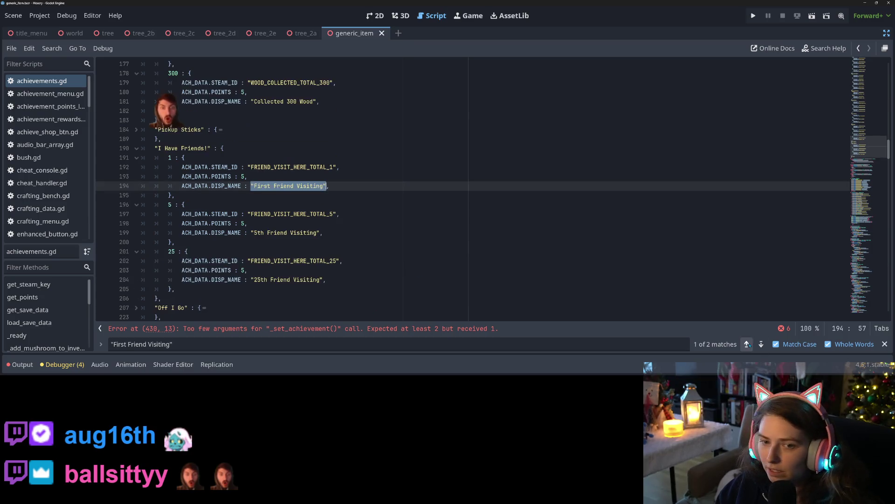
{"action": "key", "text": "F3"}
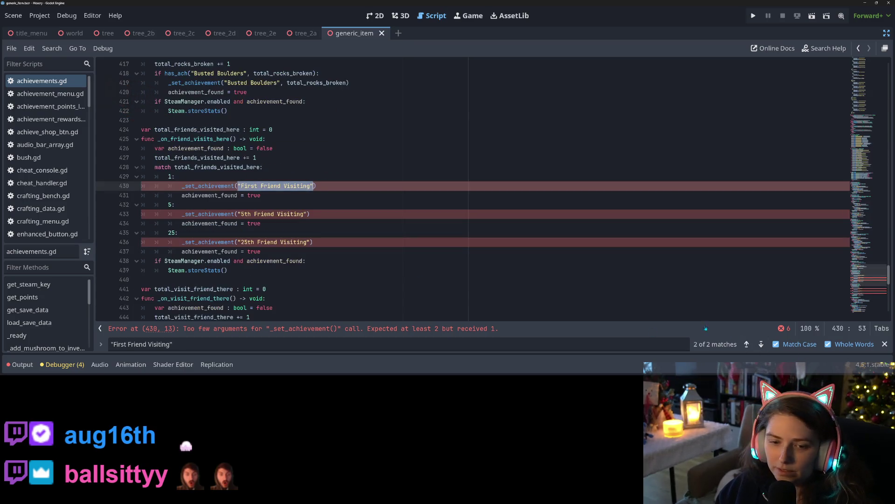
Insert has_ach("I Have Friends!", total_friends_visited_here) below the friend counter increment.
{"action": "left_click", "coordinate": [196, 177]}
{"action": "left_click", "coordinate": [270, 159]}
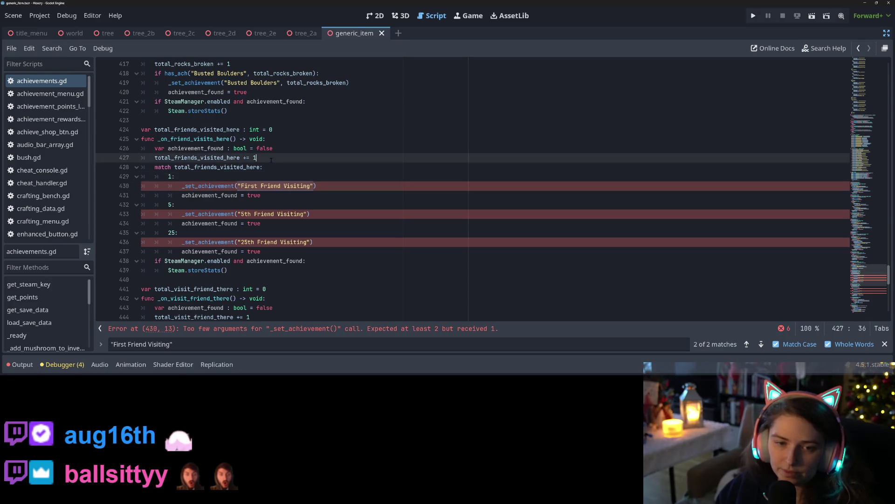
{"action": "key", "text": "Return"}
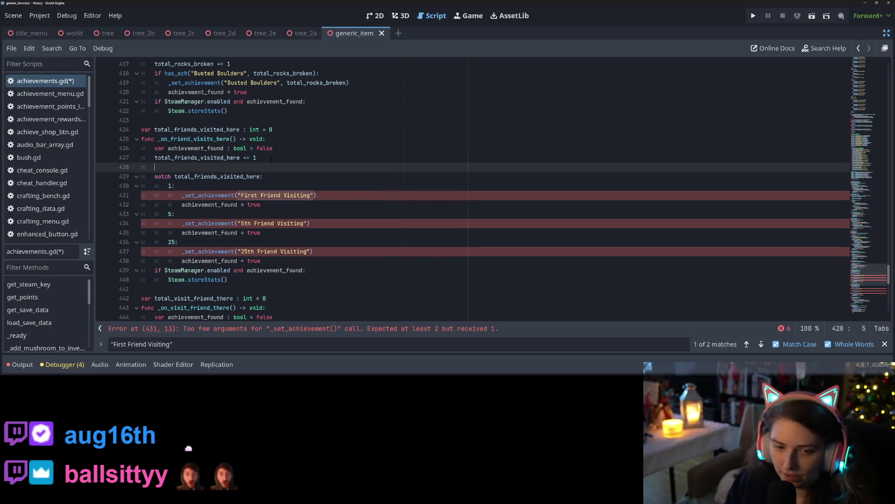
{"action": "type", "text": "if has"}
{"action": "key", "text": "Return"}
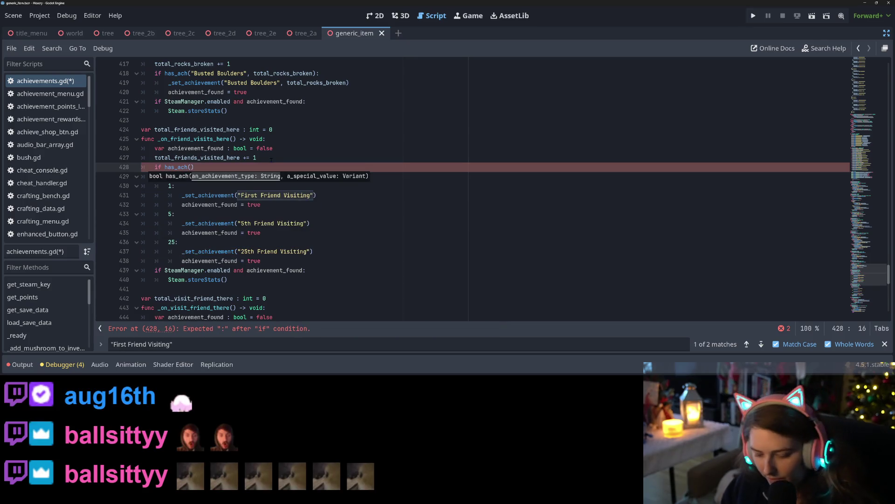
{"action": "key", "text": "super+v"}
{"action": "key", "text": "Down"}
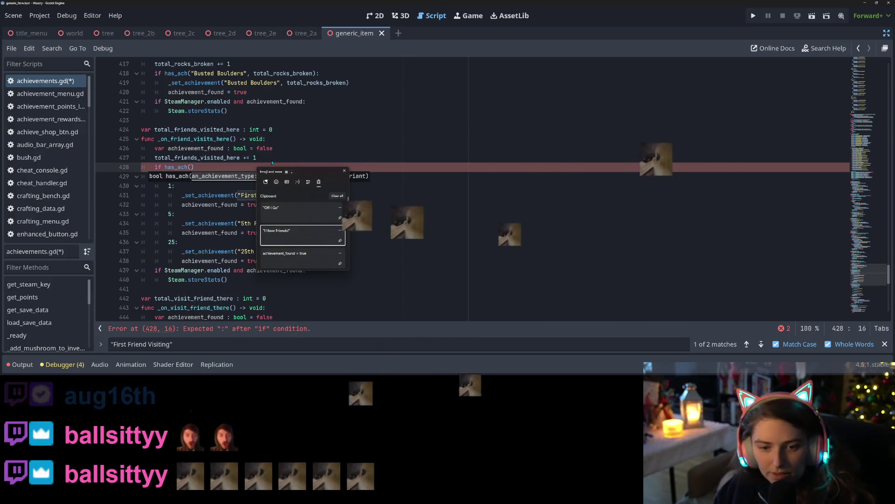
{"action": "key", "text": "Return"}
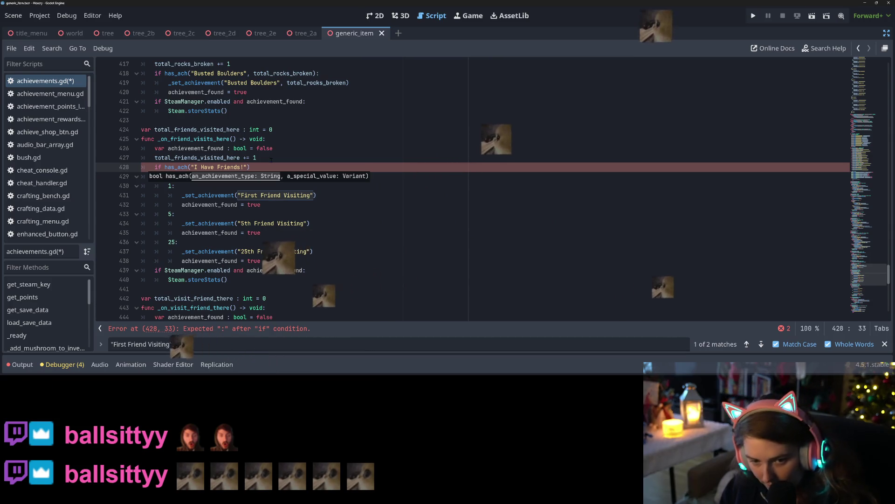
{"action": "type", "text": ", total"}
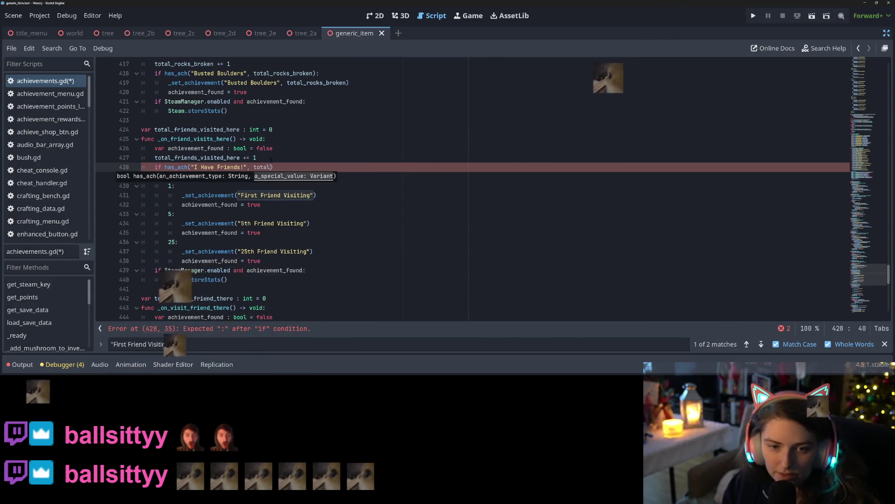
{"action": "type", "text": "_f"}
{"action": "key", "text": "Return"}
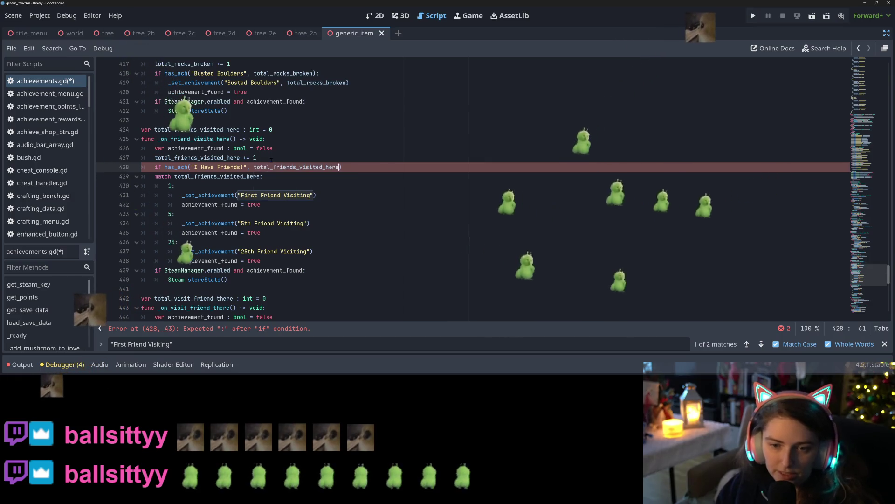
Close the check with a colon and give it a placeholder pass body.
{"action": "type", "text": ":"}
{"action": "key", "text": "Return"}
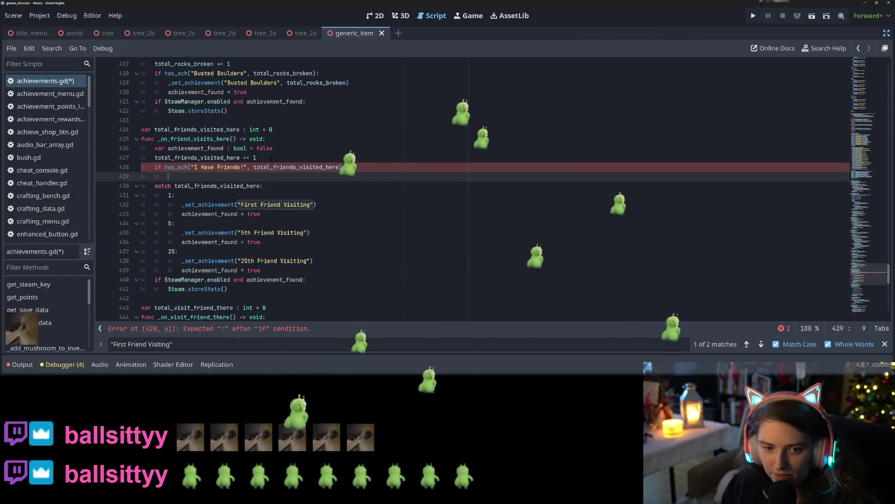
{"action": "type", "text": "a"}
{"action": "key", "text": "BackSpace"}
{"action": "type", "text": "pass"}
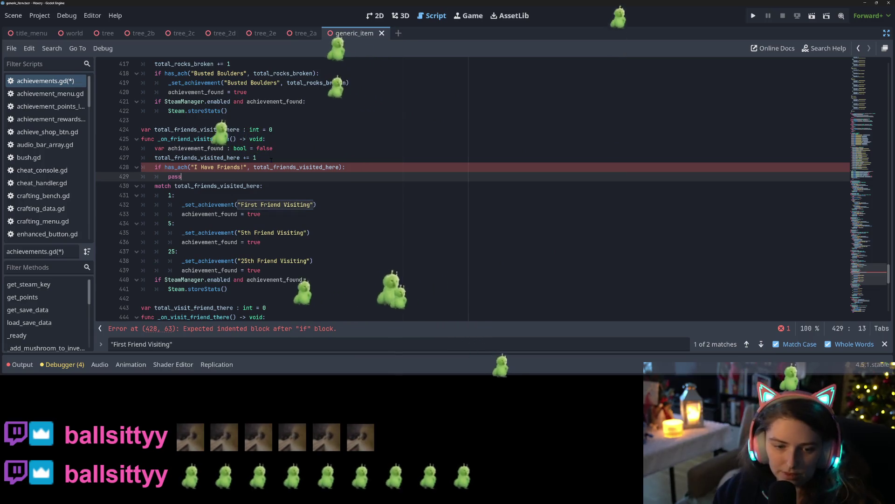
{"action": "scroll", "coordinate": [271, 160], "scroll_direction": "down", "scroll_amount": 3}
{"action": "scroll", "coordinate": [290, 200], "scroll_direction": "down", "scroll_amount": 3}
{"action": "left_click", "coordinate": [291, 197]}
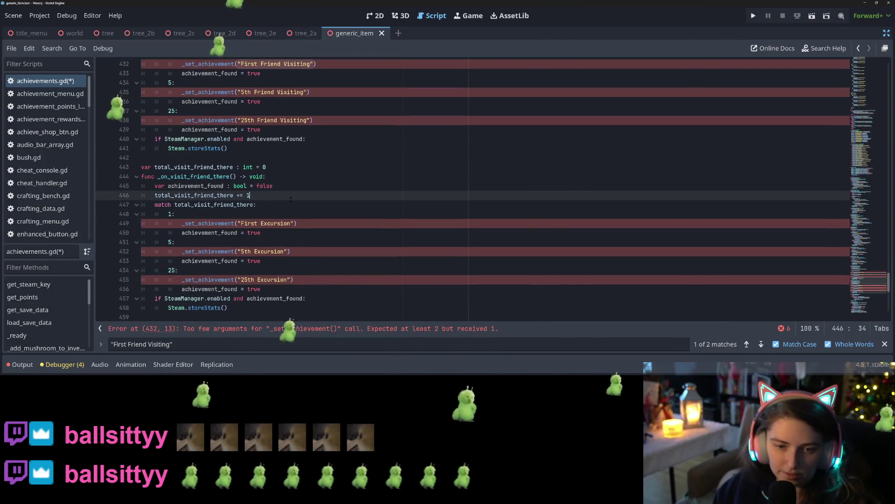
Add an if has_ach("Off I Go", total_visit_friend_there): check below the visit counter.
{"action": "key", "text": "Return"}
{"action": "type", "text": "if "}
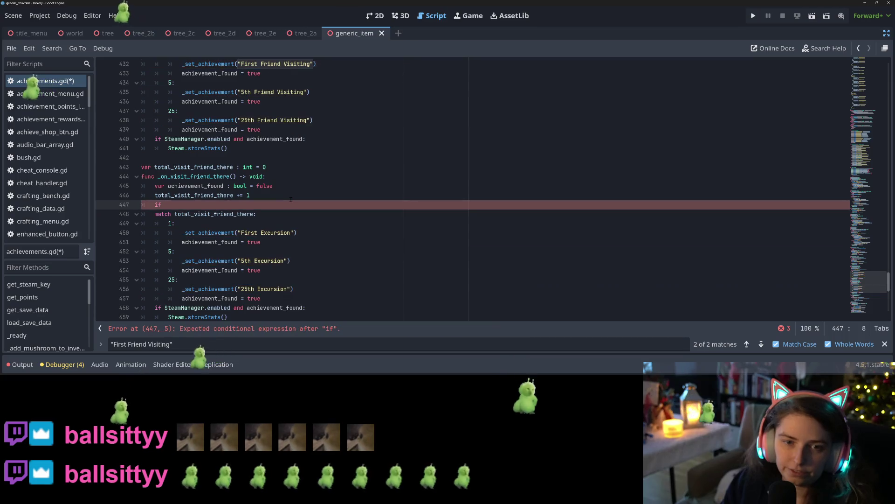
{"action": "type", "text": "ha"}
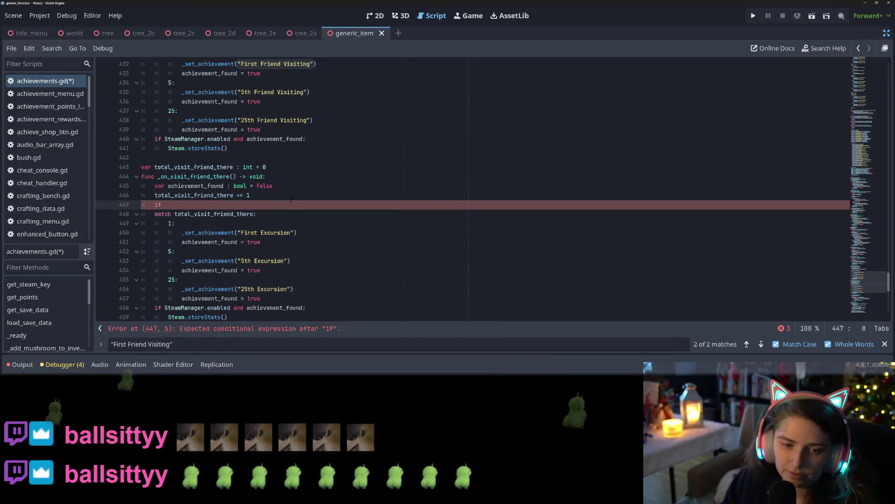
{"action": "type", "text": "s"}
{"action": "key", "text": "Return"}
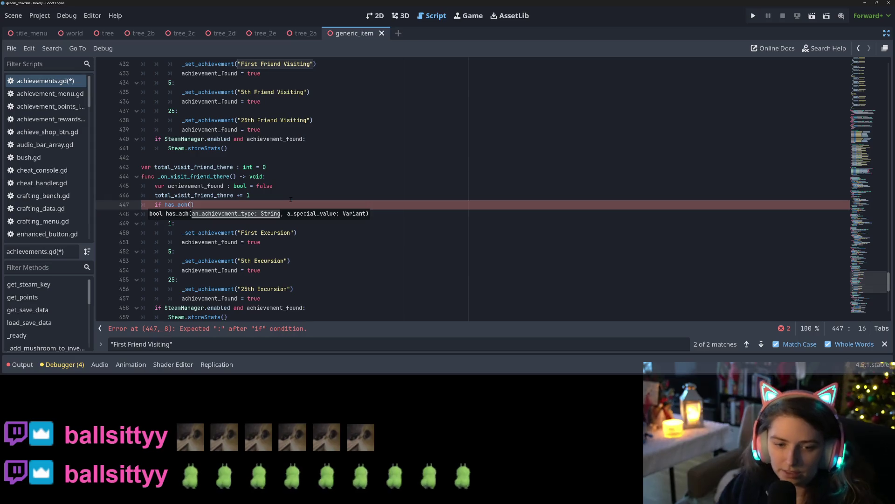
{"action": "key", "text": "super+v"}
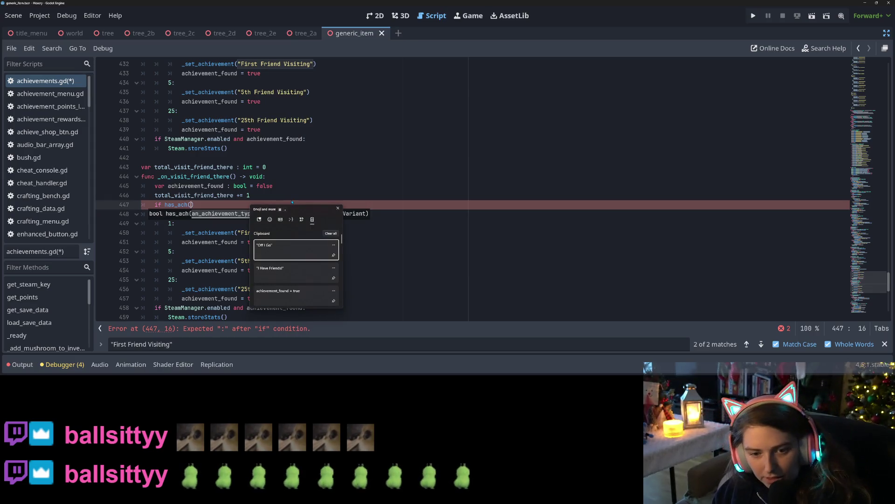
{"action": "key", "text": "Down"}
{"action": "key", "text": "Return"}
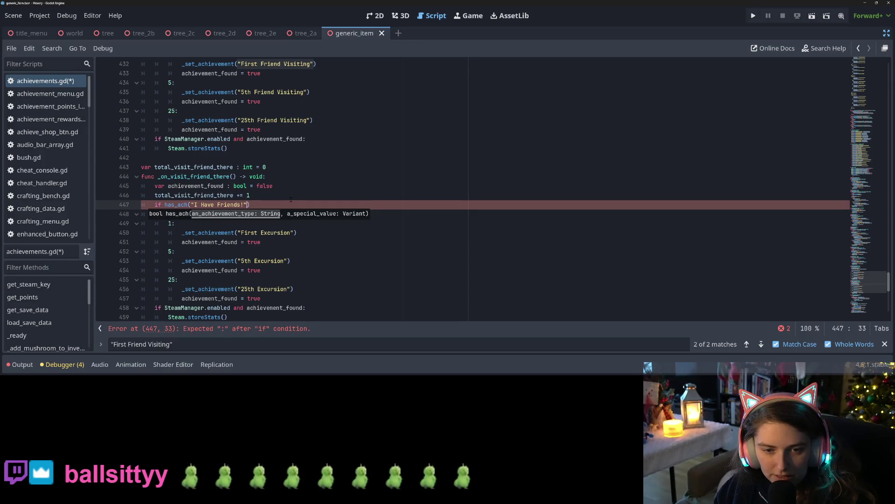
{"action": "key", "text": "ctrl+z"}
{"action": "scroll", "coordinate": [290, 199], "scroll_direction": "up", "scroll_amount": 4}
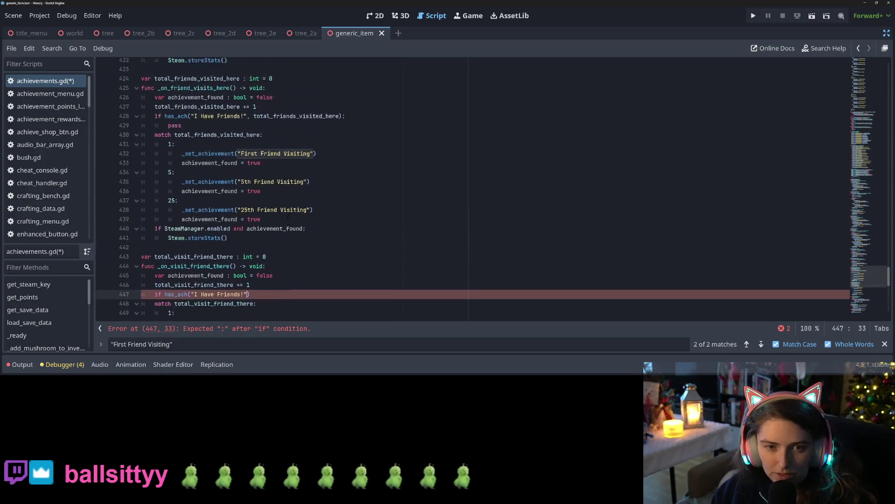
{"action": "scroll", "coordinate": [288, 219], "scroll_direction": "down", "scroll_amount": 3}
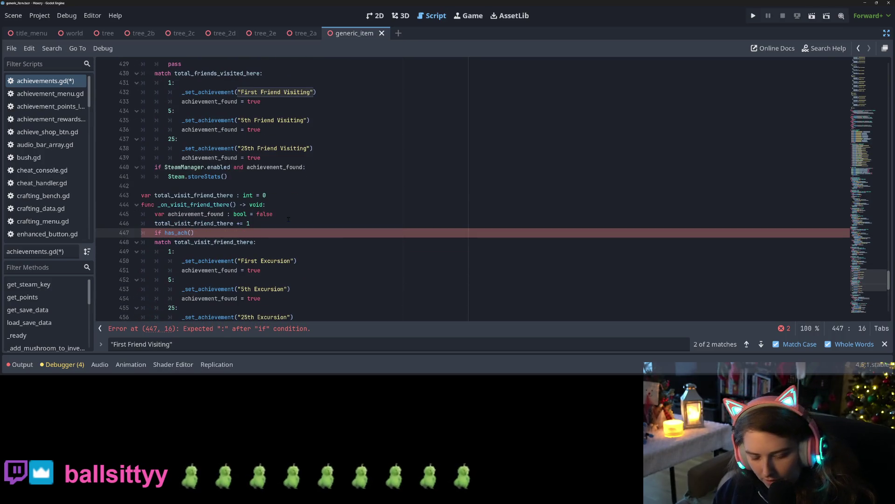
{"action": "key", "text": "super+v"}
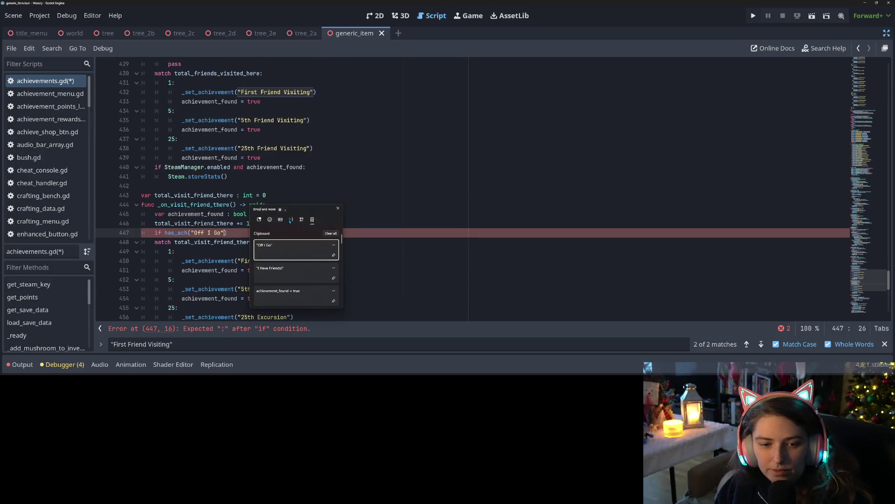
{"action": "key", "text": "End"}
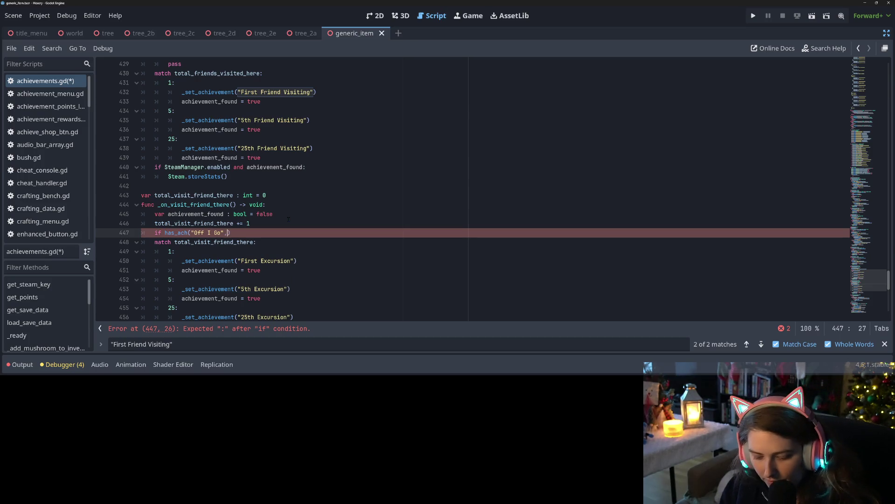
{"action": "type", "text": "total"}
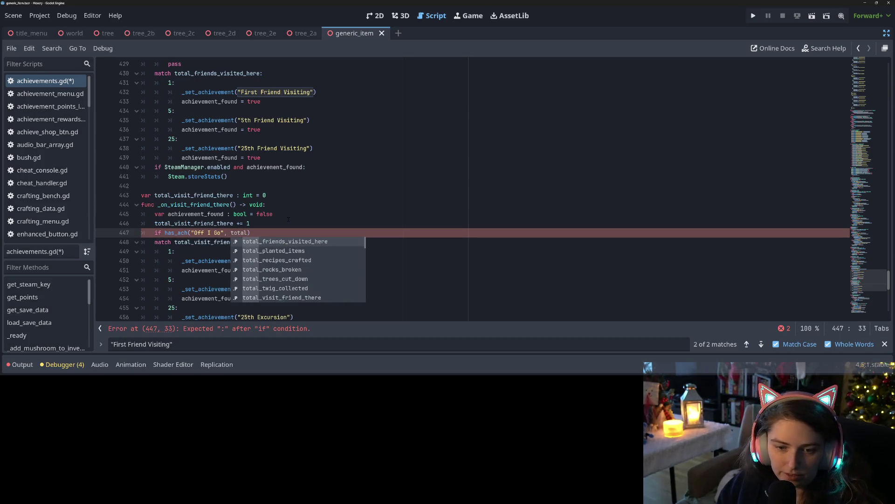
{"action": "type", "text": "visi"}
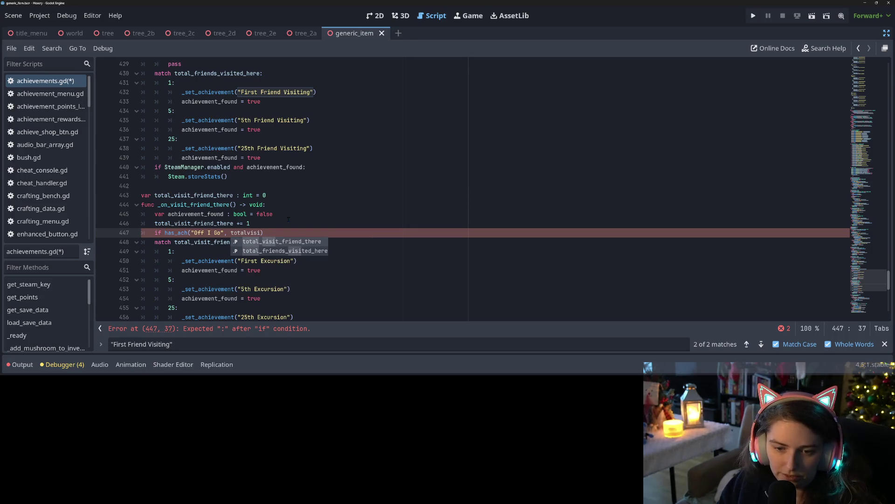
{"action": "key", "text": "Return"}
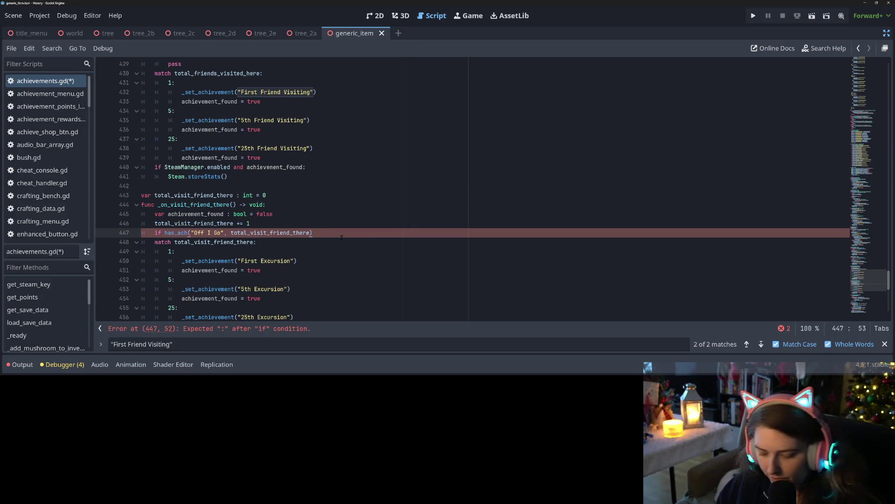
{"action": "type", "text": ":"}
{"action": "key", "text": "Return"}
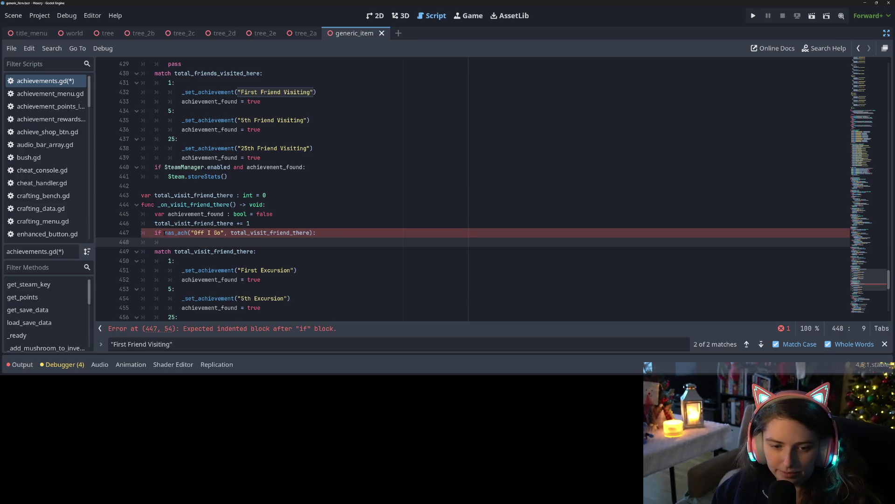
Add a _set_achievement("Off I Go", total_visit_friend_there) call inside the check.
{"action": "left_click_drag", "start_coordinate": [164, 233], "coordinate": [312, 232]}
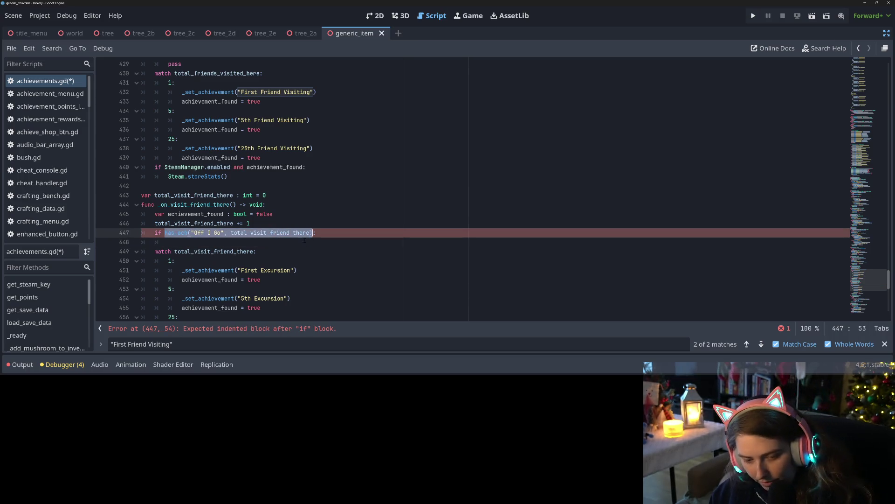
{"action": "key", "text": "ctrl+c"}
{"action": "left_click", "coordinate": [305, 240]}
{"action": "key", "text": "ctrl+v"}
{"action": "double_click", "coordinate": [180, 242]}
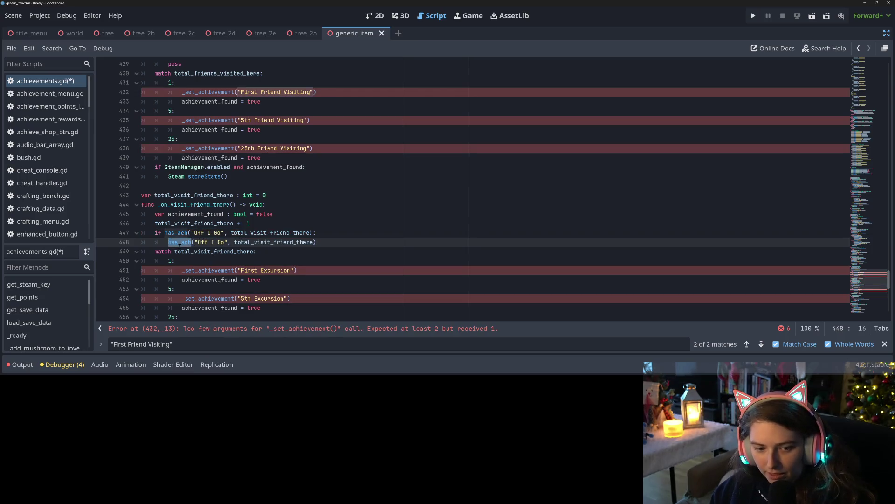
{"action": "type", "text": "_set"}
{"action": "key", "text": "Return"}
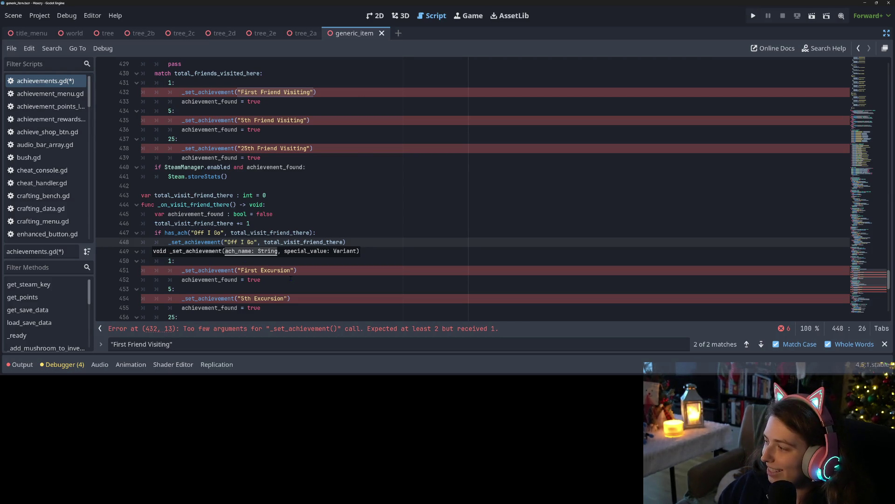
Delete the handler's old match block, including the 1, 5 and 25 cases, and save the script.
{"action": "scroll", "coordinate": [290, 278], "scroll_direction": "down", "scroll_amount": 1}
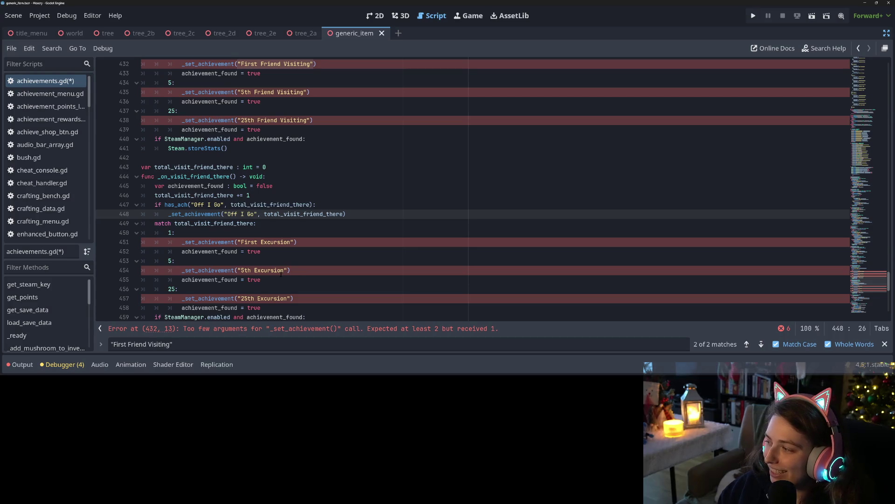
{"action": "left_click", "coordinate": [236, 259]}
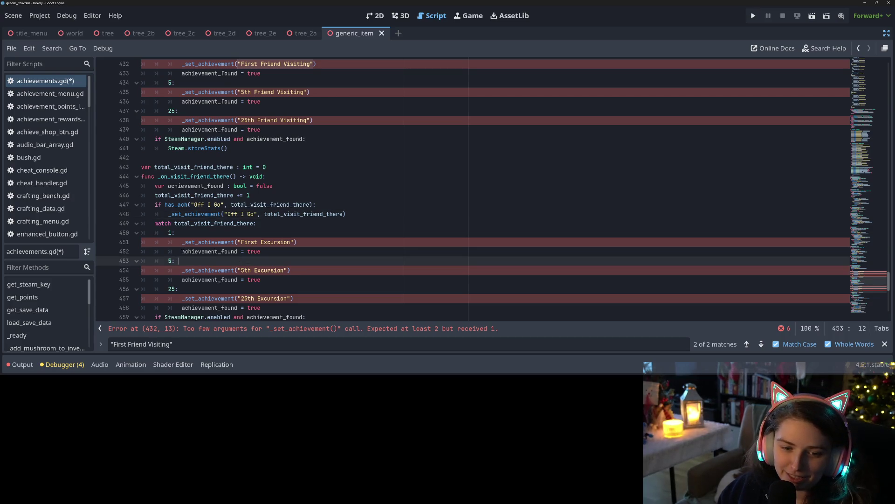
{"action": "left_click_drag", "start_coordinate": [182, 251], "coordinate": [156, 223]}
{"action": "key", "text": "Tab"}
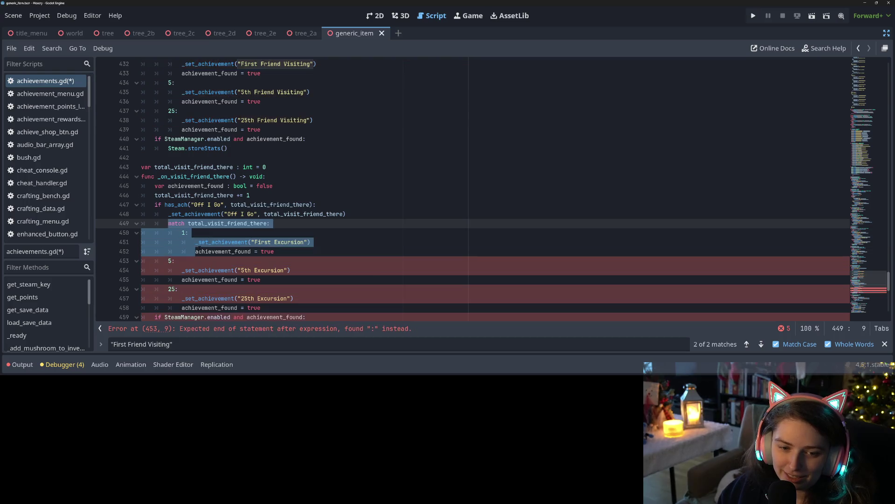
{"action": "key", "text": "Delete"}
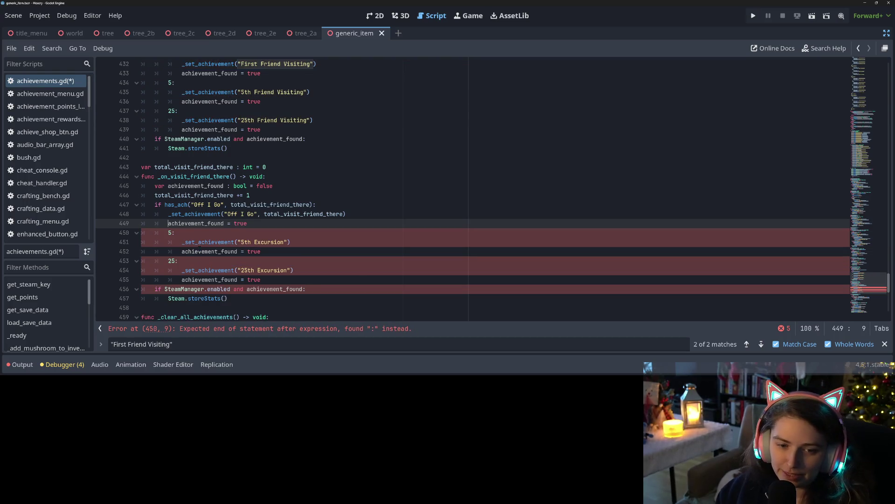
{"action": "left_click_drag", "start_coordinate": [262, 280], "coordinate": [101, 232]}
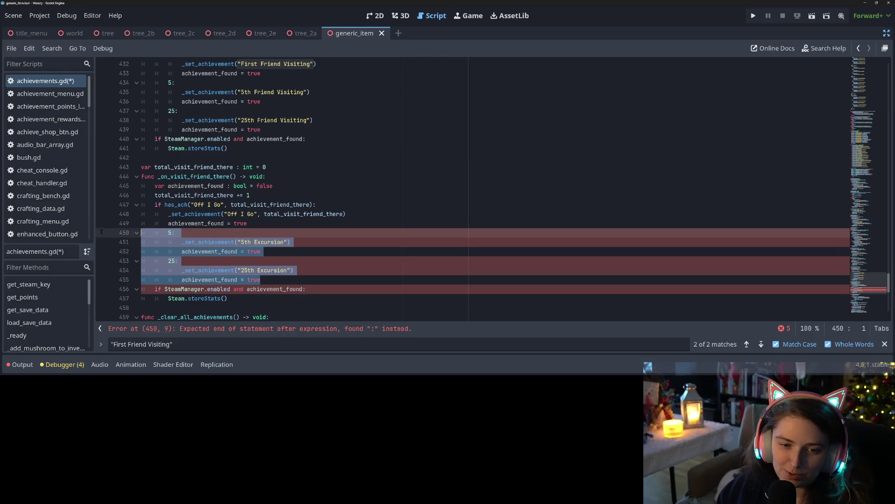
{"action": "key", "text": "Delete"}
{"action": "key", "text": "BackSpace"}
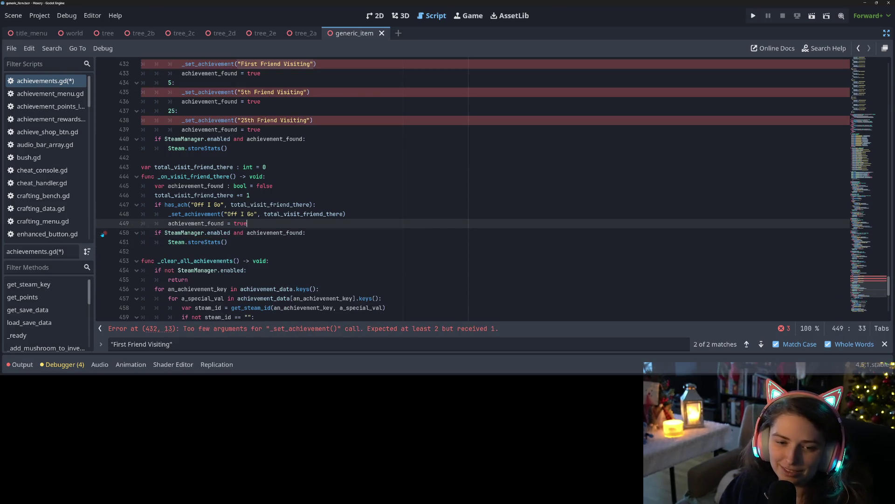
{"action": "key", "text": "ctrl+s"}
{"action": "left_click", "coordinate": [209, 213]}
{"action": "scroll", "coordinate": [213, 232], "scroll_direction": "up", "scroll_amount": 4}
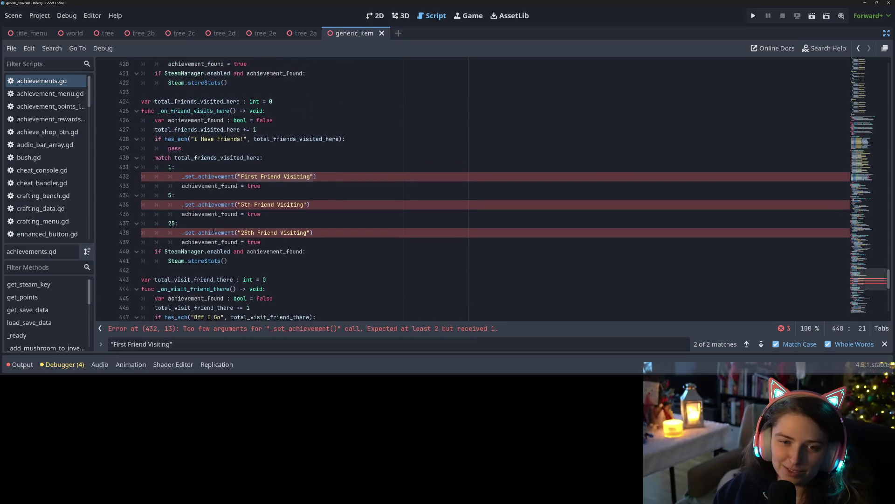
Replace the pass body with _set_achievement("I Have Friends!", total_friends_visited_here).
{"action": "left_click_drag", "start_coordinate": [164, 139], "coordinate": [343, 139]}
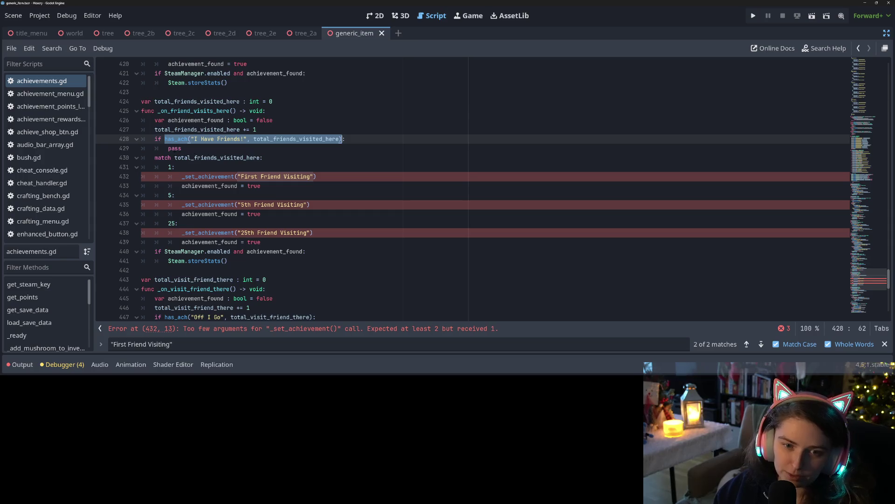
{"action": "key", "text": "ctrl+c"}
{"action": "double_click", "coordinate": [174, 148]}
{"action": "key", "text": "ctrl+v"}
{"action": "double_click", "coordinate": [181, 148]}
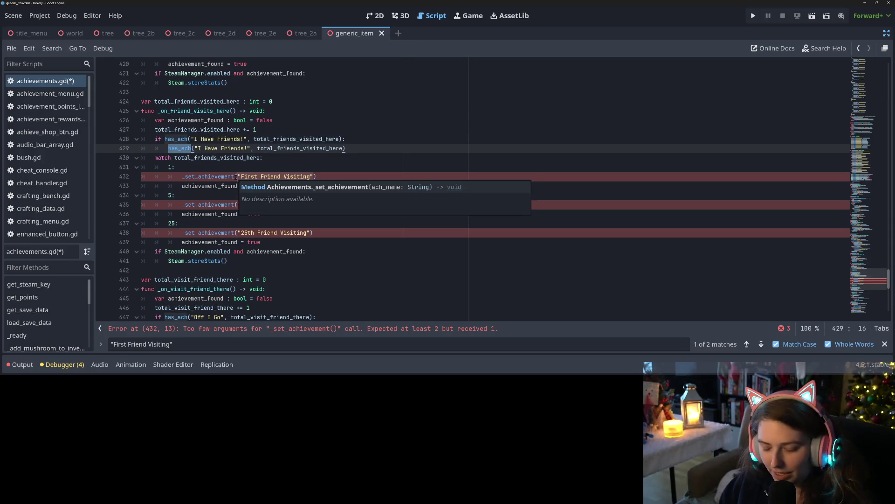
{"action": "double_click", "coordinate": [210, 176]}
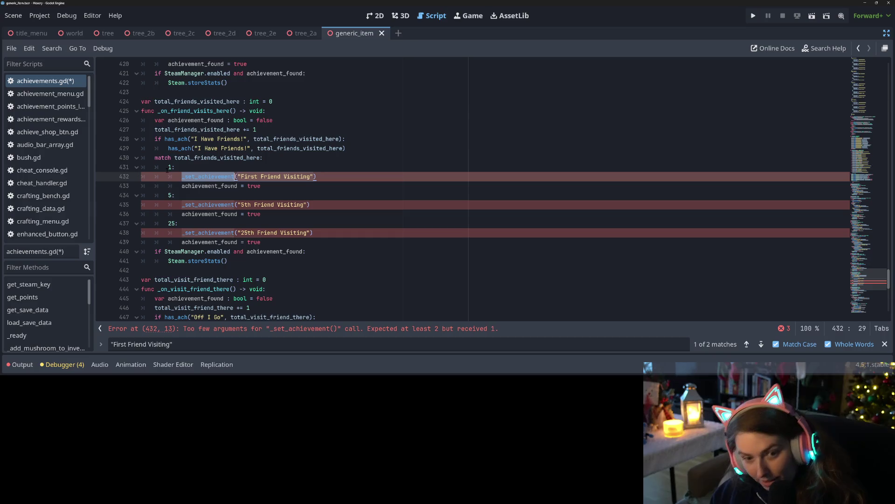
{"action": "key", "text": "ctrl+c"}
{"action": "double_click", "coordinate": [180, 148]}
{"action": "key", "text": "ctrl+v"}
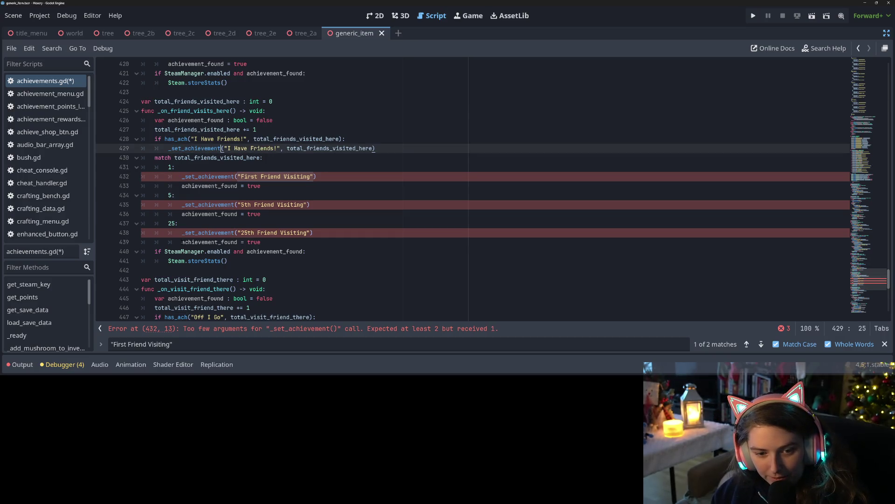
Delete the friend-visits handler's old match block, save, and close the Find bar.
{"action": "left_click_drag", "start_coordinate": [182, 242], "coordinate": [149, 160]}
{"action": "key", "text": "Delete"}
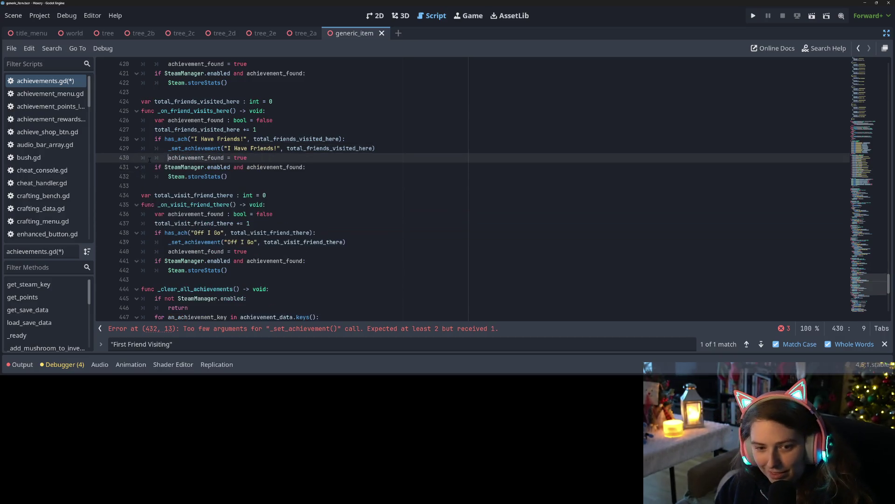
{"action": "key", "text": "ctrl+s"}
{"action": "left_click", "coordinate": [205, 158]}
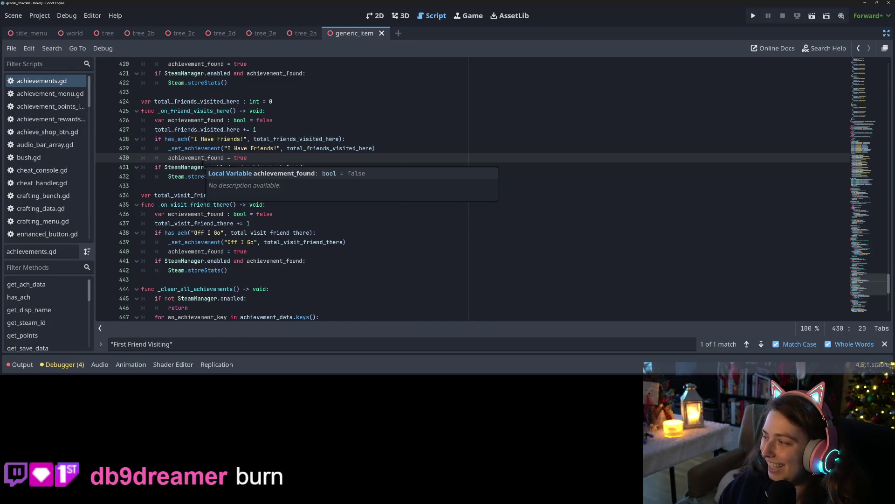
{"action": "left_click", "coordinate": [191, 195]}
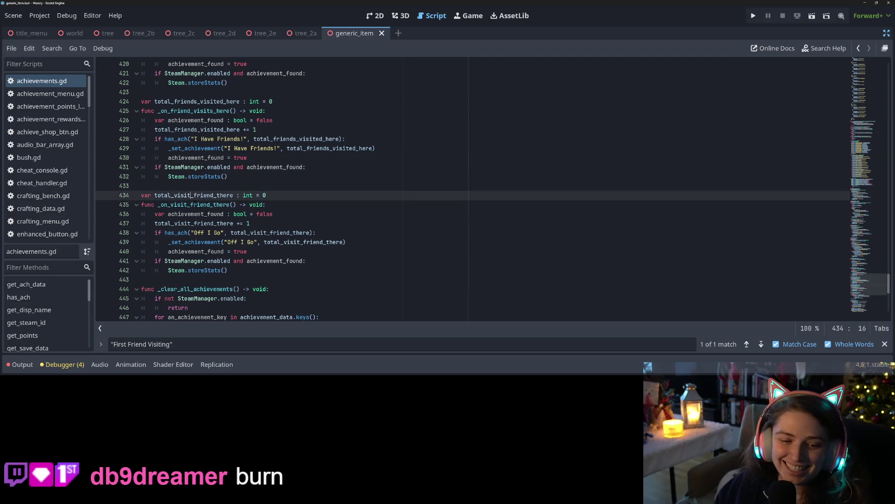
{"action": "key", "text": "Escape"}
{"action": "left_click", "coordinate": [501, 270]}
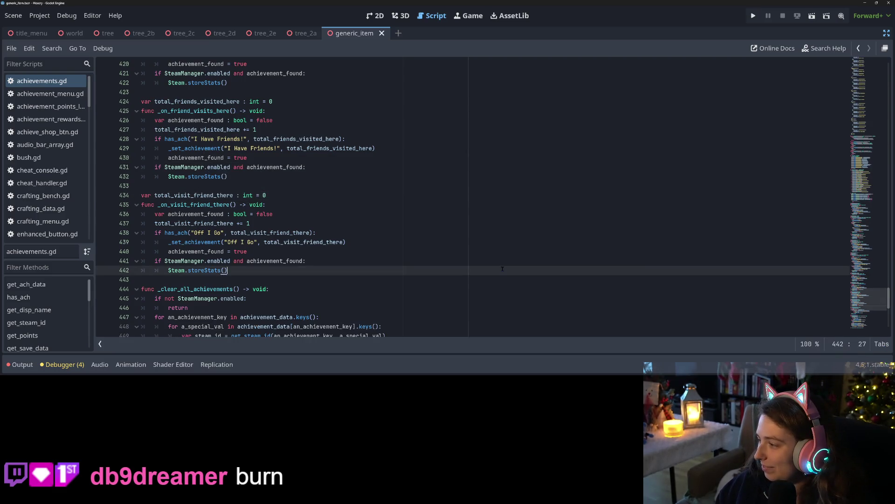
Scroll to the save/load code and collapse load_save_data and get_save_data.
{"action": "scroll", "coordinate": [501, 268], "scroll_direction": "down", "scroll_amount": 1}
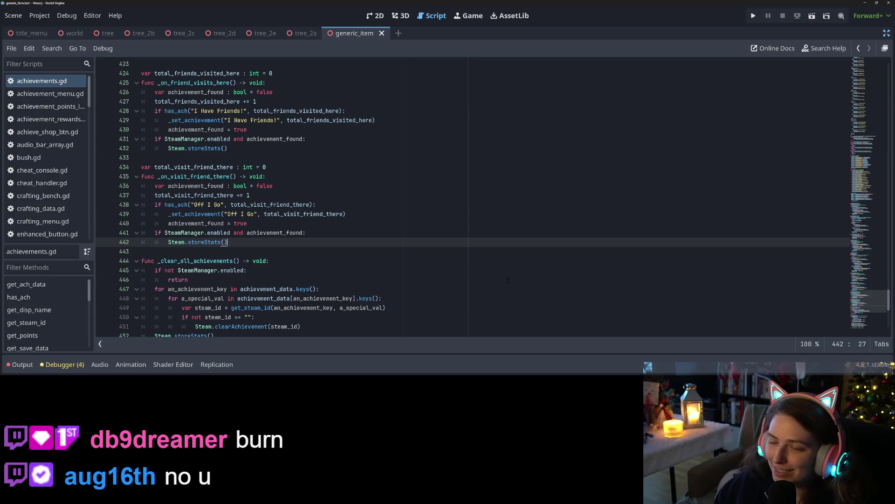
{"action": "left_click", "coordinate": [507, 280]}
{"action": "scroll", "coordinate": [471, 288], "scroll_direction": "down", "scroll_amount": 5}
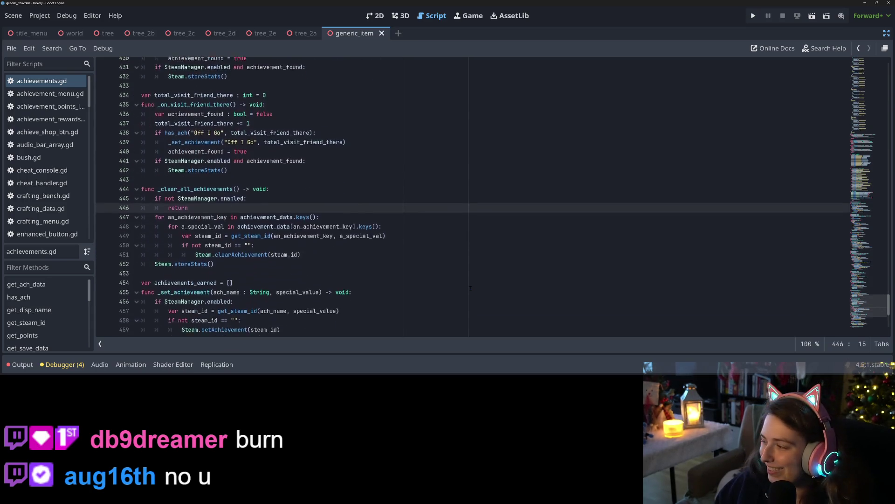
{"action": "scroll", "coordinate": [470, 288], "scroll_direction": "down", "scroll_amount": 4}
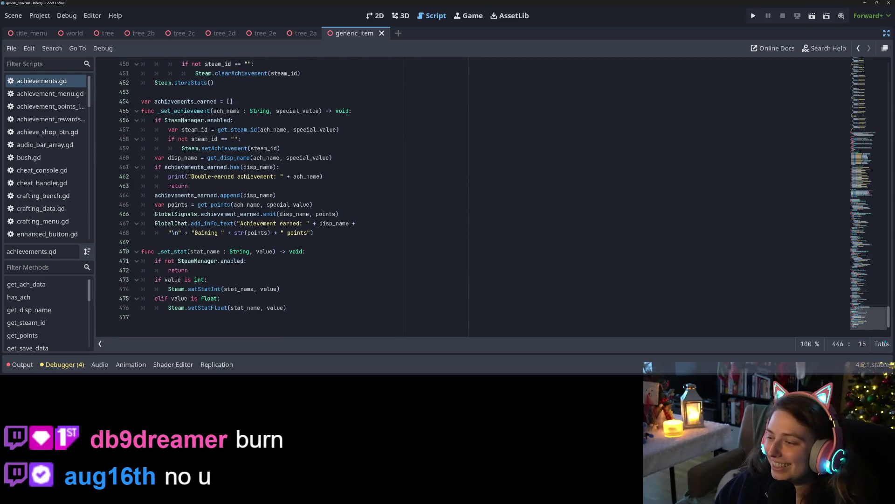
{"action": "left_click_drag", "start_coordinate": [883, 318], "coordinate": [881, 190]}
{"action": "left_click", "coordinate": [137, 233]}
{"action": "scroll", "coordinate": [139, 201], "scroll_direction": "up", "scroll_amount": 3}
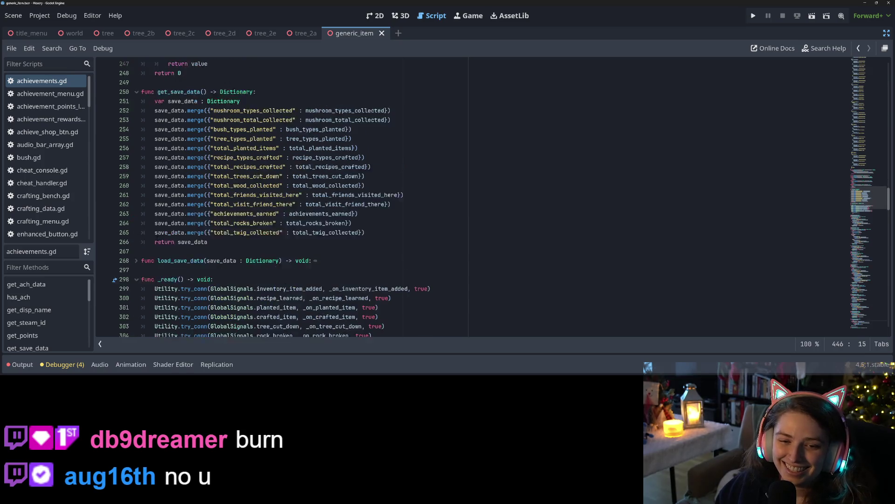
{"action": "left_click", "coordinate": [137, 149]}
{"action": "left_click", "coordinate": [137, 149]}
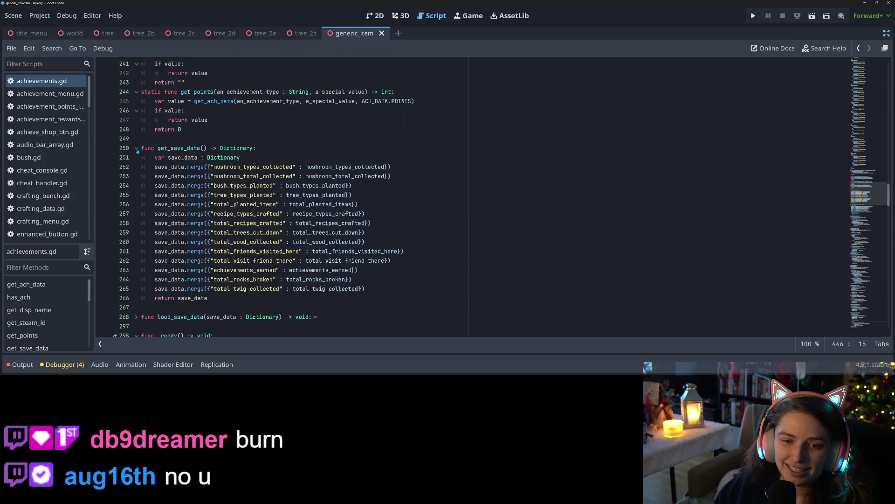
{"action": "left_click", "coordinate": [137, 149]}
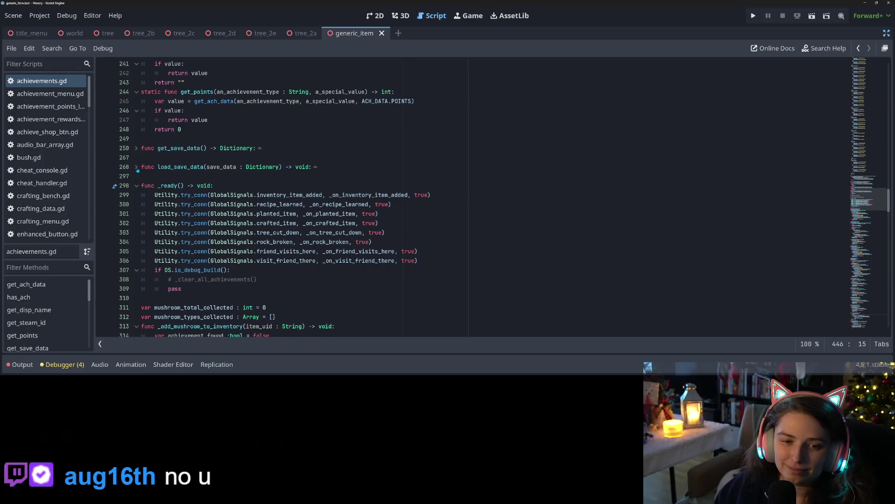
Re-expand load_save_data to review its loading code, then collapse it again.
{"action": "left_click", "coordinate": [137, 166]}
{"action": "scroll", "coordinate": [251, 194], "scroll_direction": "down", "scroll_amount": 10}
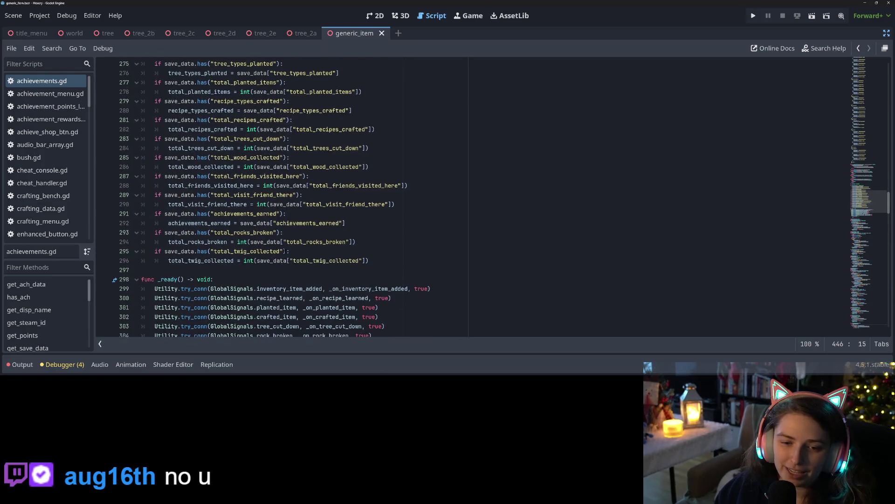
{"action": "scroll", "coordinate": [251, 195], "scroll_direction": "up", "scroll_amount": 3}
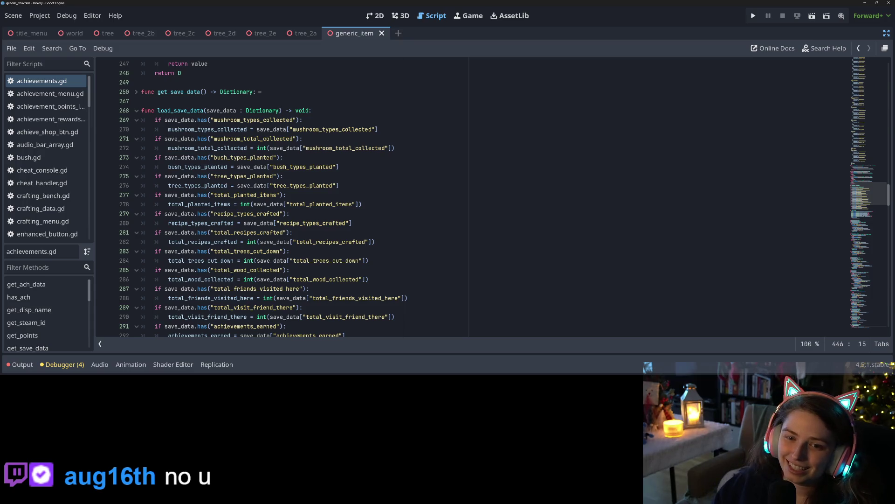
{"action": "mouse_move", "coordinate": [264, 232]}
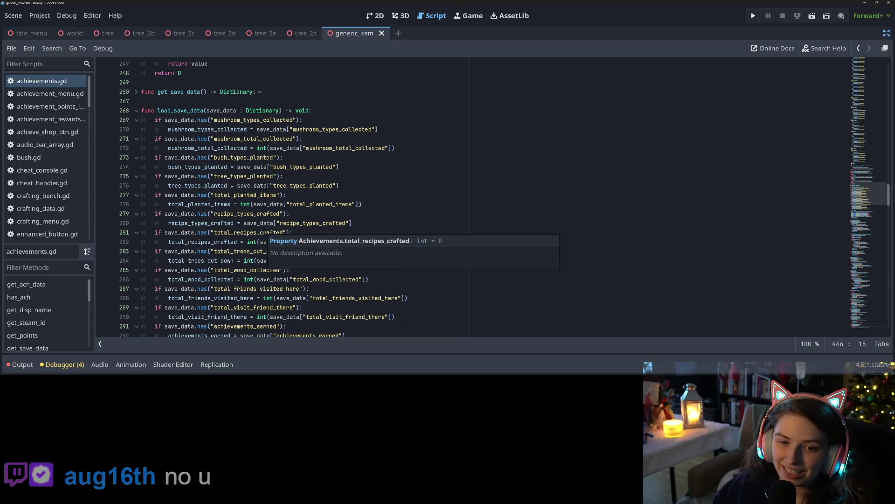
{"action": "left_click", "coordinate": [241, 203]}
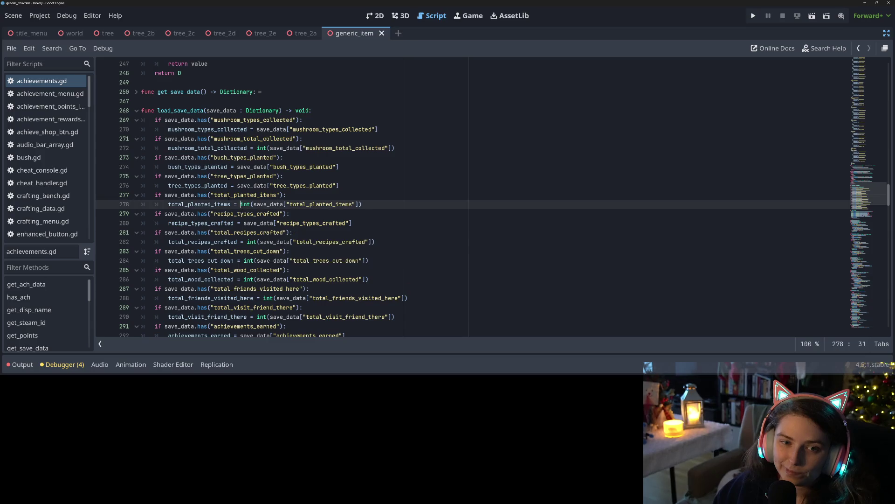
{"action": "left_click", "coordinate": [137, 111]}
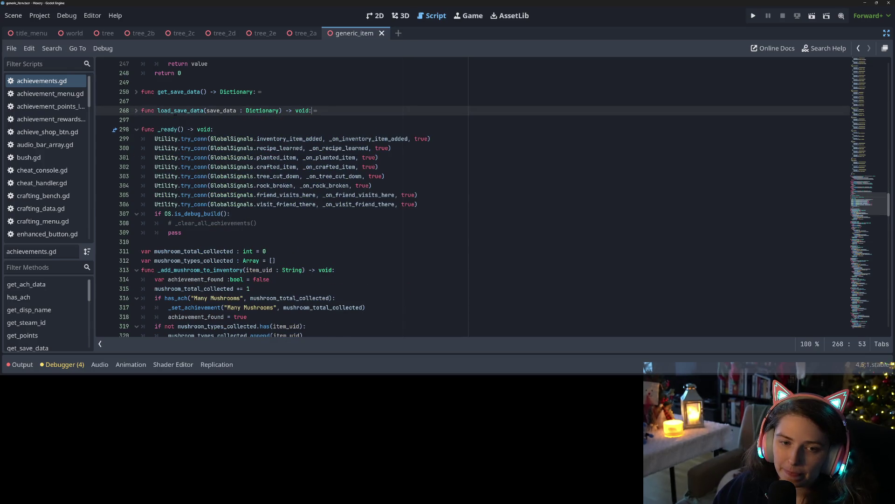
{"action": "left_click", "coordinate": [135, 115]}
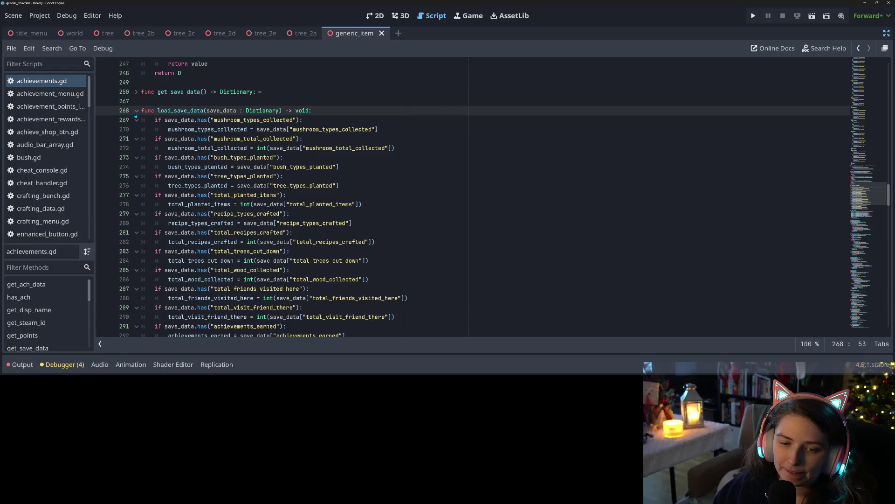
{"action": "left_click", "coordinate": [136, 112]}
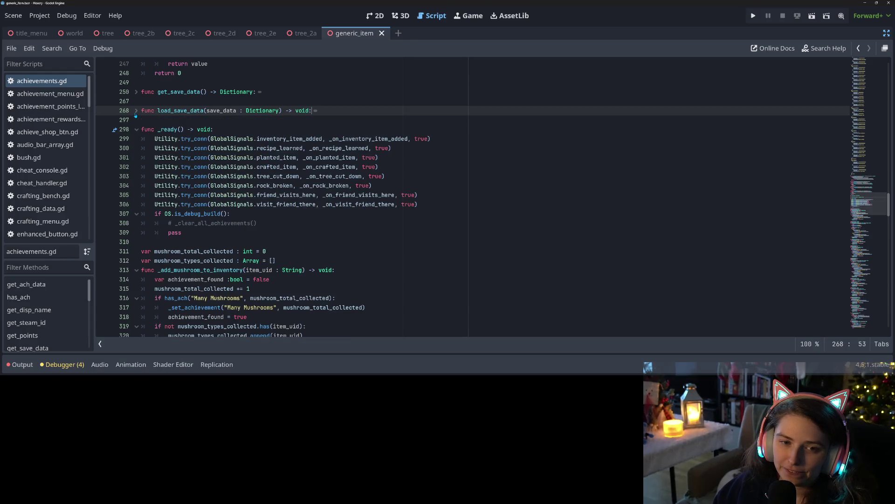
{"action": "left_click", "coordinate": [149, 82]}
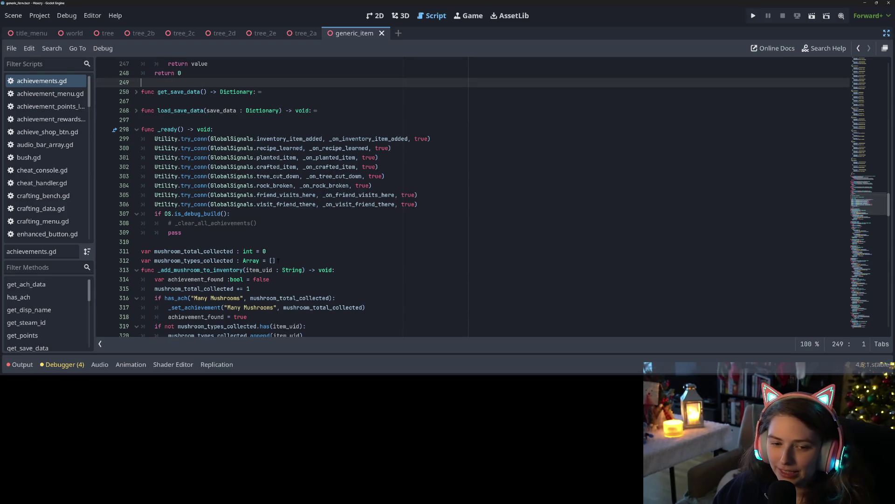
{"action": "scroll", "coordinate": [485, 268], "scroll_direction": "down", "scroll_amount": 15}
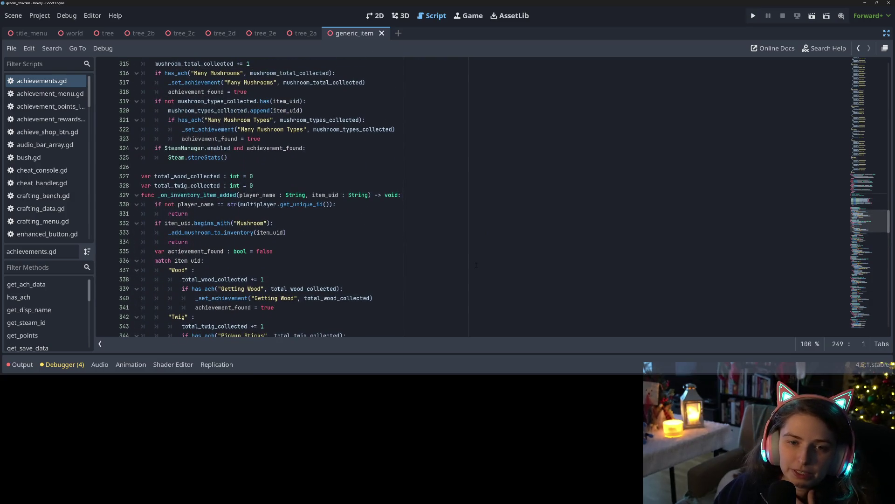
{"action": "scroll", "coordinate": [476, 265], "scroll_direction": "up", "scroll_amount": 3}
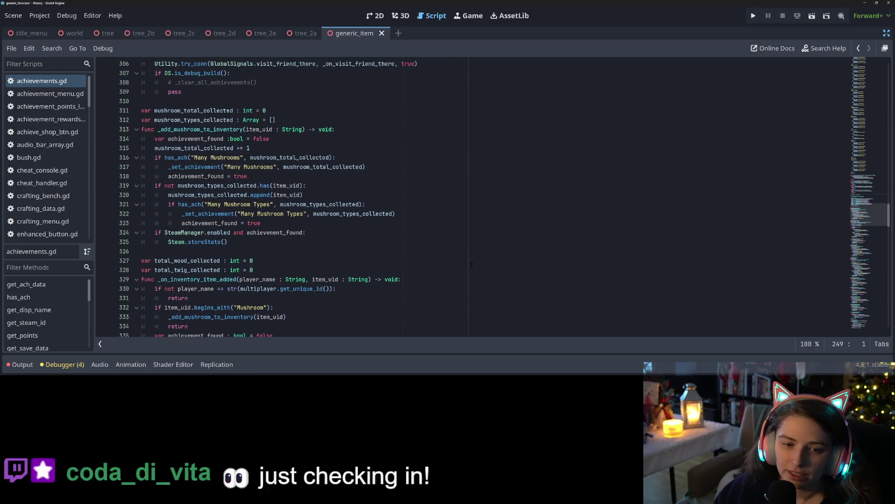
{"action": "scroll", "coordinate": [469, 264], "scroll_direction": "down", "scroll_amount": 1}
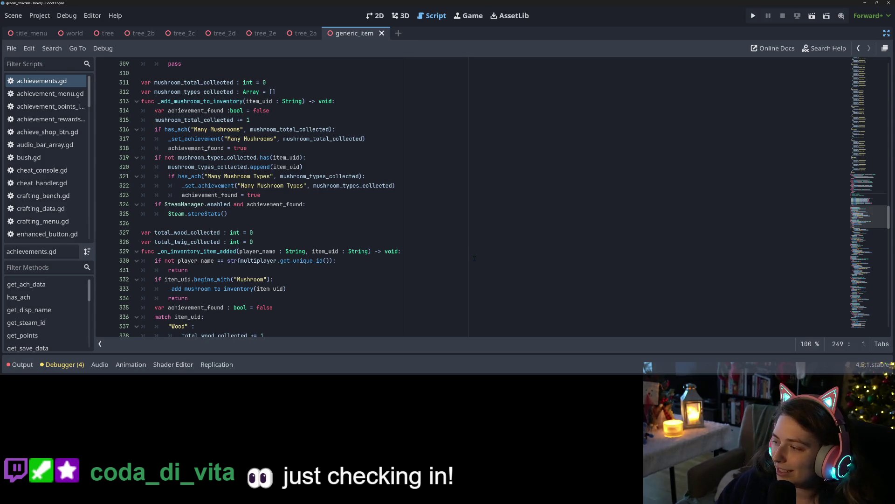
{"action": "scroll", "coordinate": [472, 269], "scroll_direction": "down", "scroll_amount": 2}
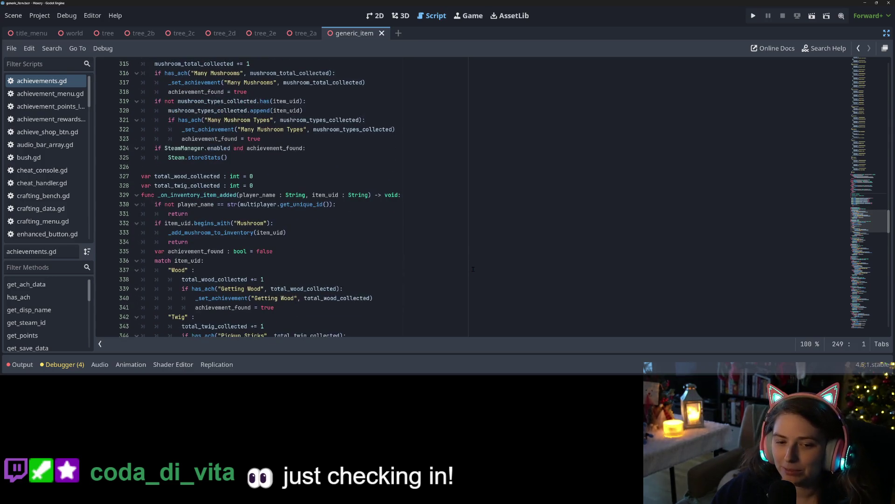
{"action": "scroll", "coordinate": [461, 269], "scroll_direction": "down", "scroll_amount": 3}
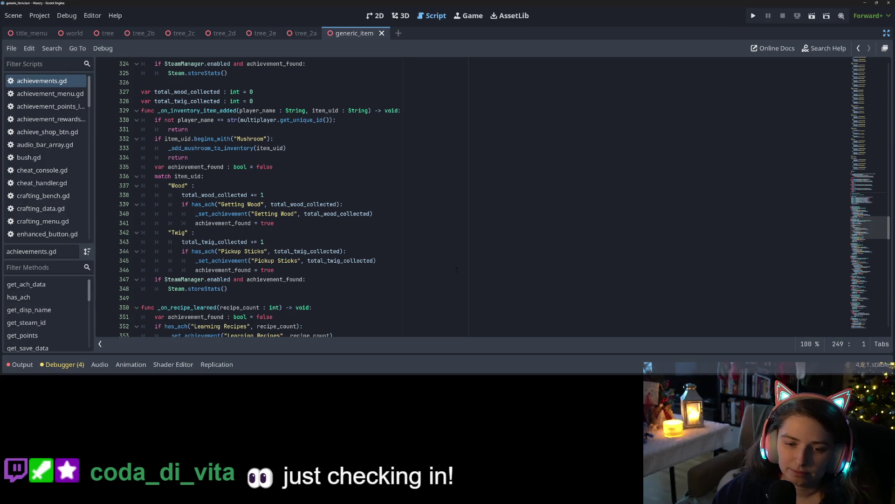
{"action": "scroll", "coordinate": [457, 269], "scroll_direction": "down", "scroll_amount": 4}
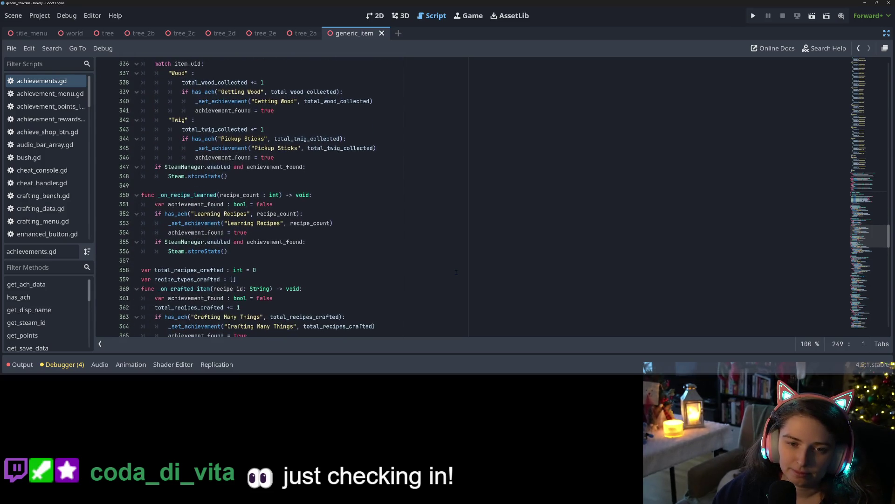
{"action": "scroll", "coordinate": [457, 272], "scroll_direction": "down", "scroll_amount": 3}
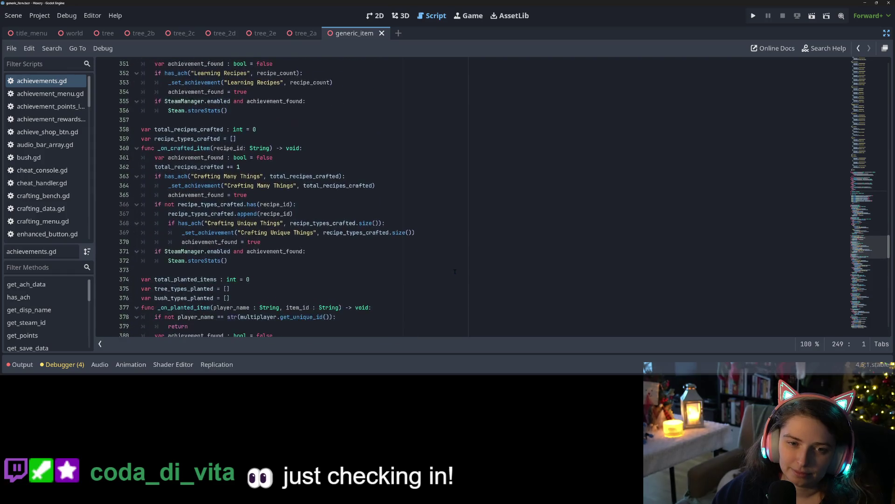
{"action": "scroll", "coordinate": [455, 271], "scroll_direction": "down", "scroll_amount": 5}
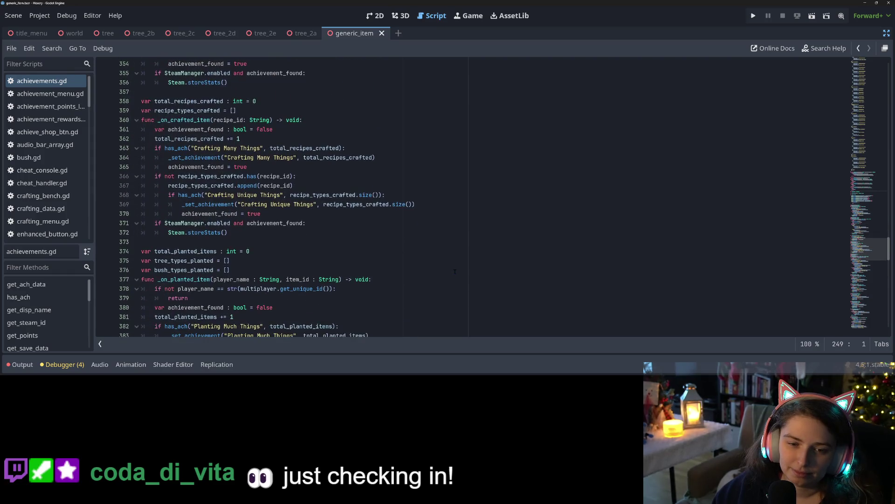
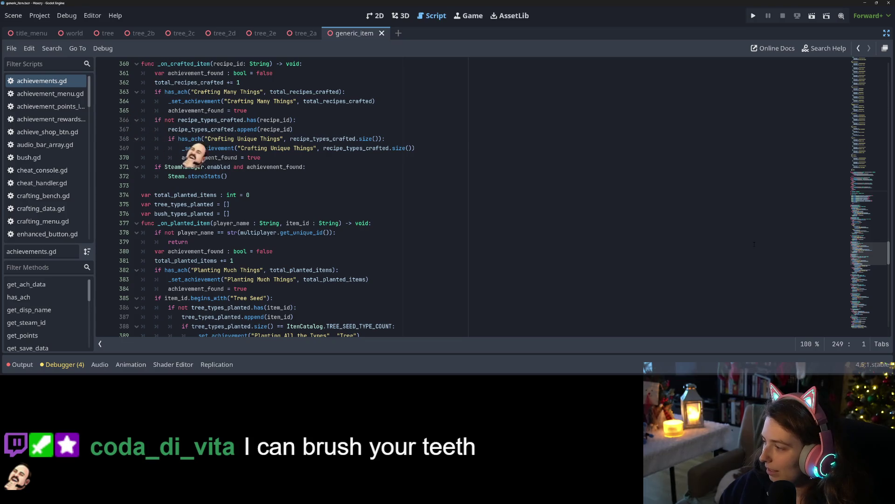
Collapse the Crafting Unique Things, Crafting Many Things, Planting Much Things, Planting All the Types and Chop Down Trees entries.
{"action": "scroll", "coordinate": [861, 208], "scroll_direction": "up", "scroll_amount": 10}
{"action": "scroll", "coordinate": [861, 208], "scroll_direction": "up", "scroll_amount": 5}
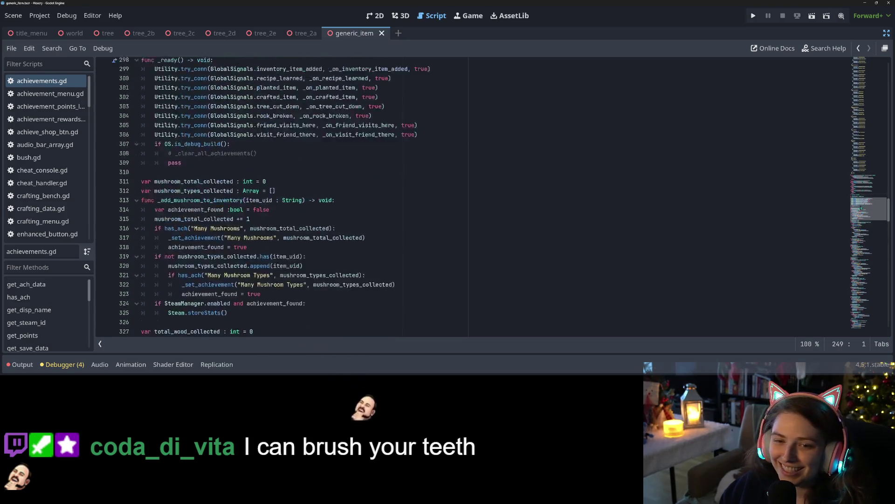
{"action": "scroll", "coordinate": [861, 209], "scroll_direction": "up", "scroll_amount": 20}
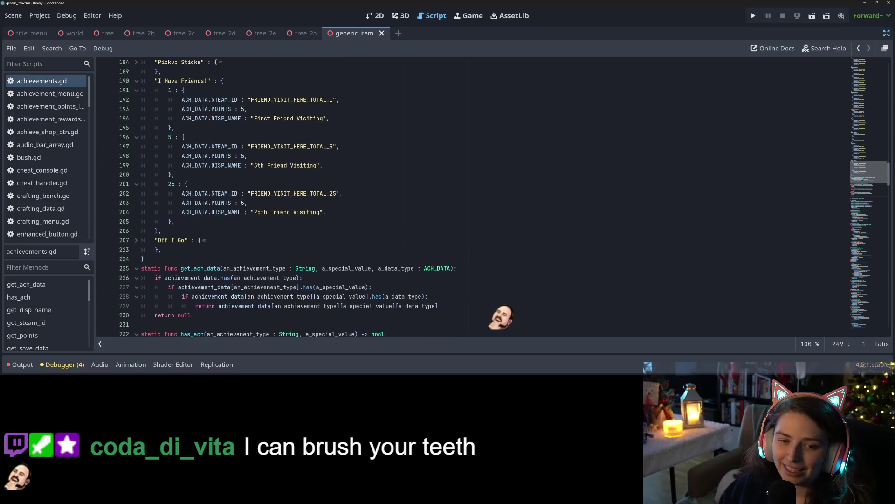
{"action": "mouse_move", "coordinate": [862, 179]}
{"action": "left_mouse_down"}
{"action": "mouse_move", "coordinate": [857, 93]}
{"action": "mouse_move", "coordinate": [840, 59]}
{"action": "left_mouse_up"}
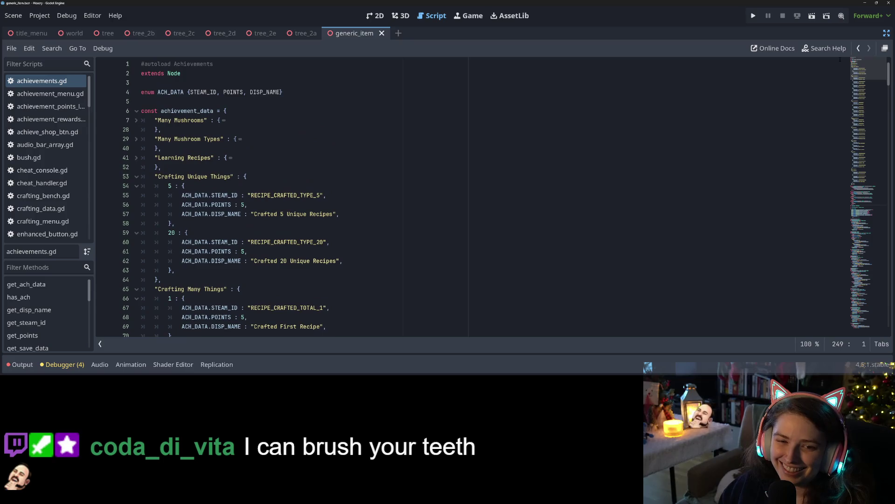
{"action": "left_click", "coordinate": [136, 177]}
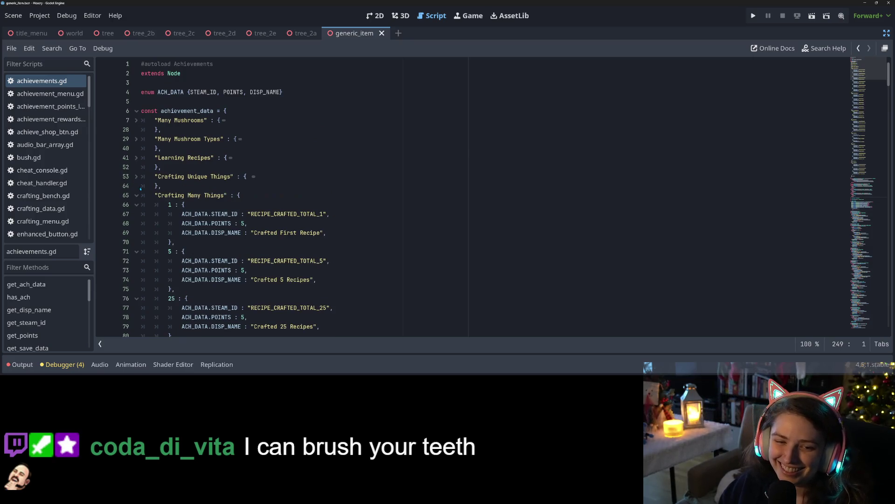
{"action": "left_click", "coordinate": [136, 195]}
{"action": "left_click", "coordinate": [136, 214]}
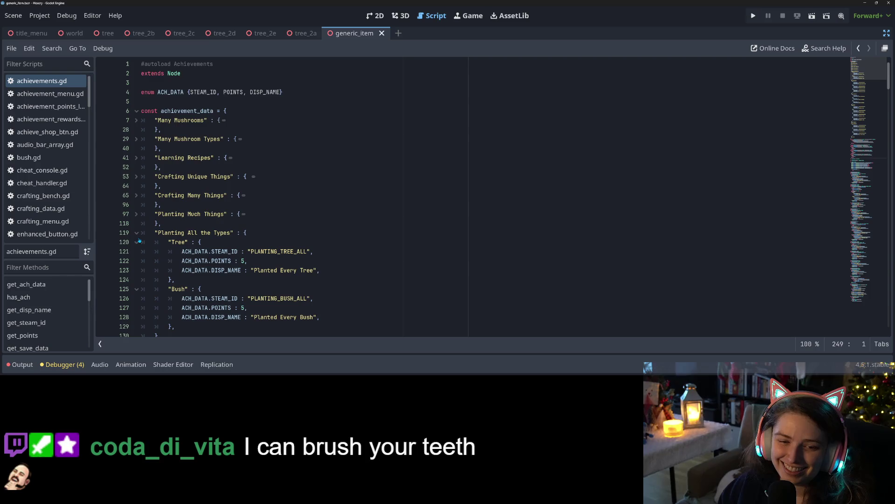
{"action": "left_click", "coordinate": [136, 233]}
{"action": "left_click", "coordinate": [137, 251]}
Collapse the Busted Boulders, Getting Wood and I Have Friends! entries, then review the folded list.
{"action": "scroll", "coordinate": [138, 254], "scroll_direction": "down", "scroll_amount": 1}
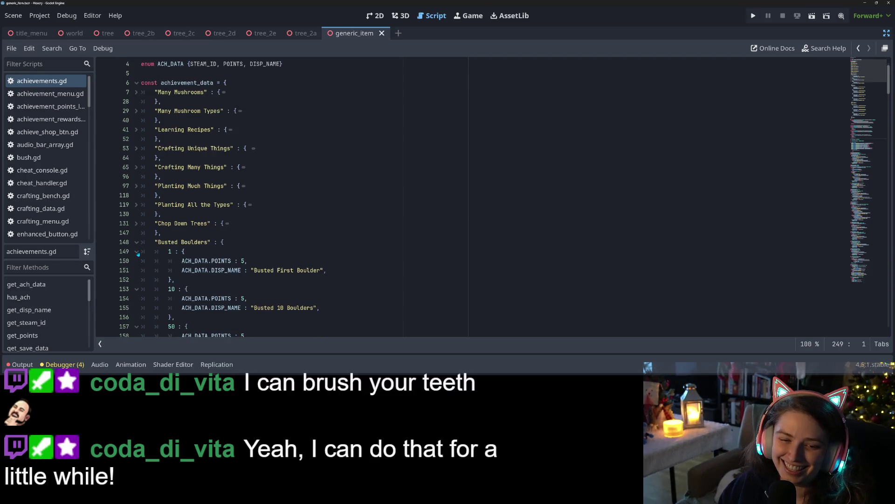
{"action": "left_click", "coordinate": [136, 242]}
{"action": "left_click", "coordinate": [137, 261]}
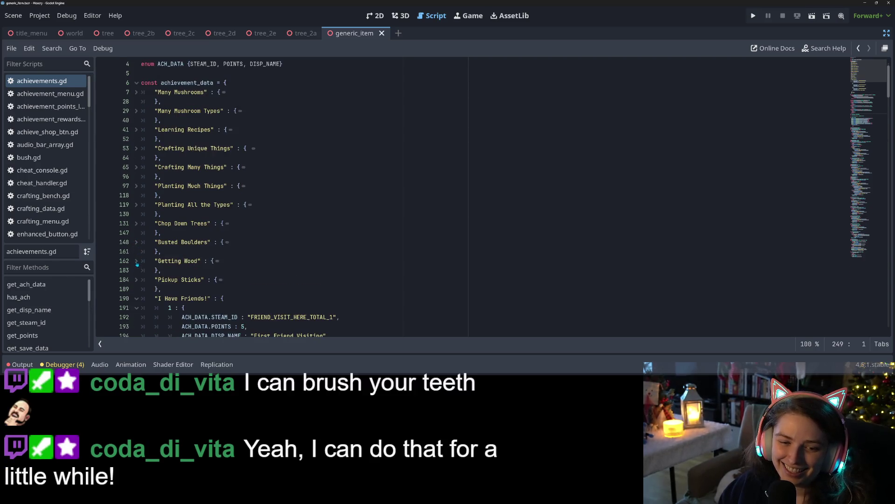
{"action": "left_click", "coordinate": [137, 299]}
{"action": "scroll", "coordinate": [136, 299], "scroll_direction": "down", "scroll_amount": 3}
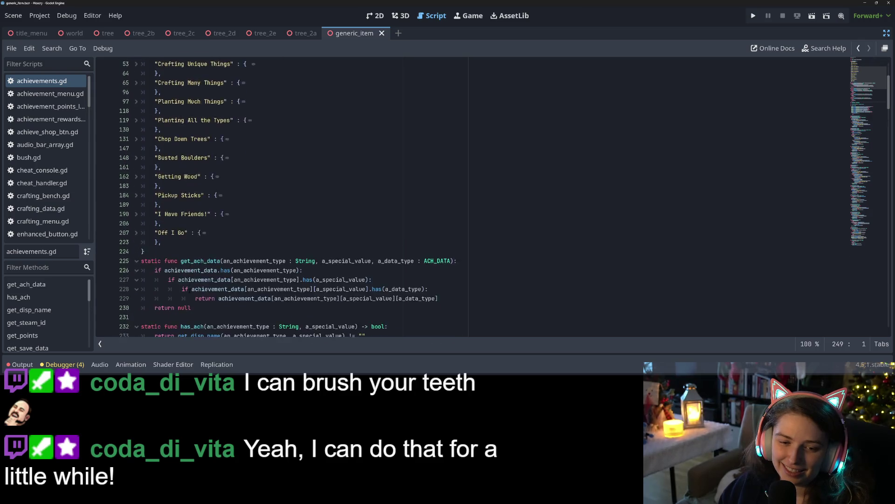
{"action": "scroll", "coordinate": [136, 299], "scroll_direction": "up", "scroll_amount": 4}
{"action": "scroll", "coordinate": [210, 279], "scroll_direction": "down", "scroll_amount": 1}
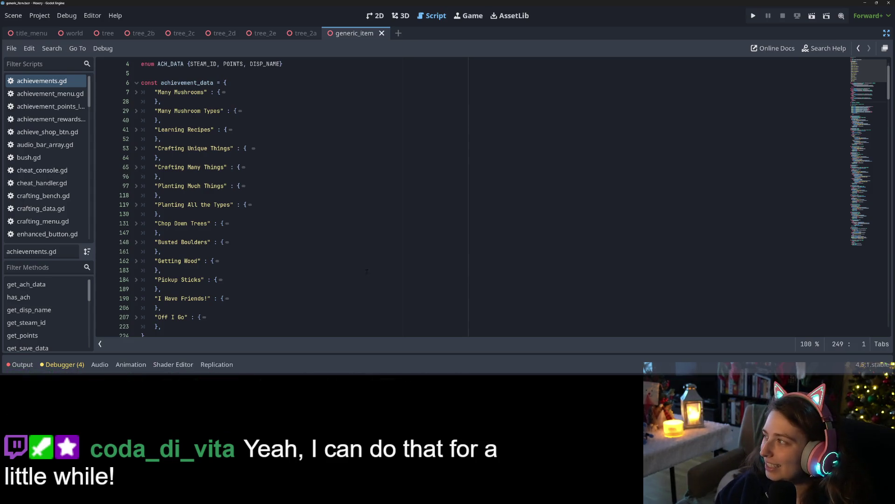
{"action": "scroll", "coordinate": [424, 297], "scroll_direction": "down", "scroll_amount": 5}
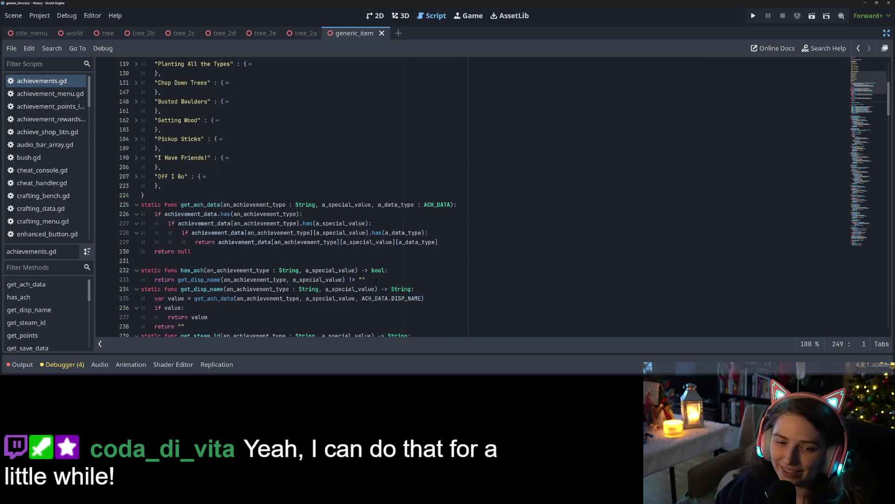
{"action": "scroll", "coordinate": [287, 250], "scroll_direction": "up", "scroll_amount": 5}
{"action": "scroll", "coordinate": [287, 250], "scroll_direction": "up", "scroll_amount": 1}
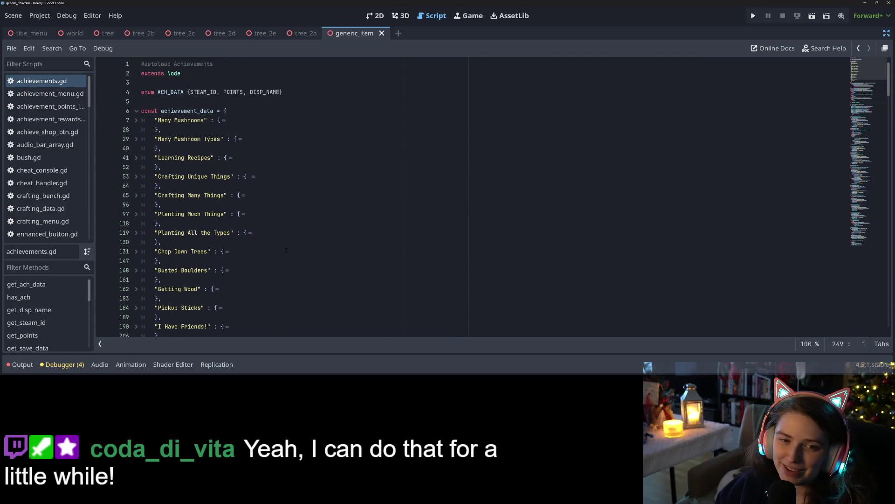
Add spaces inside the ACH_DATA enum braces on line 4 and save.
{"action": "left_click", "coordinate": [347, 216]}
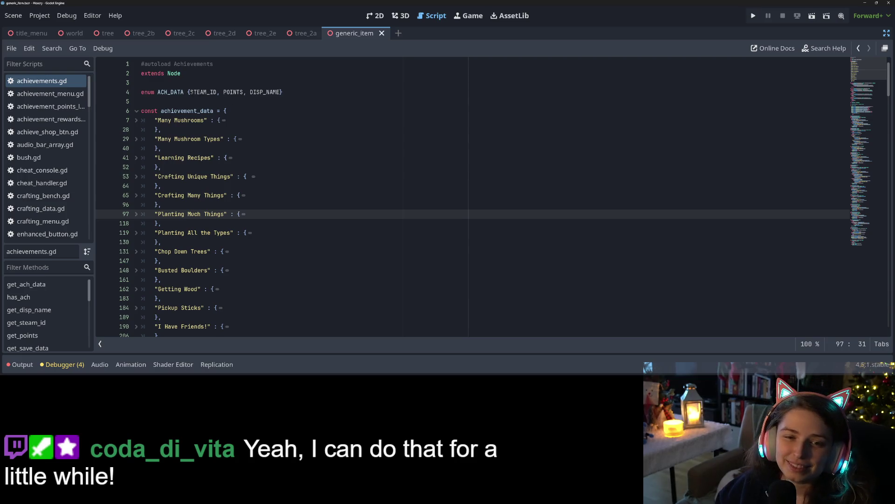
{"action": "left_click", "coordinate": [190, 92]}
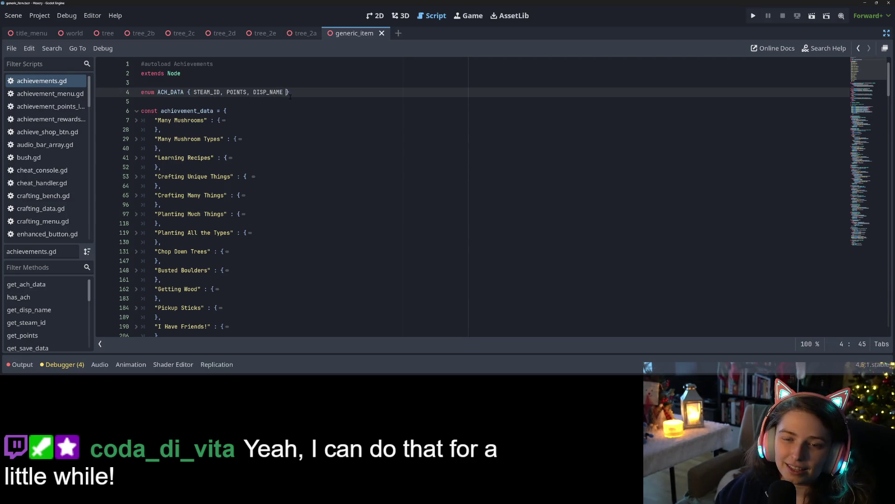
{"action": "key", "text": "ctrl+s"}
Uncomment the _clear_all_achievements() call on line 308 in the debug-build check and save.
{"action": "scroll", "coordinate": [261, 170], "scroll_direction": "down", "scroll_amount": 4}
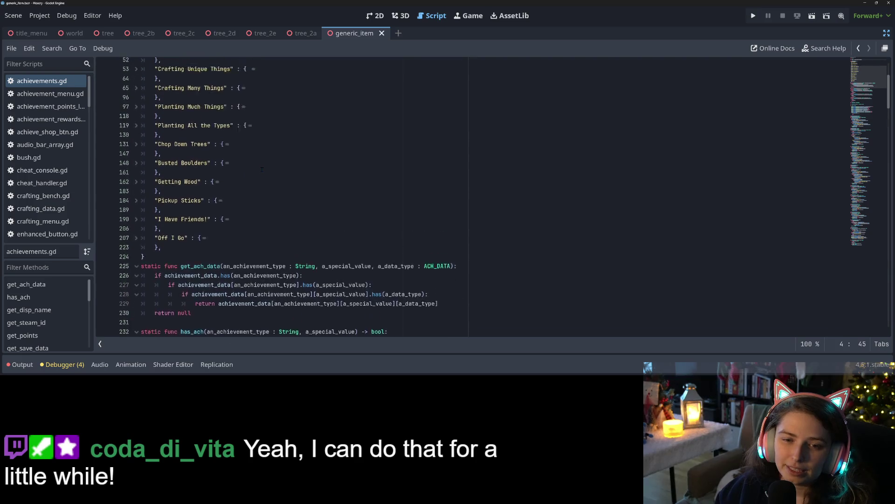
{"action": "scroll", "coordinate": [261, 169], "scroll_direction": "up", "scroll_amount": 4}
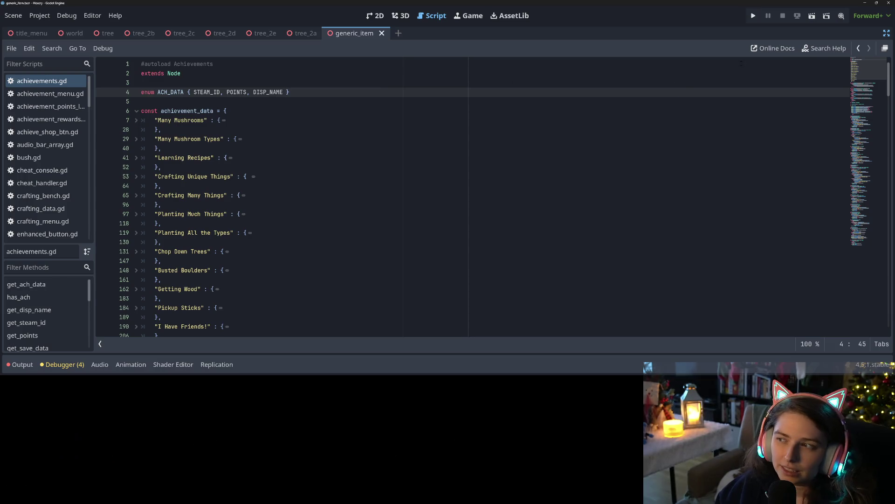
{"action": "scroll", "coordinate": [315, 218], "scroll_direction": "down", "scroll_amount": 15}
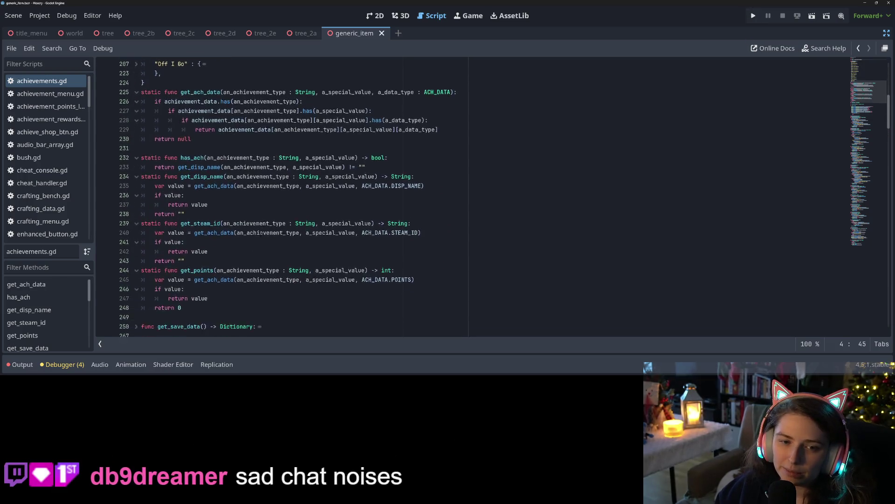
{"action": "scroll", "coordinate": [214, 223], "scroll_direction": "down", "scroll_amount": 3}
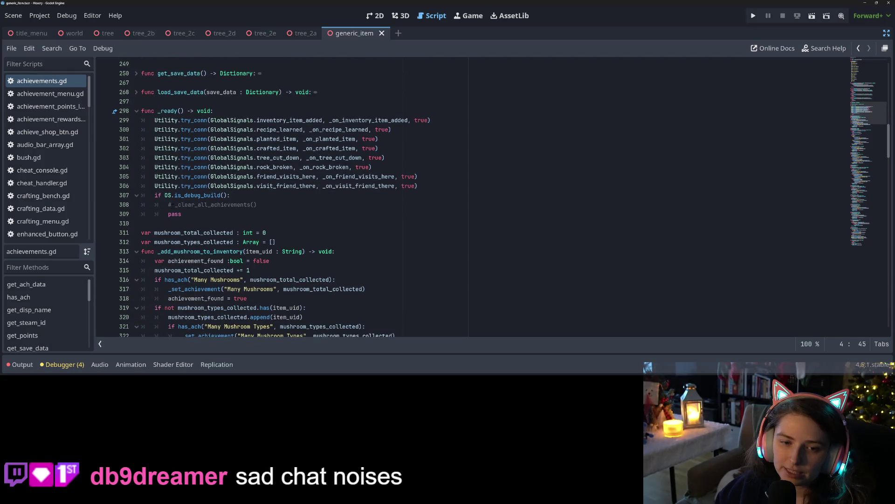
{"action": "left_click", "coordinate": [176, 204]}
{"action": "key", "text": "ctrl+s"}
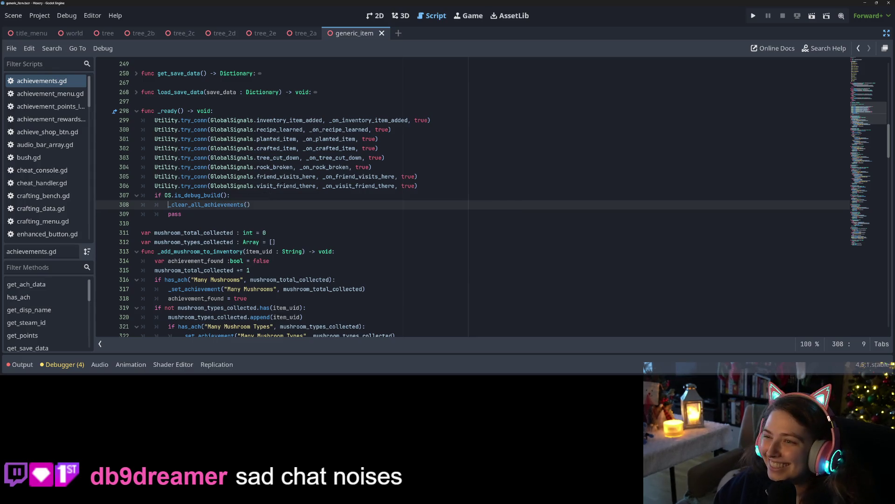
{"action": "left_click", "coordinate": [885, 35]}
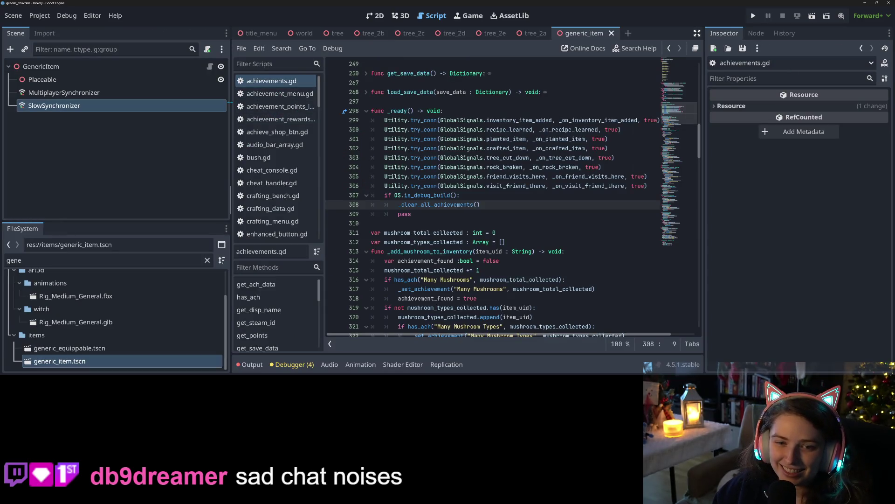
Narrow the left docks and close the tree, tree_2a, tree_2b, tree_2c, tree_2d and tree_2e scene tabs.
{"action": "mouse_move", "coordinate": [230, 101]}
{"action": "left_mouse_down"}
{"action": "mouse_move", "coordinate": [140, 112]}
{"action": "mouse_move", "coordinate": [135, 130]}
{"action": "left_mouse_up"}
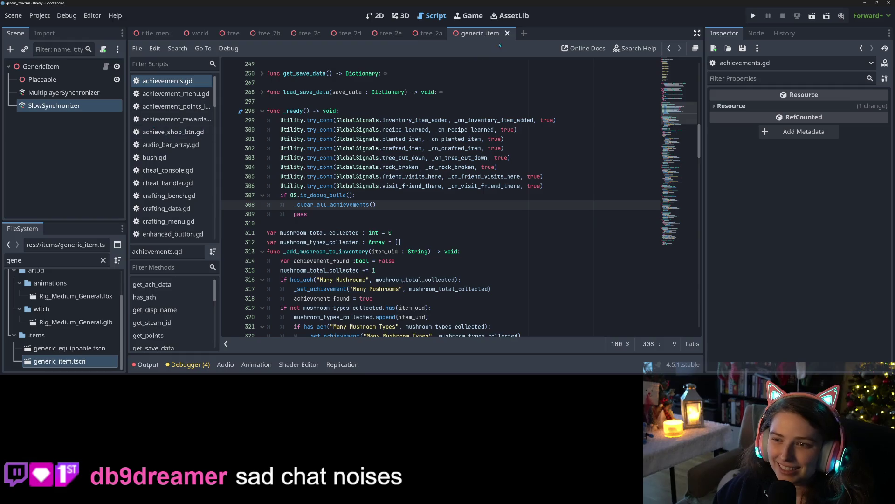
{"action": "left_click", "coordinate": [233, 33]}
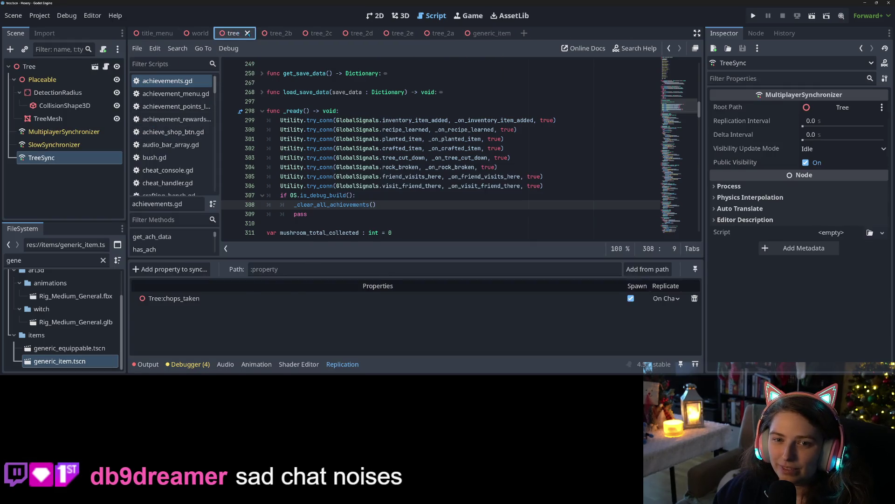
{"action": "left_click", "coordinate": [249, 33]}
{"action": "left_click", "coordinate": [249, 33]}
{"action": "left_click", "coordinate": [266, 33]}
{"action": "left_click", "coordinate": [249, 33]}
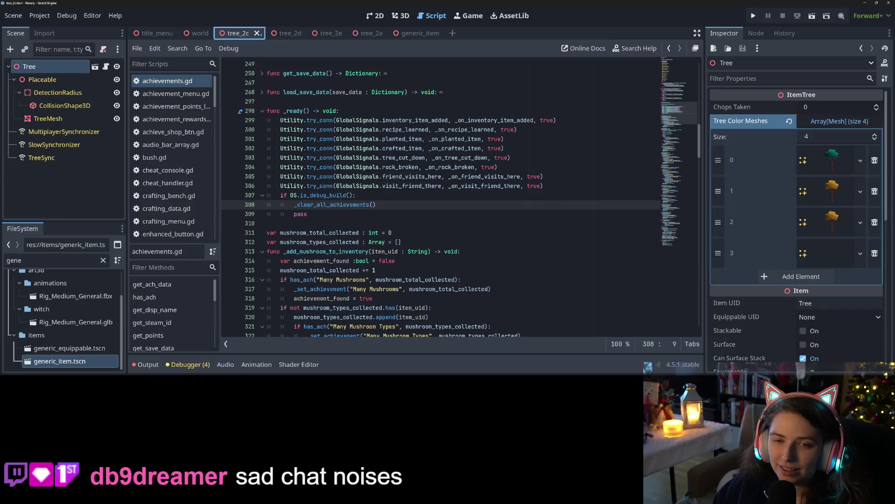
{"action": "left_click", "coordinate": [268, 33]}
{"action": "left_click", "coordinate": [301, 34]}
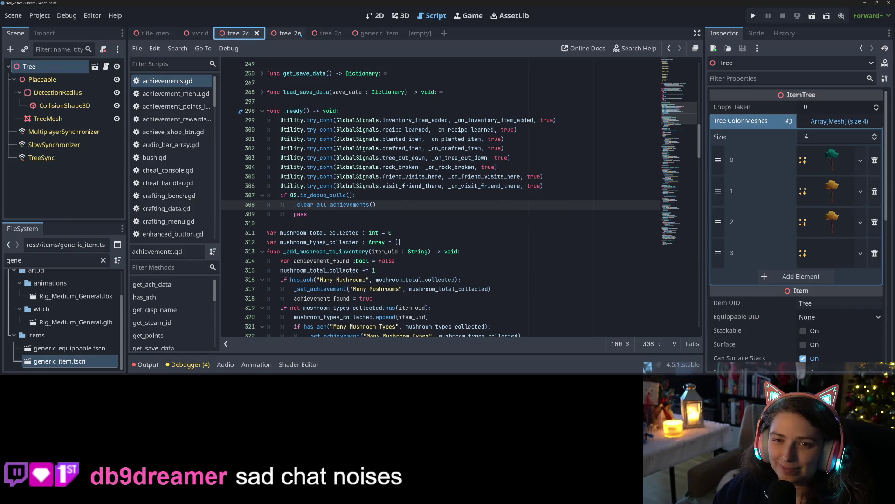
{"action": "left_click", "coordinate": [257, 34]}
{"action": "left_click", "coordinate": [257, 33]}
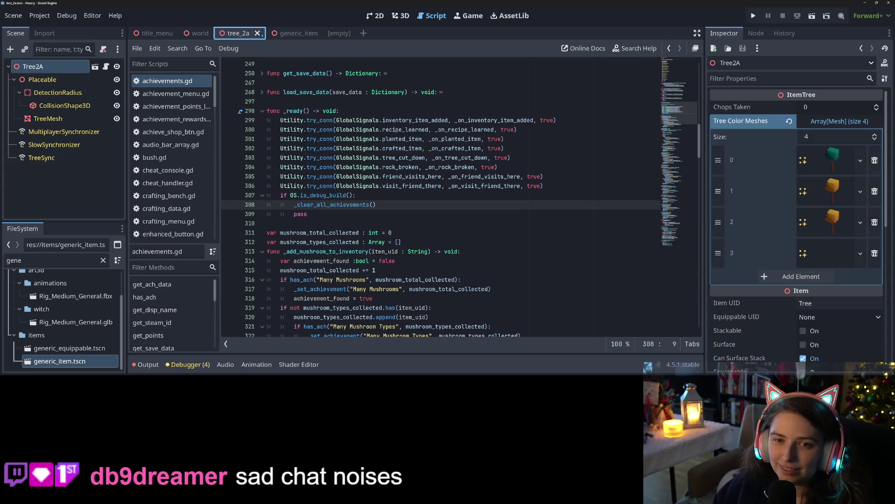
{"action": "left_click", "coordinate": [257, 34]}
Close the generic_item and empty unsaved scene tabs.
{"action": "left_click", "coordinate": [254, 34]}
{"action": "left_click", "coordinate": [266, 33]}
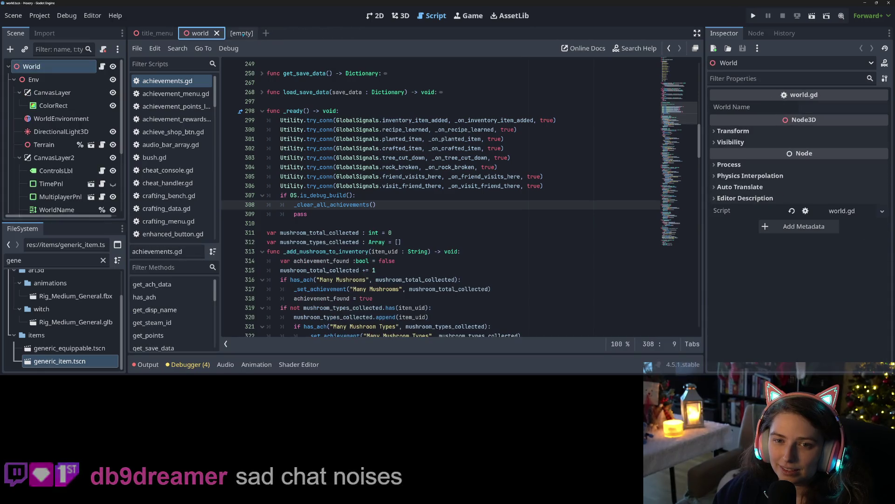
{"action": "left_click", "coordinate": [243, 34]}
{"action": "left_click", "coordinate": [251, 33]}
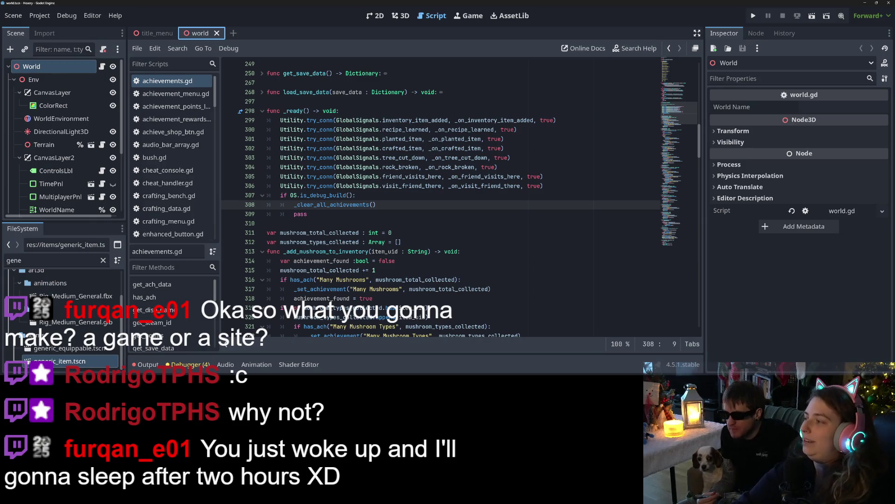
{"action": "left_click", "coordinate": [752, 16]}
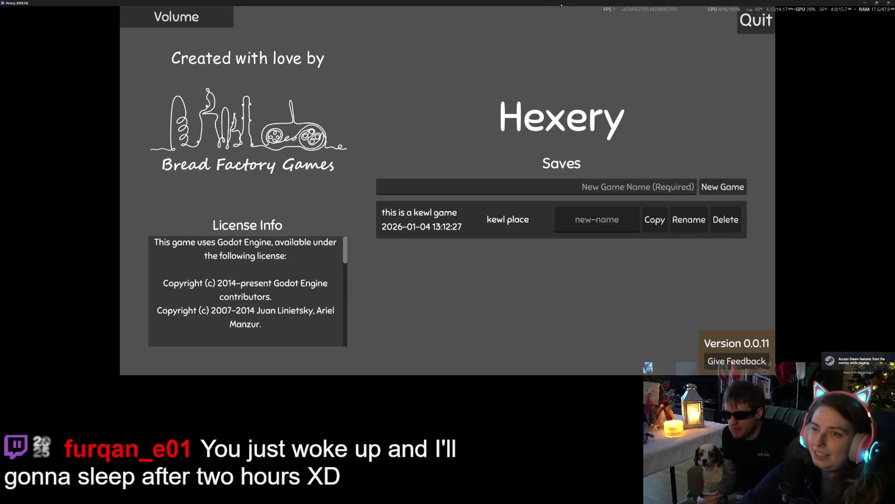
Load the kewl place save in the running game, stop it, and relaunch Hexery.
{"action": "double_click", "coordinate": [561, 5]}
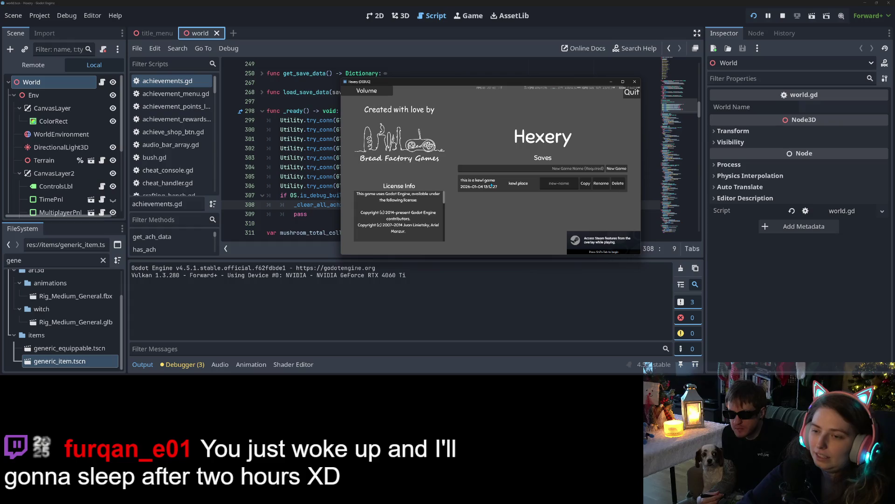
{"action": "left_click", "coordinate": [499, 192]}
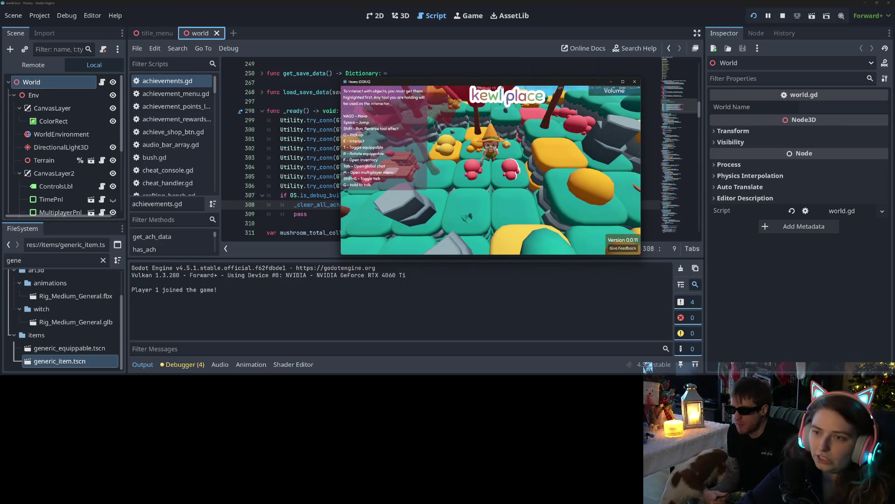
{"action": "left_click", "coordinate": [635, 82]}
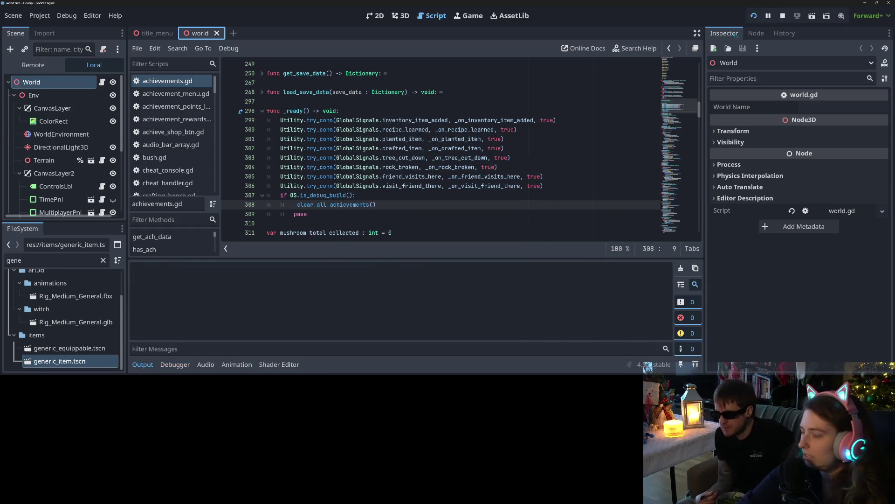
{"action": "key", "text": "F5"}
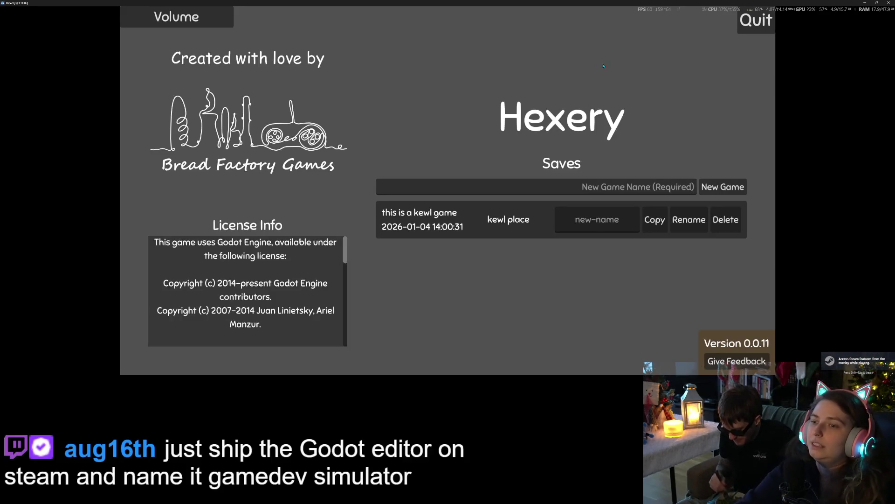
Create a new save named test with its world named coda land.
{"action": "left_click", "coordinate": [618, 187]}
{"action": "type", "text": "test"}
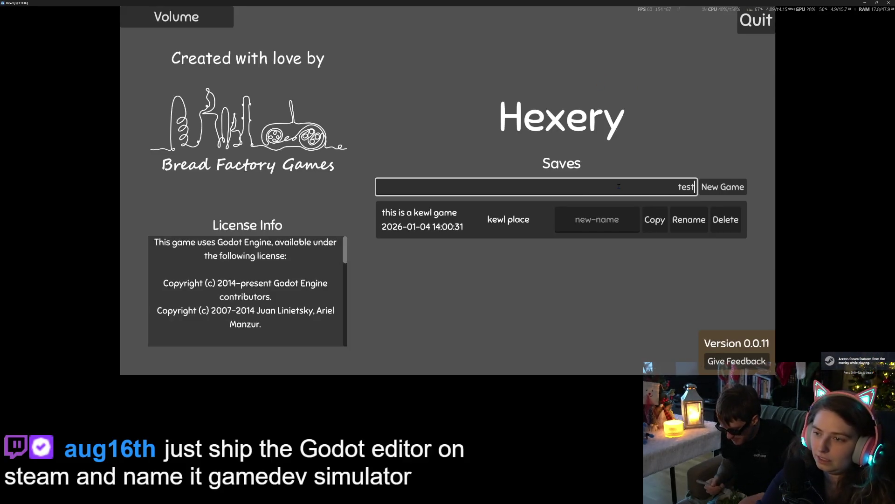
{"action": "key", "text": "Return"}
{"action": "type", "text": "coda lan"}
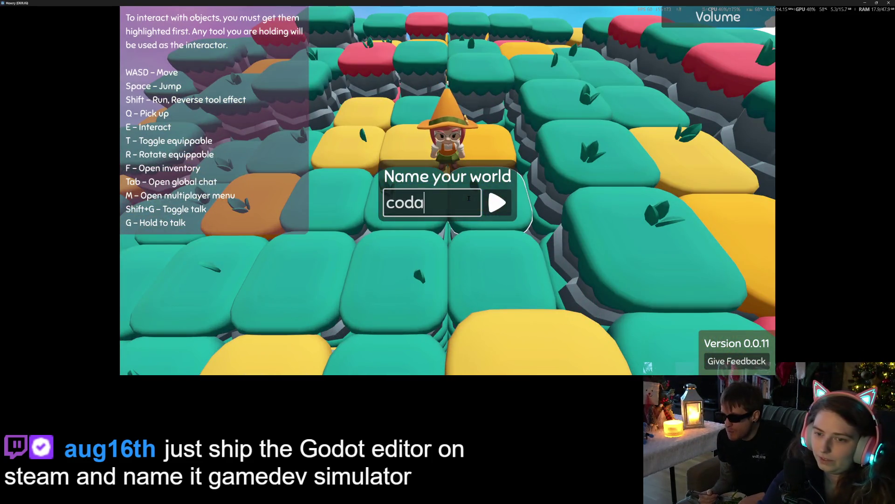
{"action": "type", "text": "d"}
{"action": "key", "text": "Return"}
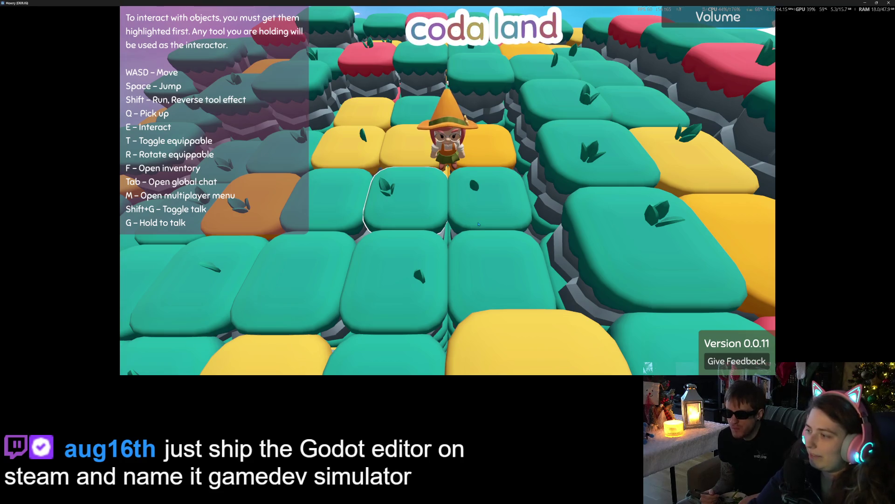
Place the wooden table from the inventory onto the grass tiles and walk away from it.
{"action": "key", "text": "w"}
{"action": "scroll", "coordinate": [478, 224], "scroll_direction": "down", "scroll_amount": 5}
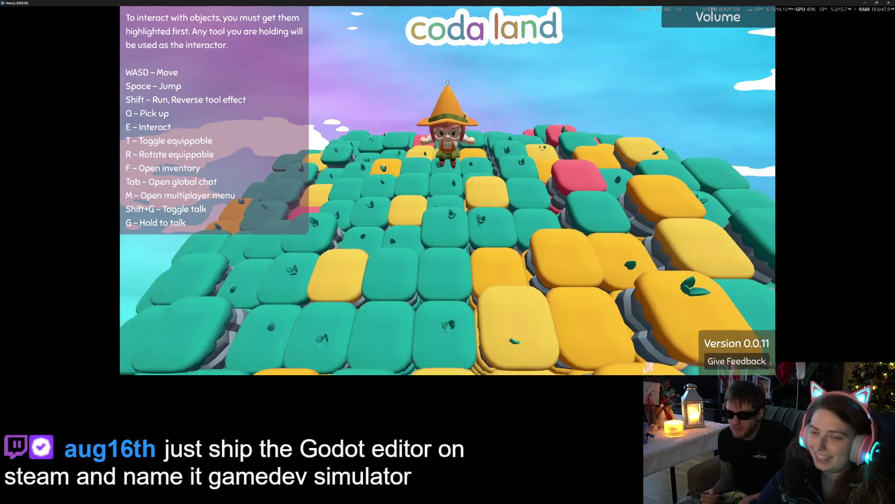
{"action": "scroll", "coordinate": [478, 224], "scroll_direction": "up", "scroll_amount": 5}
{"action": "key", "text": "f"}
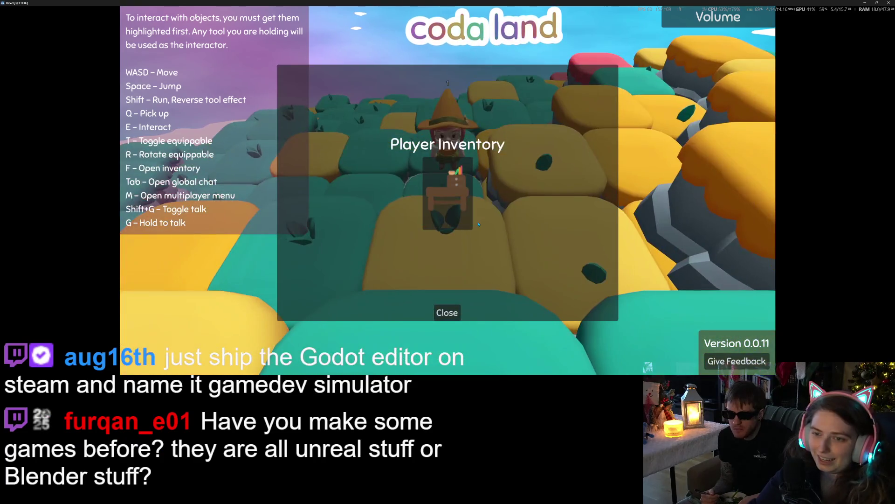
{"action": "key", "text": "f"}
{"action": "scroll", "coordinate": [478, 225], "scroll_direction": "down", "scroll_amount": 3}
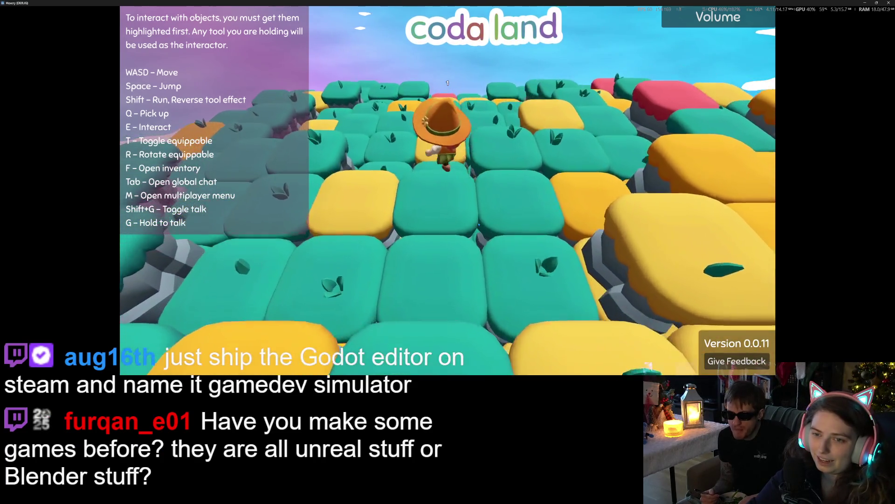
{"action": "key", "text": "f"}
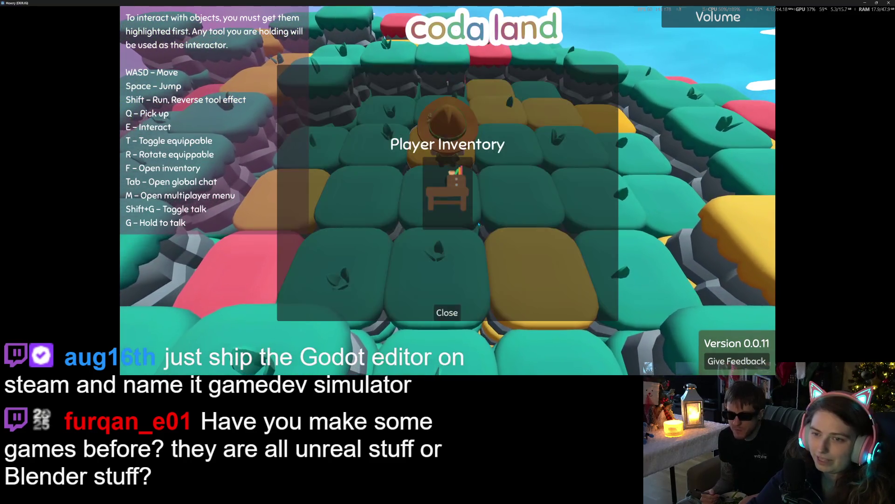
{"action": "left_click", "coordinate": [463, 197]}
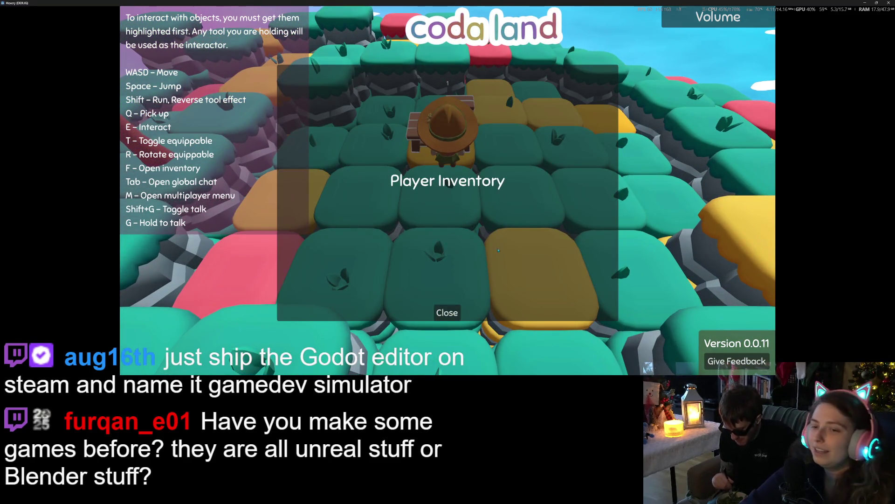
{"action": "left_click", "coordinate": [452, 314]}
{"action": "key", "text": "w"}
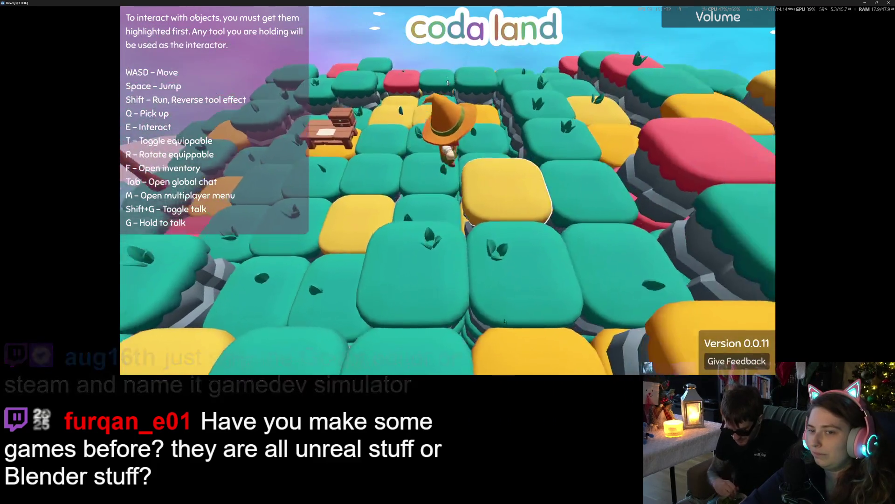
{"action": "key", "text": "a"}
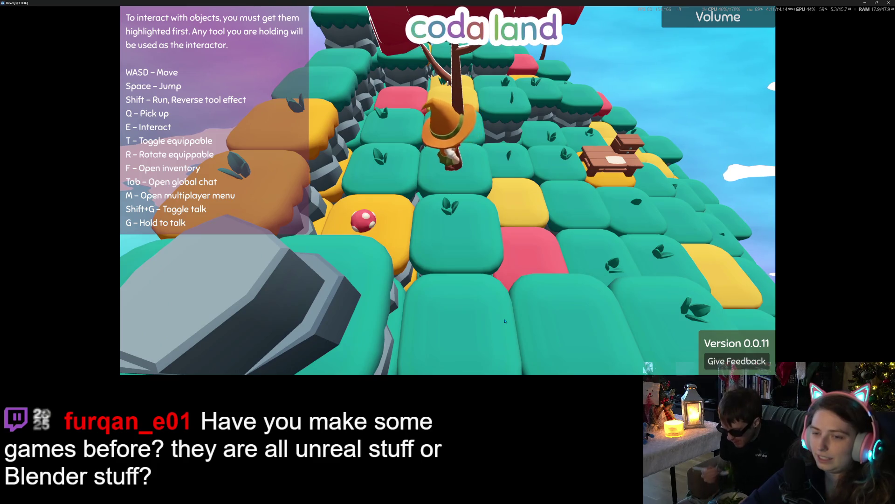
Walk the character left and forward across the island past the tree.
{"action": "key", "text": "a"}
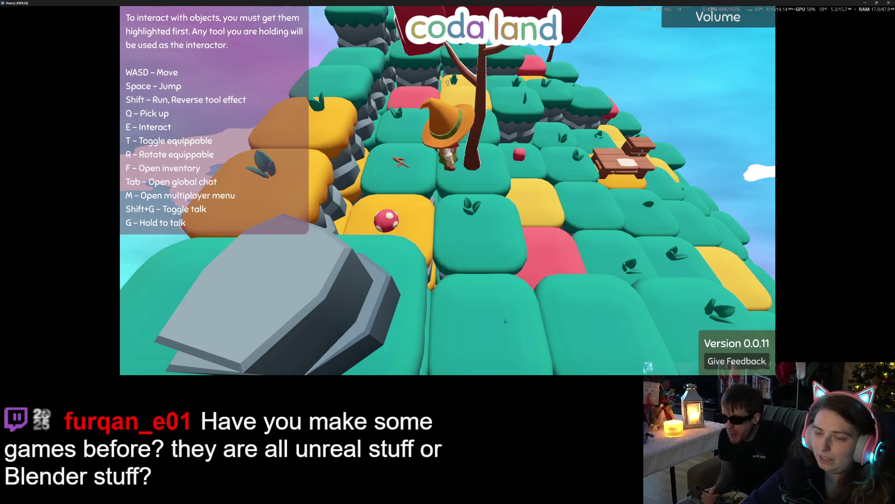
{"action": "key", "text": "a"}
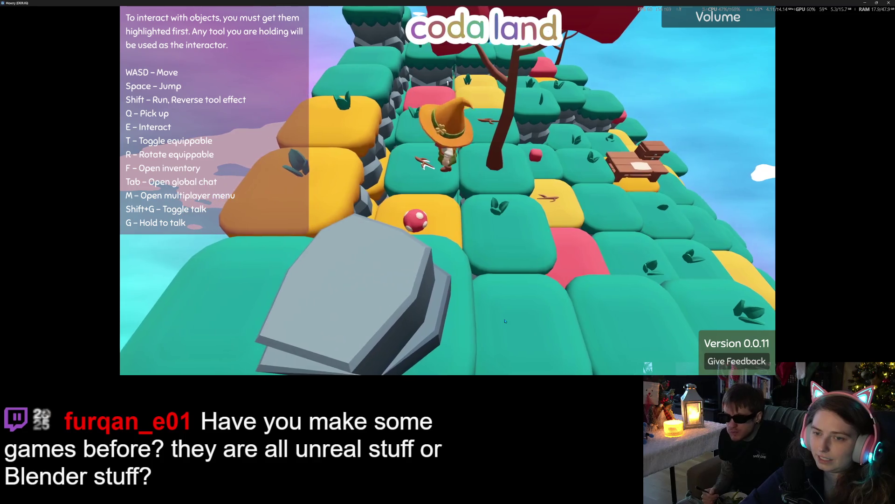
{"action": "key", "text": "w"}
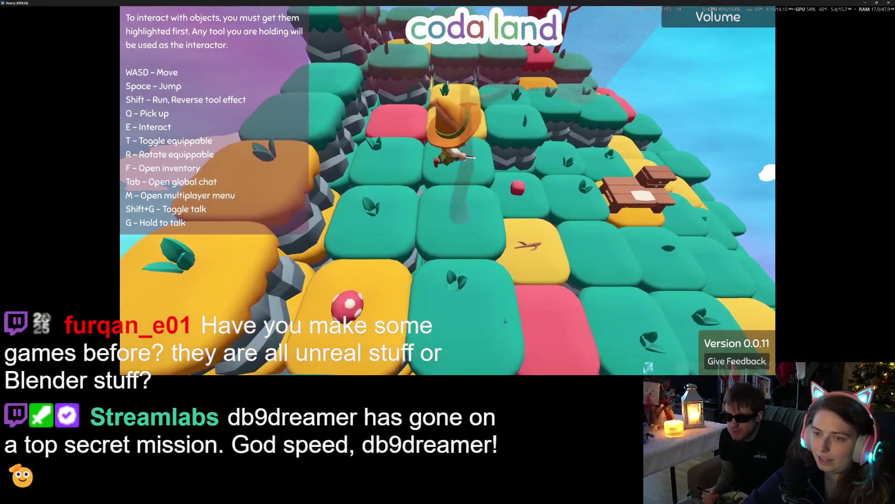
{"action": "key", "text": "s"}
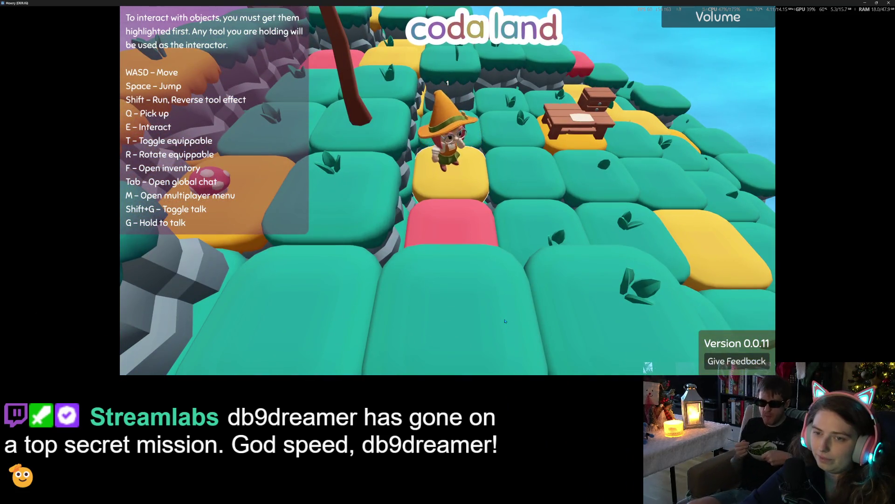
{"action": "key", "text": "a"}
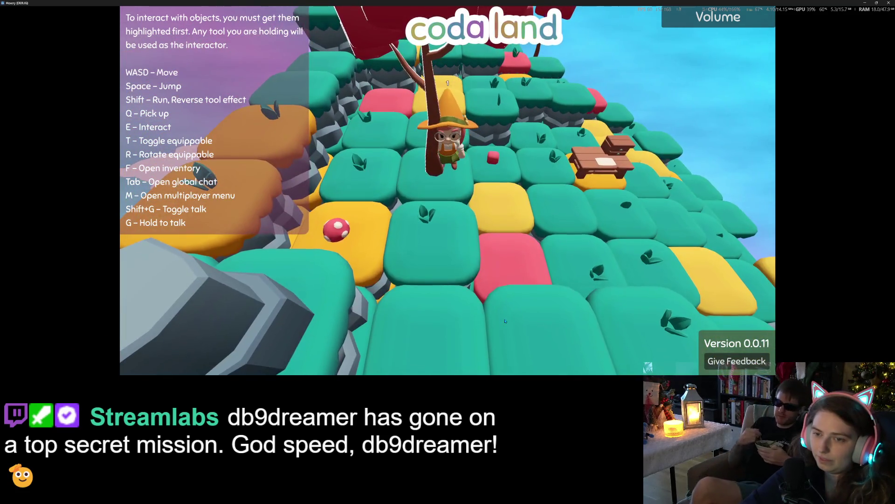
{"action": "key", "text": "w"}
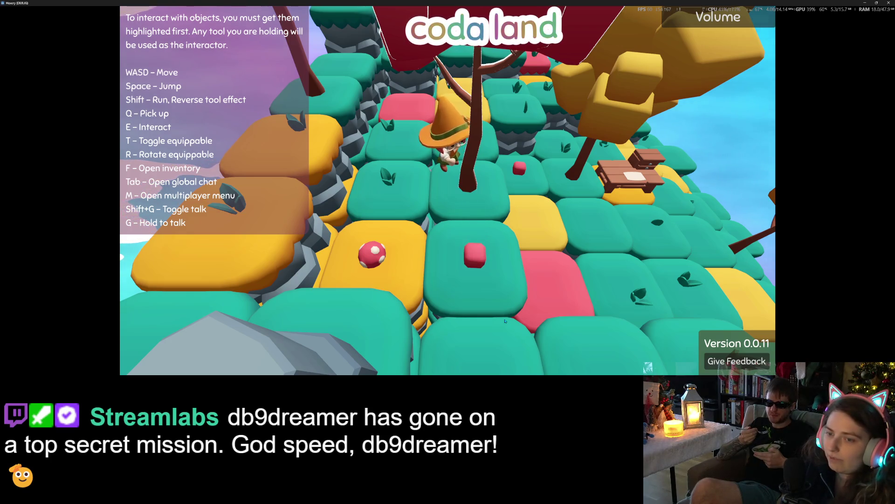
Pick up the stick from the yellow tile and walk up to the bench.
{"action": "key", "text": "s"}
{"action": "key", "text": "d"}
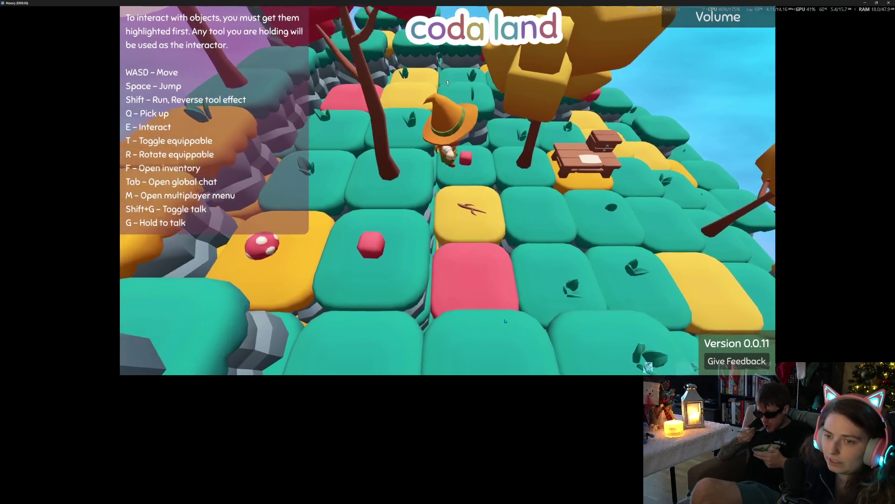
{"action": "key", "text": "q"}
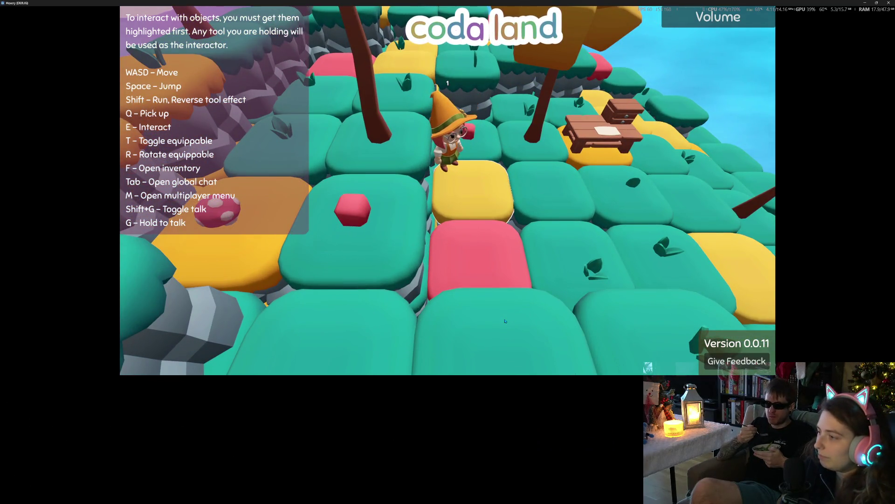
{"action": "key", "text": "w"}
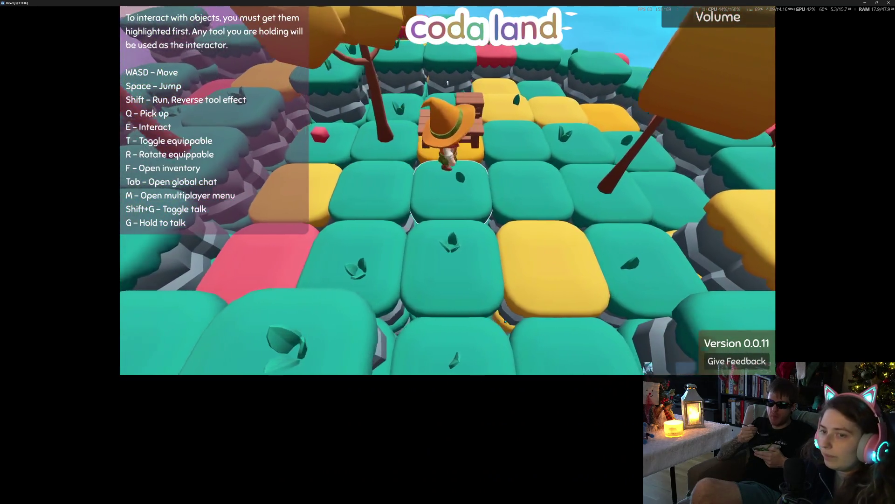
Check the axe and shovel ingredients in the bench's Known Recipes, then close the panel.
{"action": "key", "text": "e"}
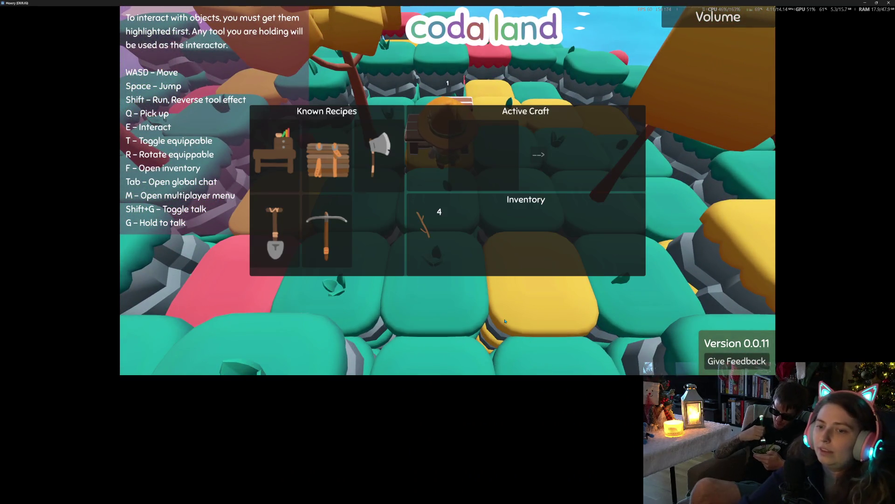
{"action": "left_click", "coordinate": [403, 172]}
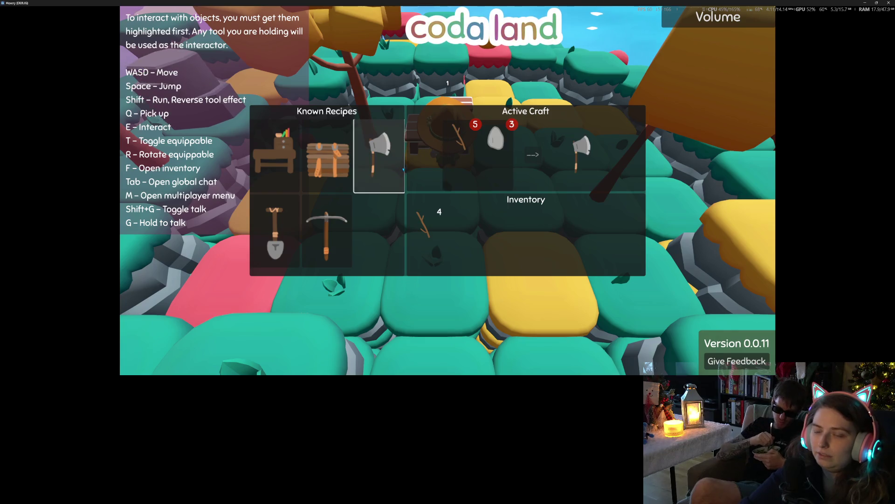
{"action": "left_click", "coordinate": [326, 231]}
{"action": "left_click", "coordinate": [275, 231]}
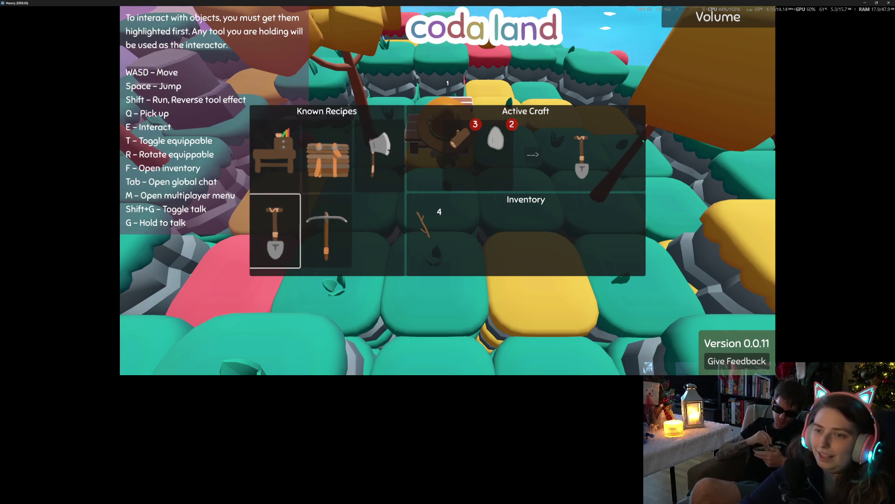
{"action": "key", "text": "Escape"}
Walk right onto a yellow tile and attempt a pickup, which shows "can't pickup".
{"action": "key", "text": "s"}
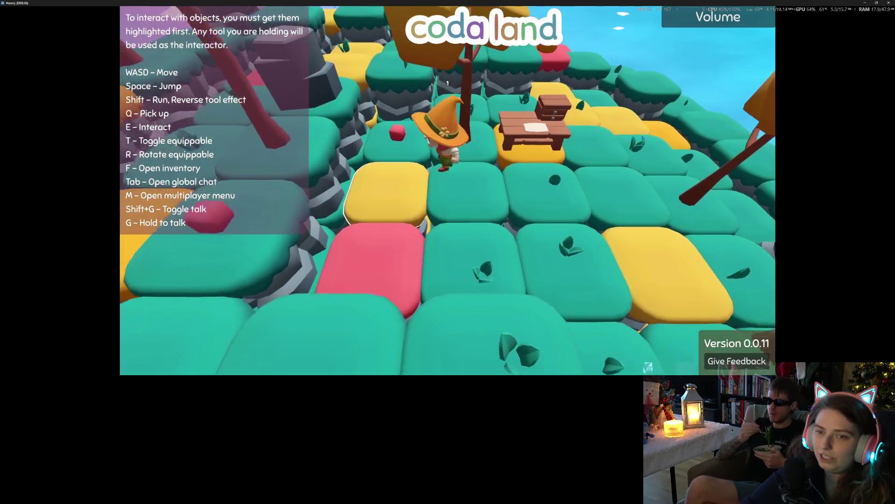
{"action": "key", "text": "d"}
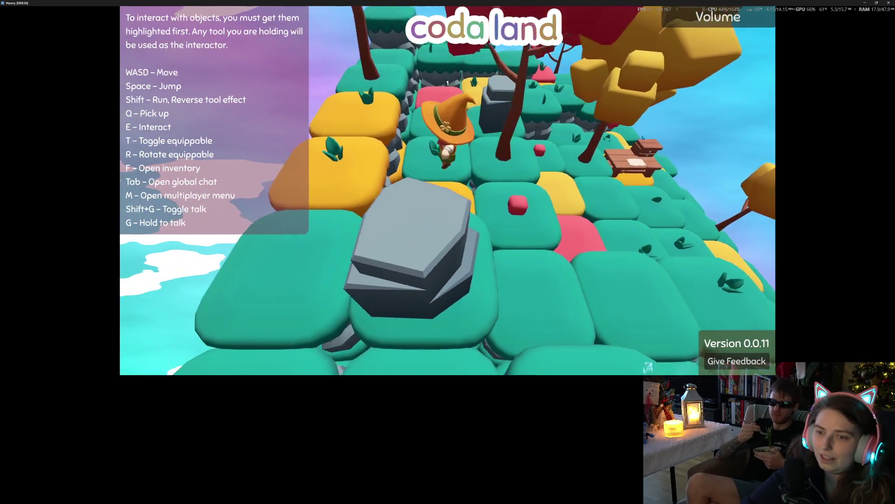
{"action": "key", "text": "w"}
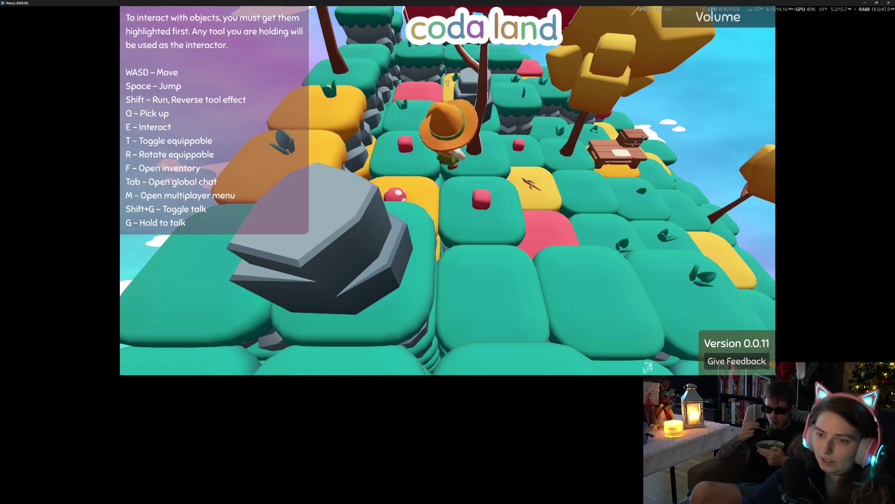
{"action": "key", "text": "d"}
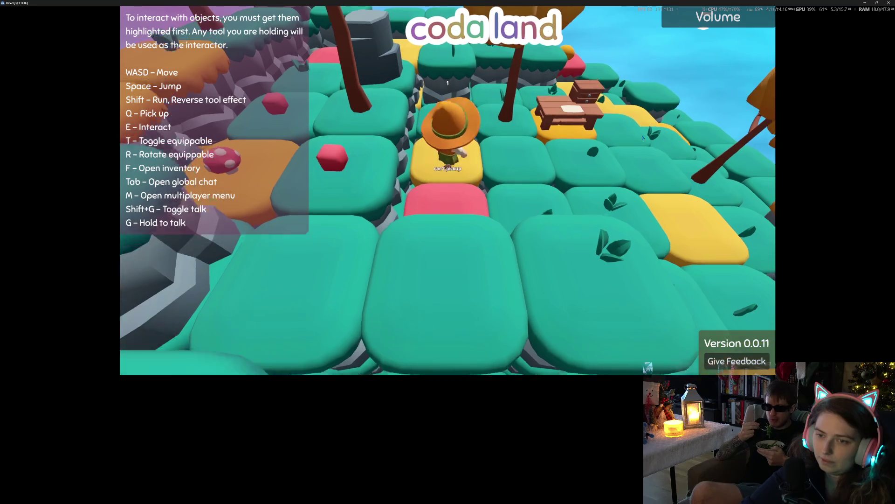
{"action": "key", "text": "q"}
{"action": "scroll", "coordinate": [642, 138], "scroll_direction": "down", "scroll_amount": 5}
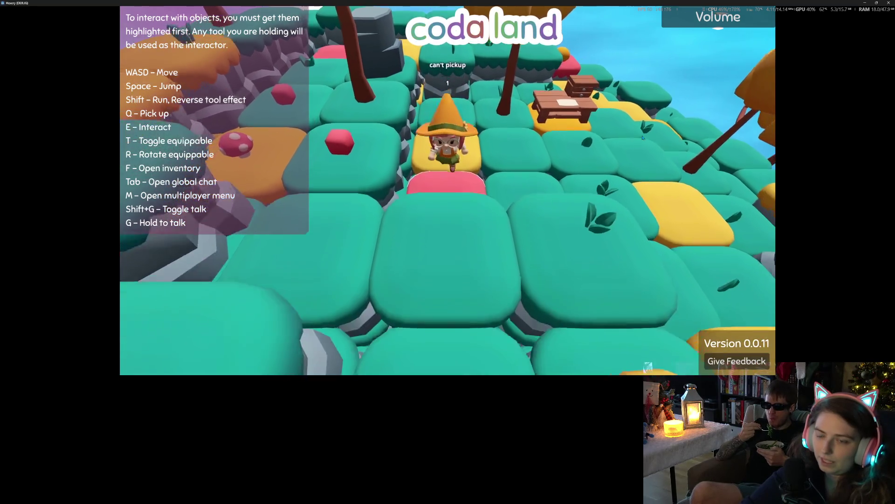
{"action": "scroll", "coordinate": [642, 138], "scroll_direction": "up", "scroll_amount": 5}
Walk the character forward across the teal tiles onto a yellow tile.
{"action": "key", "text": "w"}
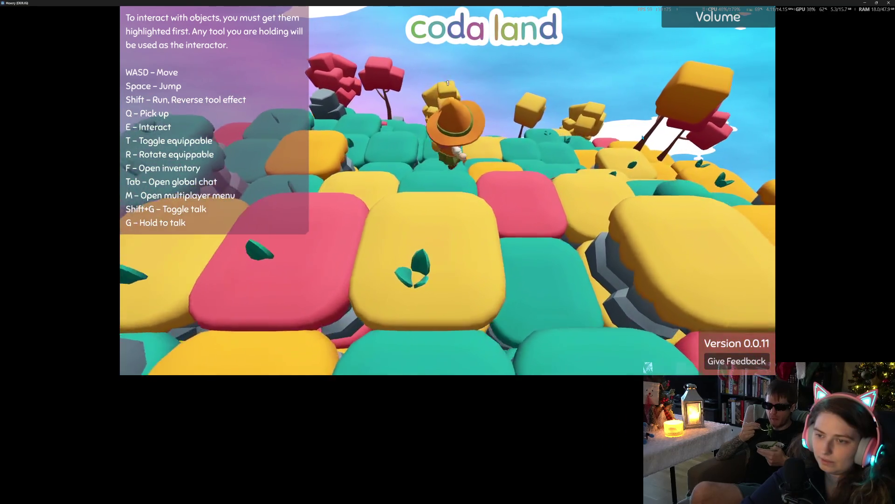
{"action": "key", "text": "w"}
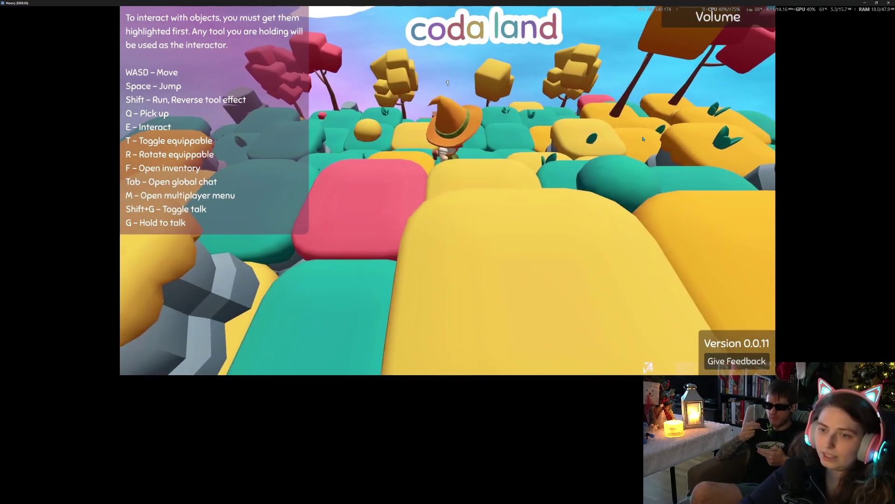
{"action": "key", "text": "a"}
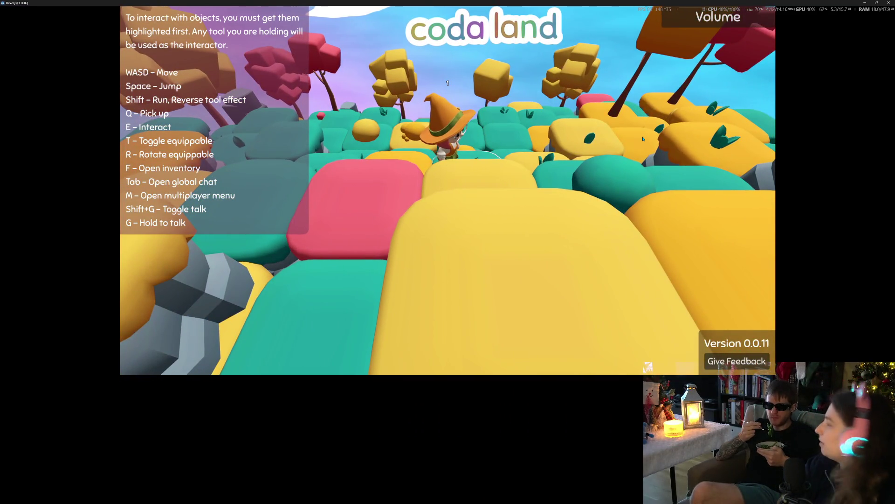
{"action": "scroll", "coordinate": [642, 139], "scroll_direction": "down", "scroll_amount": 5}
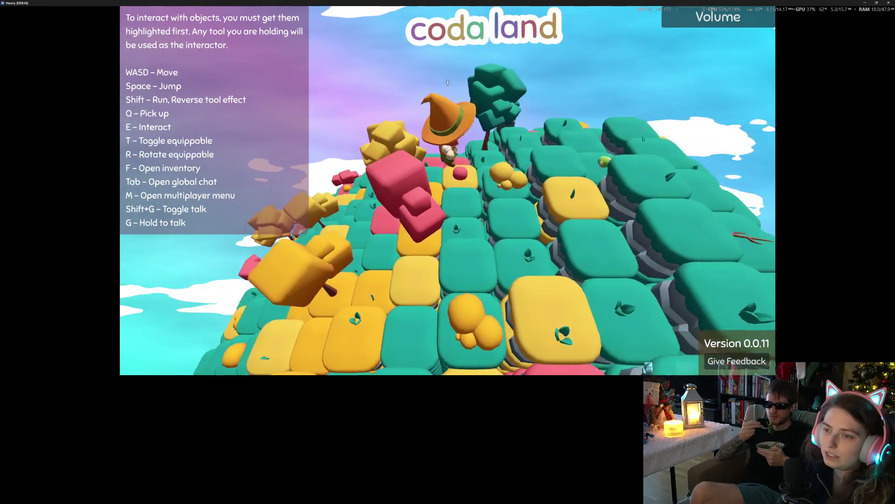
{"action": "key", "text": "d"}
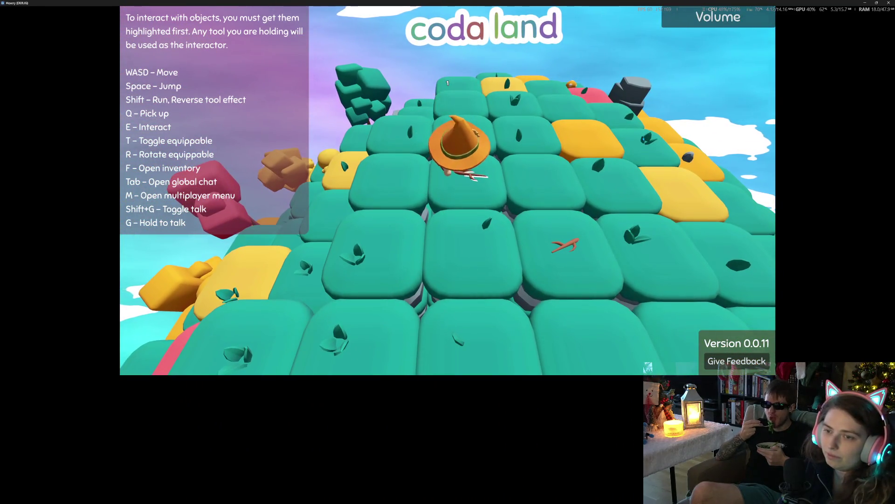
{"action": "key", "text": "w"}
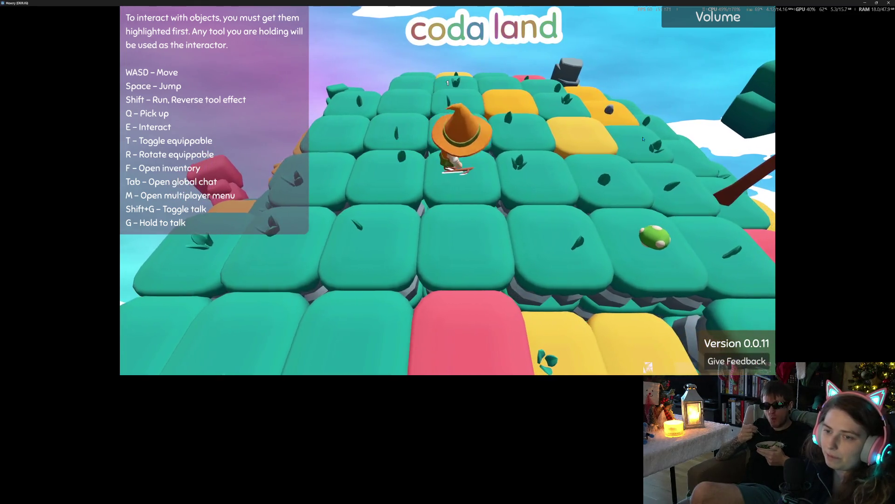
{"action": "key", "text": "s"}
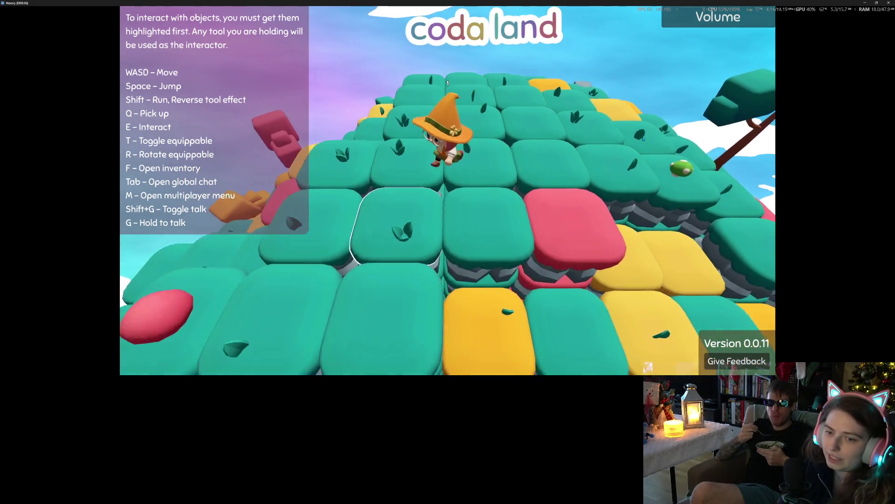
{"action": "key", "text": "a"}
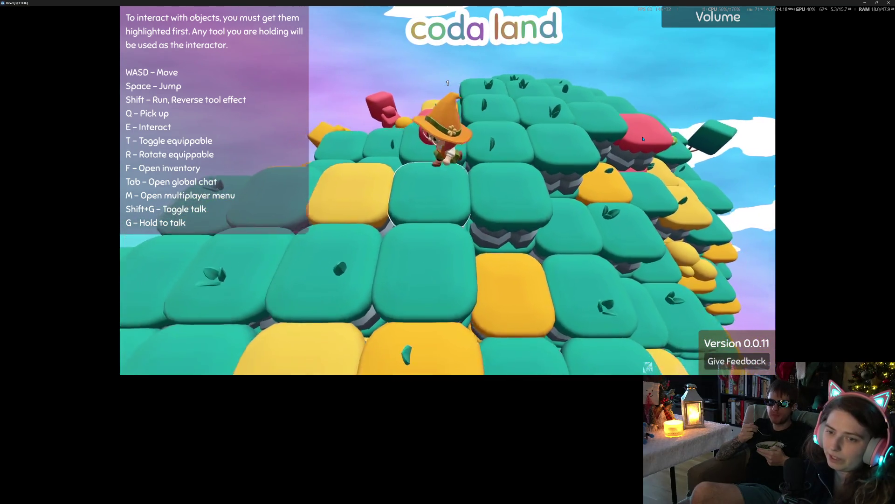
{"action": "key", "text": "s"}
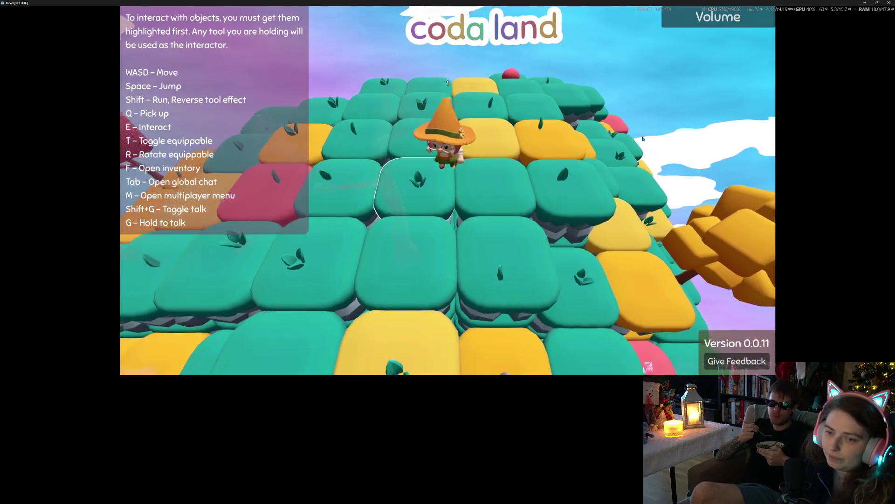
{"action": "key", "text": "w"}
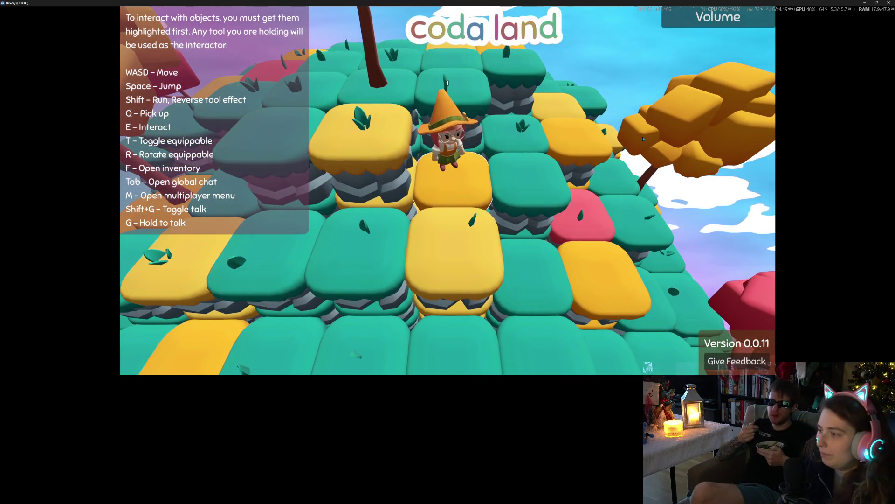
Walk to the stick tile by the duck, zoom the camera, and open the crafting recipes.
{"action": "key", "text": "a"}
{"action": "key", "text": "a"}
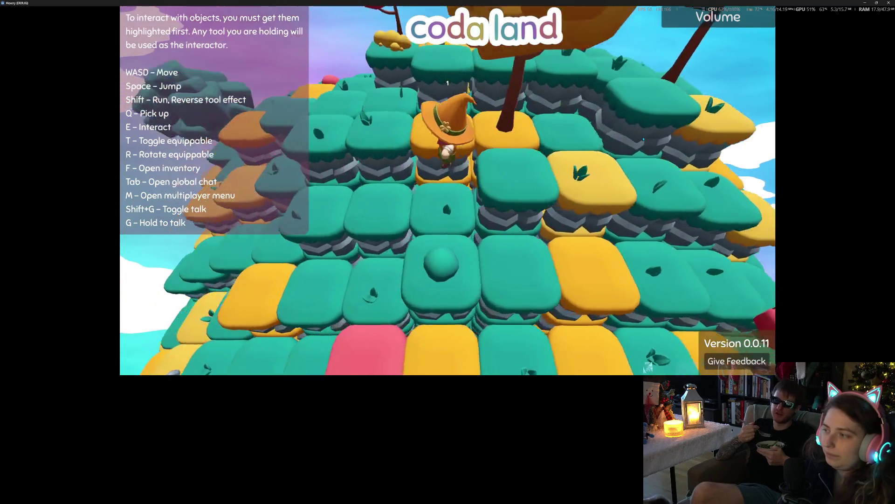
{"action": "key", "text": "s"}
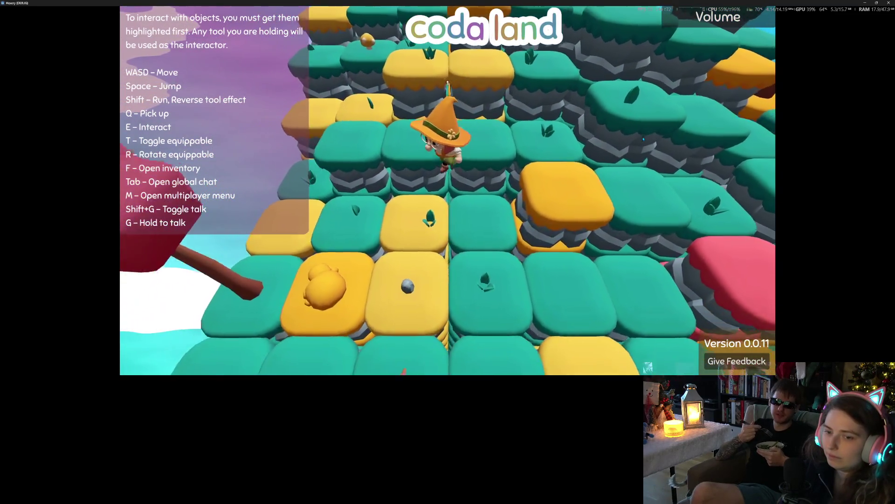
{"action": "key", "text": "s"}
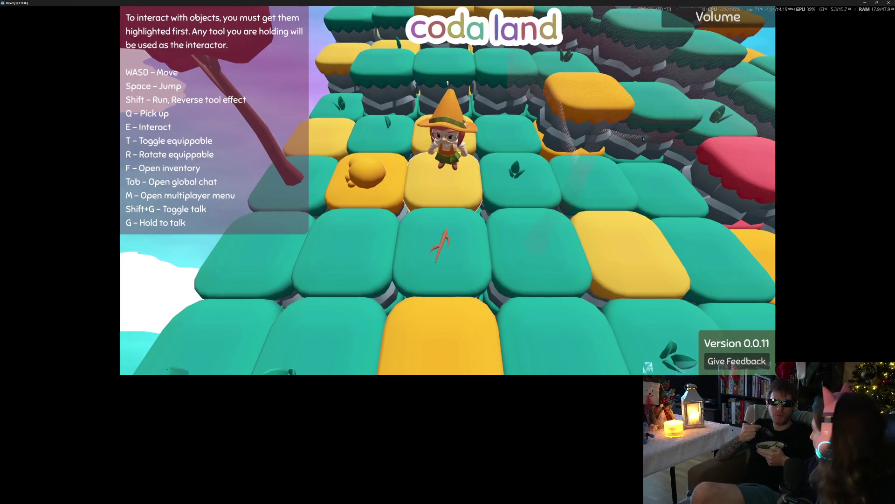
{"action": "key", "text": "s"}
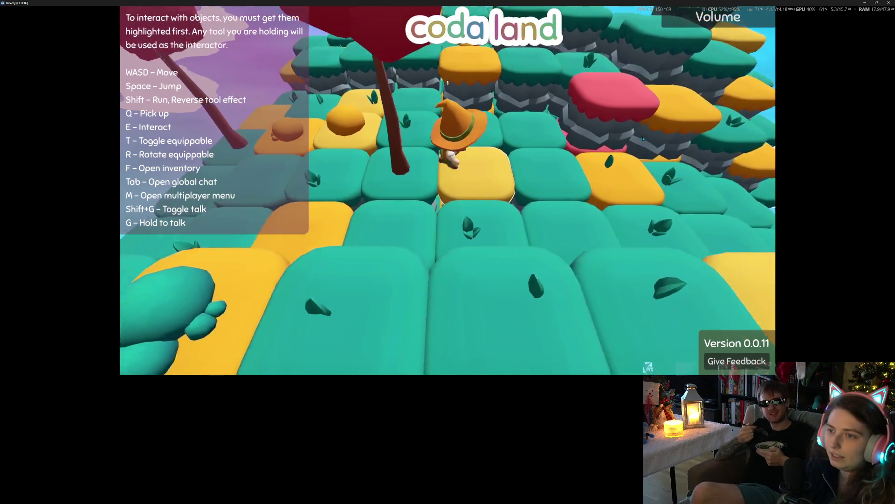
{"action": "scroll", "coordinate": [643, 138], "scroll_direction": "down", "scroll_amount": 5}
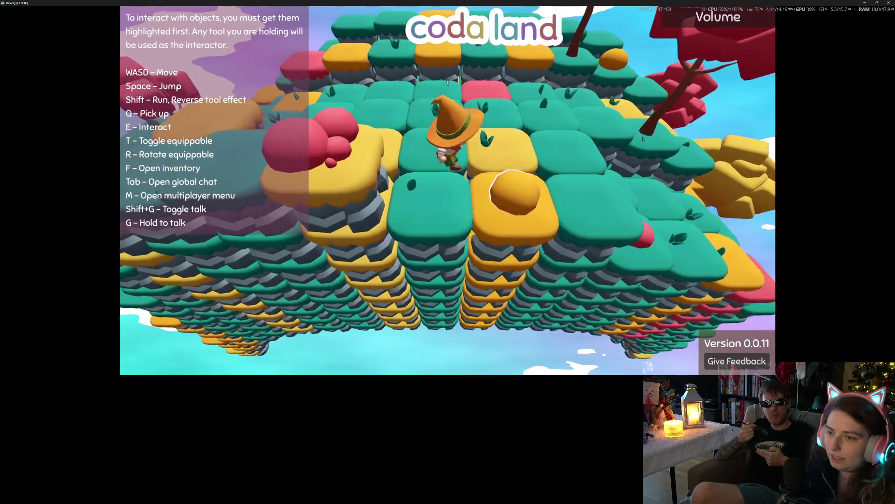
{"action": "scroll", "coordinate": [643, 138], "scroll_direction": "up", "scroll_amount": 5}
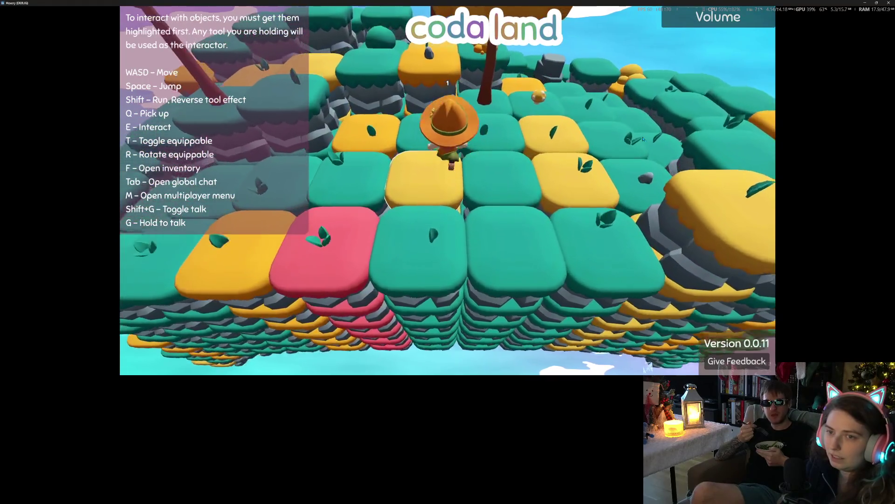
{"action": "scroll", "coordinate": [643, 139], "scroll_direction": "up", "scroll_amount": 3}
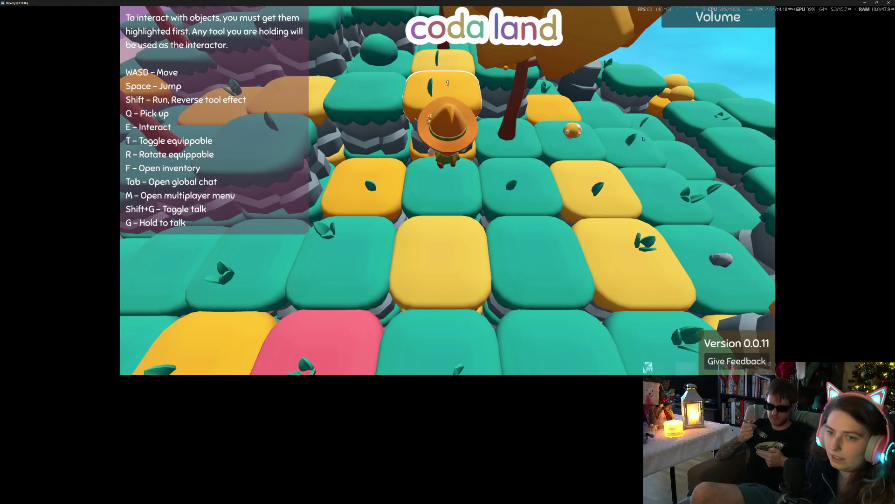
{"action": "scroll", "coordinate": [644, 139], "scroll_direction": "down", "scroll_amount": 5}
{"action": "scroll", "coordinate": [643, 139], "scroll_direction": "up", "scroll_amount": 3}
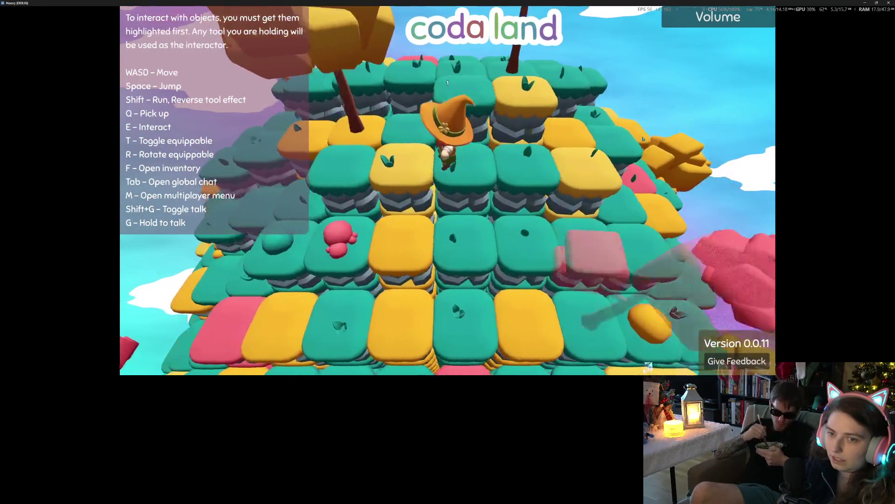
{"action": "scroll", "coordinate": [643, 139], "scroll_direction": "down", "scroll_amount": 5}
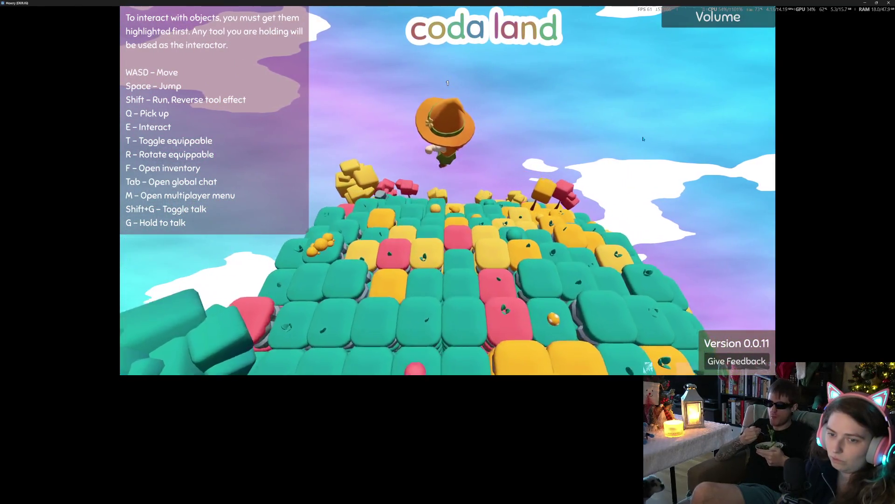
{"action": "scroll", "coordinate": [643, 139], "scroll_direction": "up", "scroll_amount": 5}
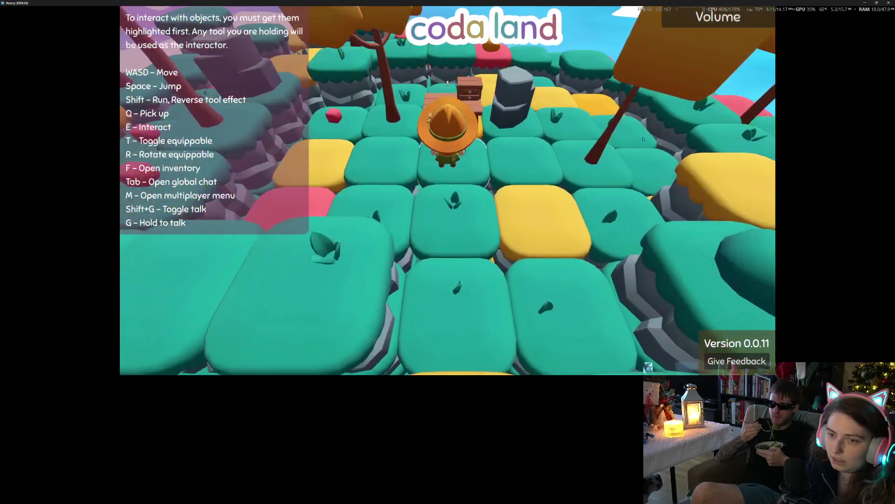
{"action": "scroll", "coordinate": [643, 138], "scroll_direction": "up", "scroll_amount": 1}
{"action": "key", "text": "f"}
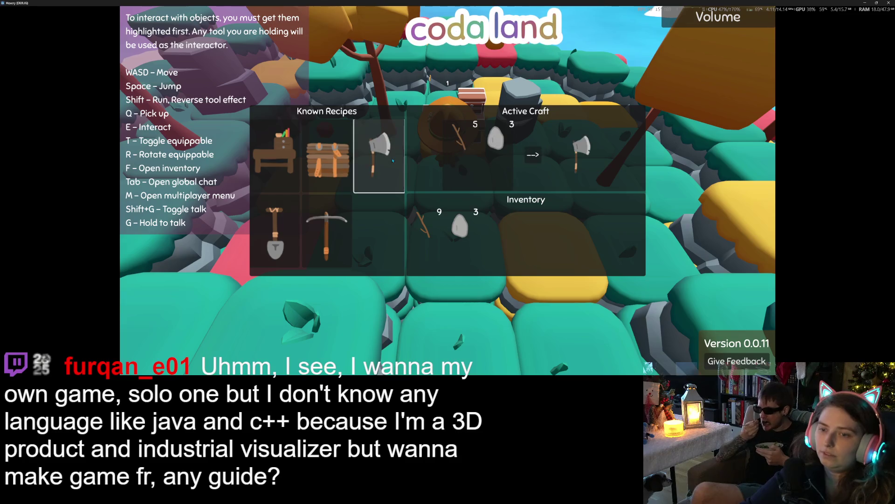
Craft the axe from sticks and stones, then glance at the global chat.
{"action": "left_click", "coordinate": [539, 159]}
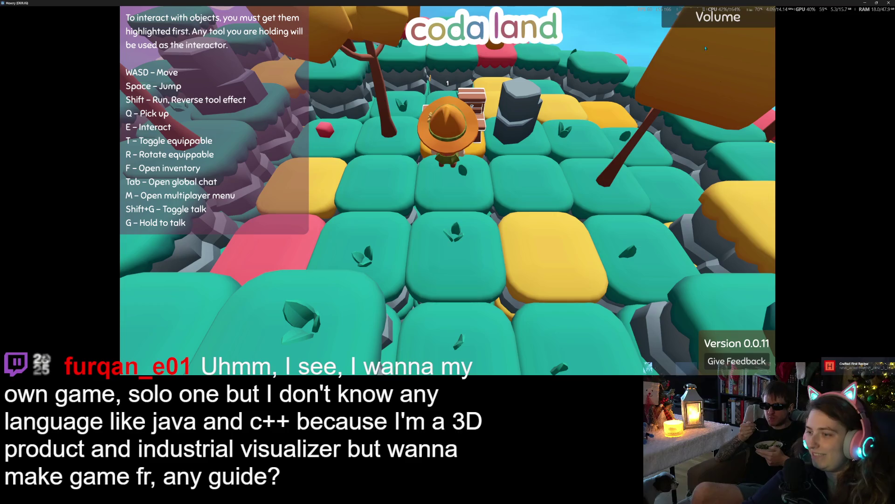
{"action": "key", "text": "Tab"}
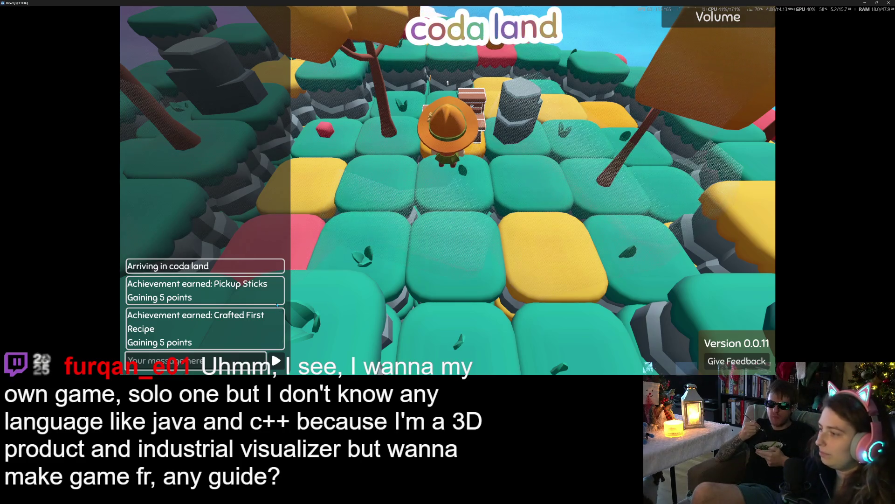
{"action": "key", "text": "Escape"}
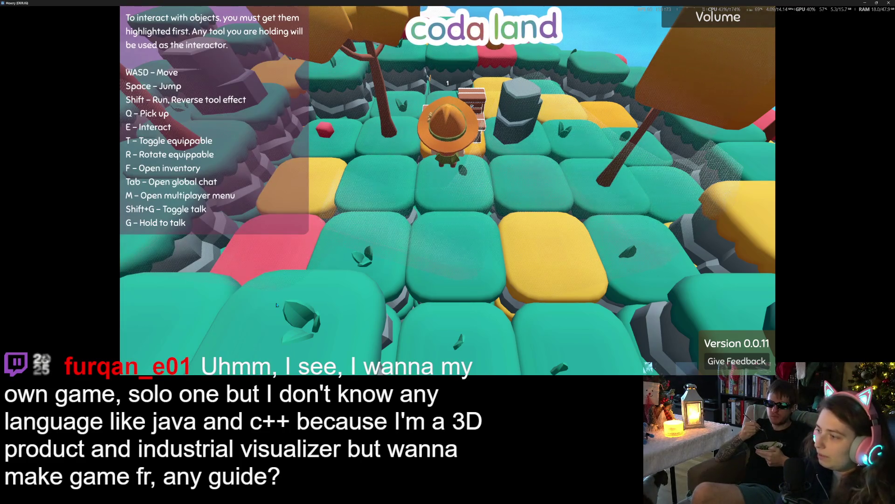
Walk the character around past the table, then stop the game with F8.
{"action": "key", "text": "a"}
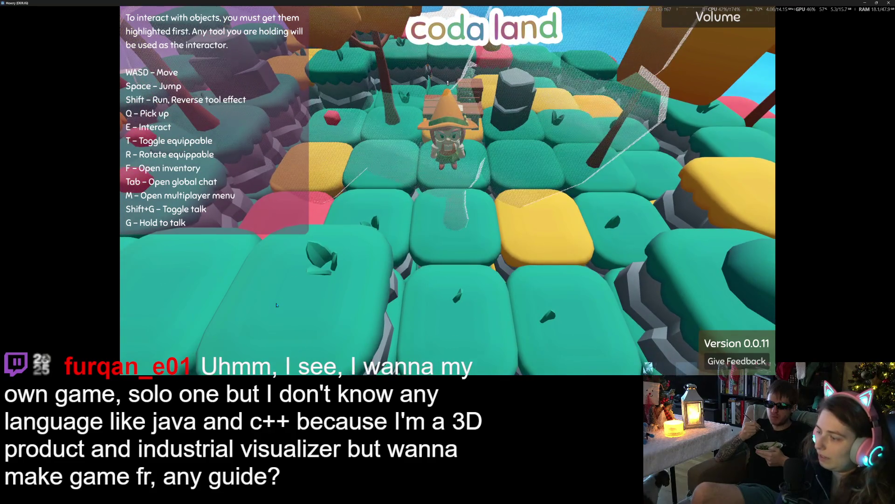
{"action": "scroll", "coordinate": [277, 305], "scroll_direction": "down", "scroll_amount": 5}
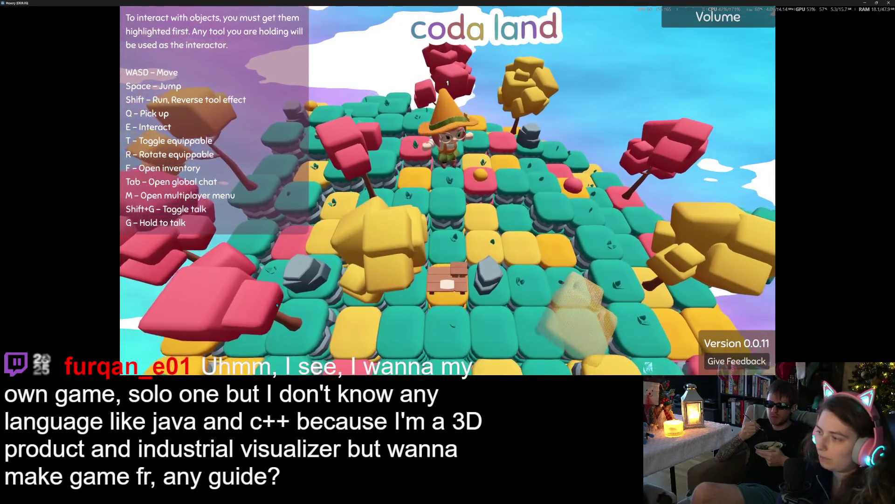
{"action": "scroll", "coordinate": [277, 305], "scroll_direction": "up", "scroll_amount": 3}
{"action": "scroll", "coordinate": [276, 305], "scroll_direction": "up", "scroll_amount": 2}
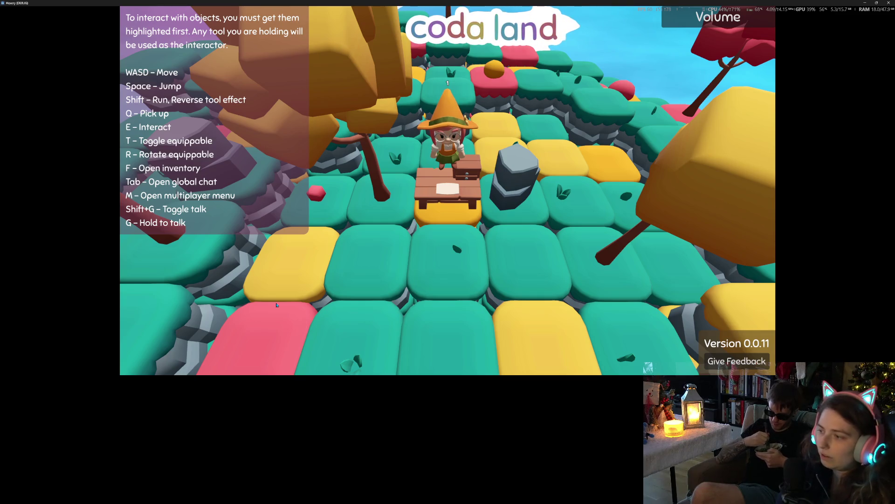
{"action": "key", "text": "s"}
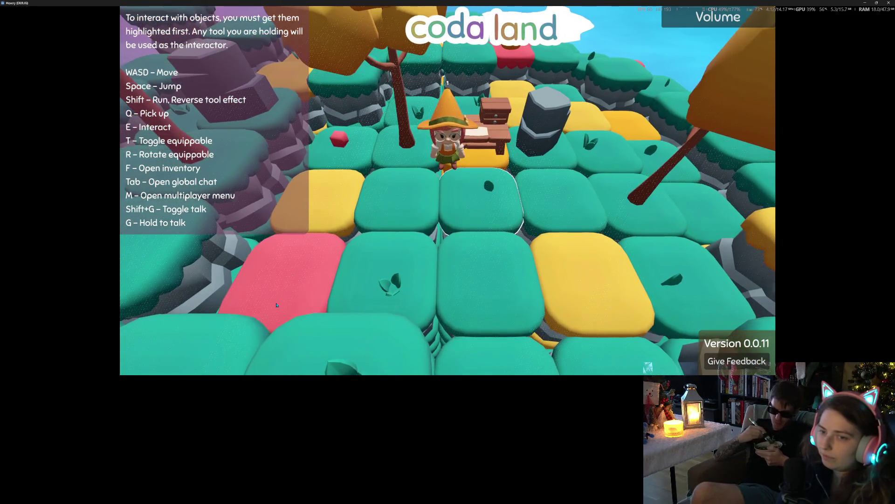
{"action": "key", "text": "w"}
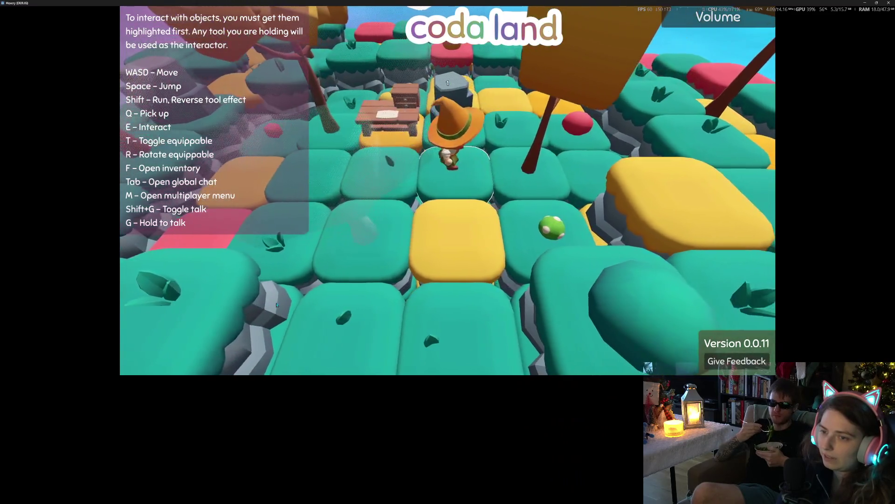
{"action": "key", "text": "d"}
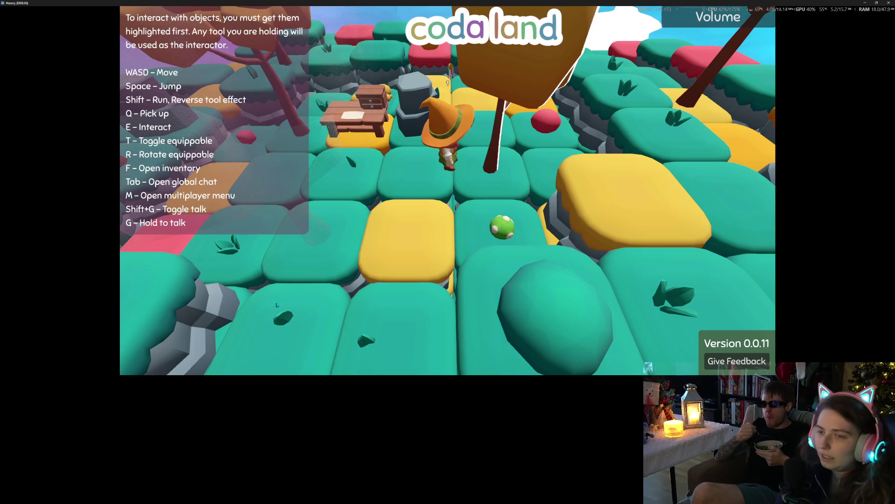
{"action": "key", "text": "s"}
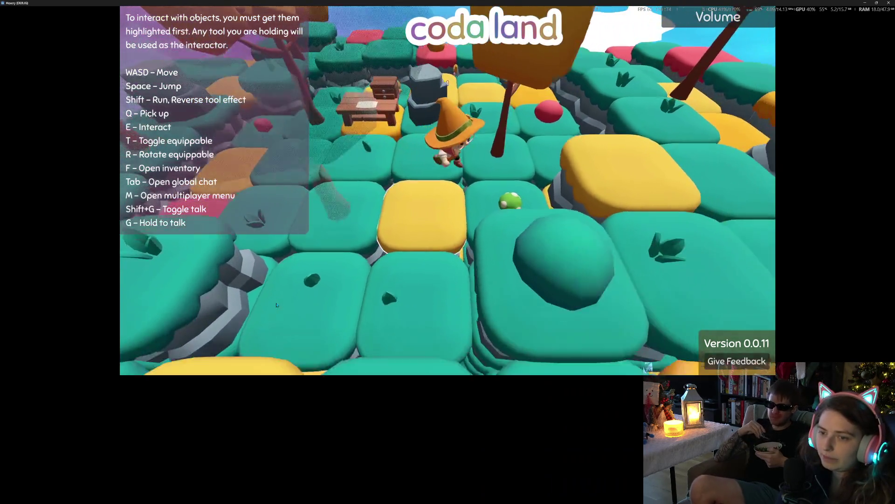
{"action": "key", "text": "w"}
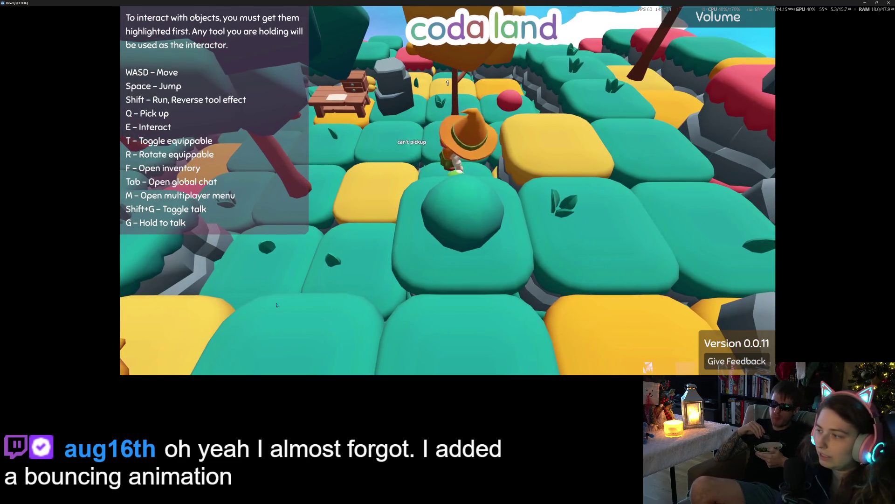
{"action": "key", "text": "s"}
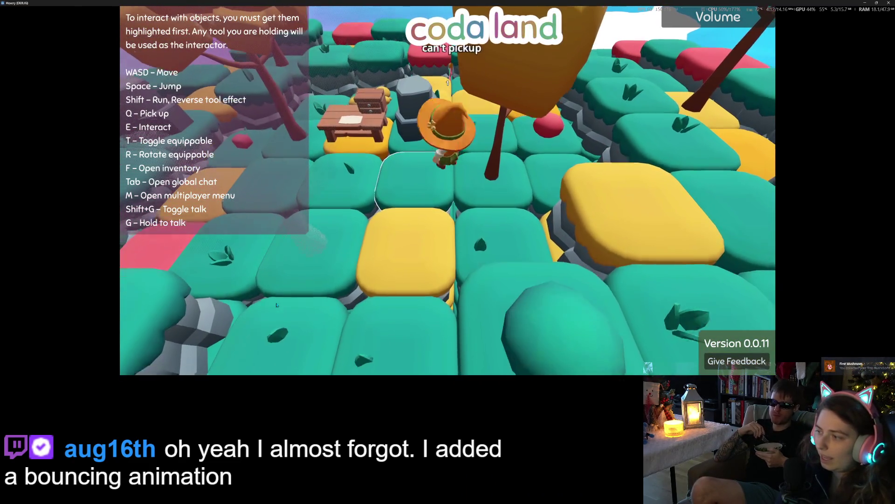
{"action": "scroll", "coordinate": [277, 304], "scroll_direction": "down", "scroll_amount": 5}
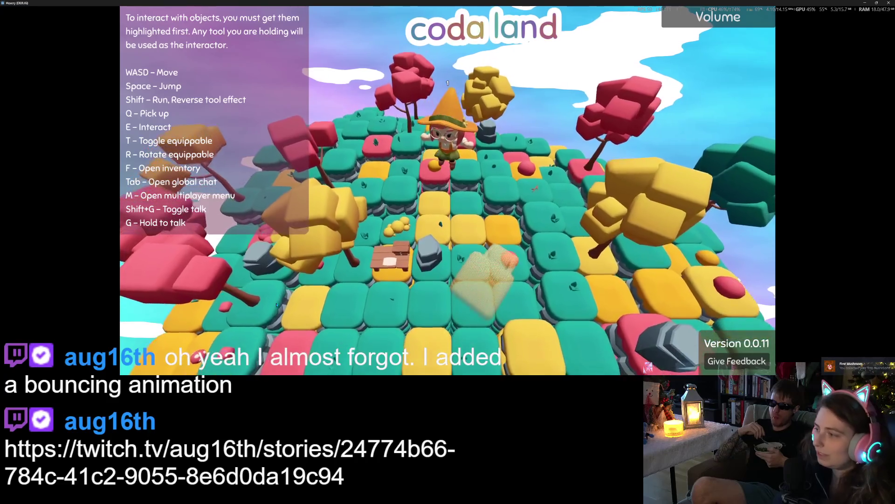
{"action": "scroll", "coordinate": [276, 304], "scroll_direction": "up", "scroll_amount": 5}
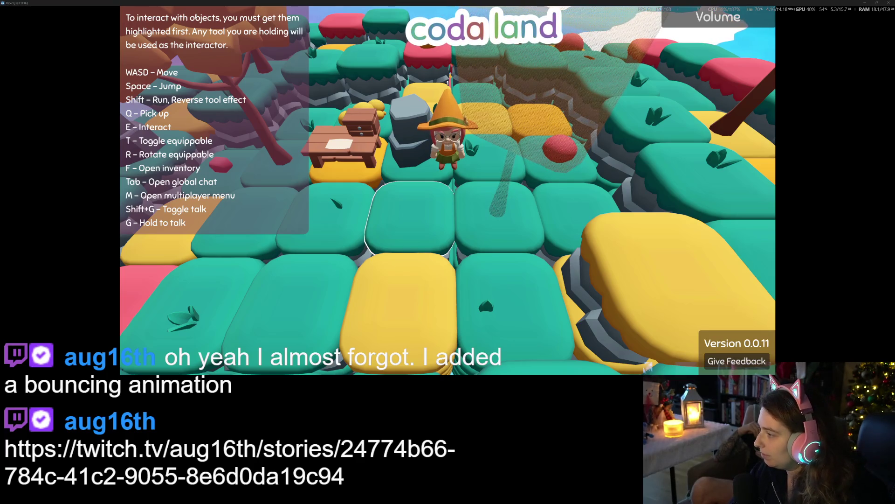
{"action": "key", "text": "F8"}
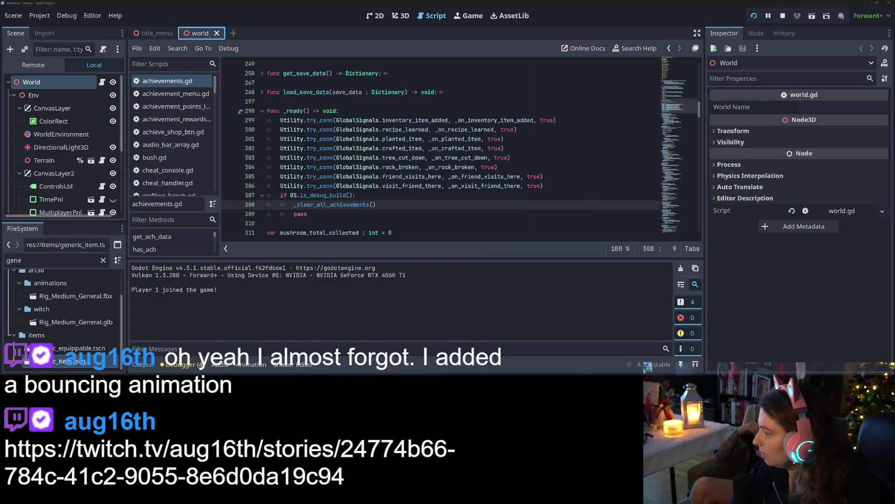
Load the Twitch story link copied from chat in a new Firefox tab.
{"action": "key", "text": "alt+Tab"}
{"action": "left_click", "coordinate": [75, 6]}
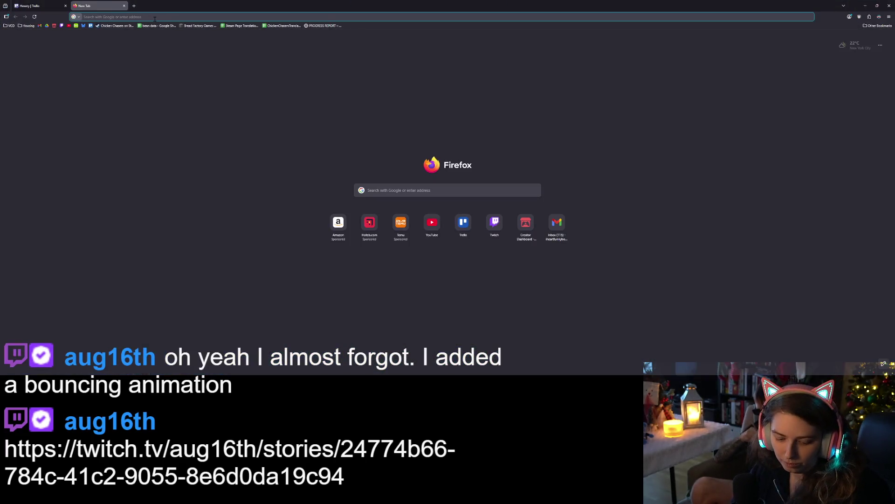
{"action": "type", "text": "https://twitch.tv/aug16th/stories/24774b66-784c-41c2-9055-8e6d0da19c94"}
{"action": "key", "text": "Return"}
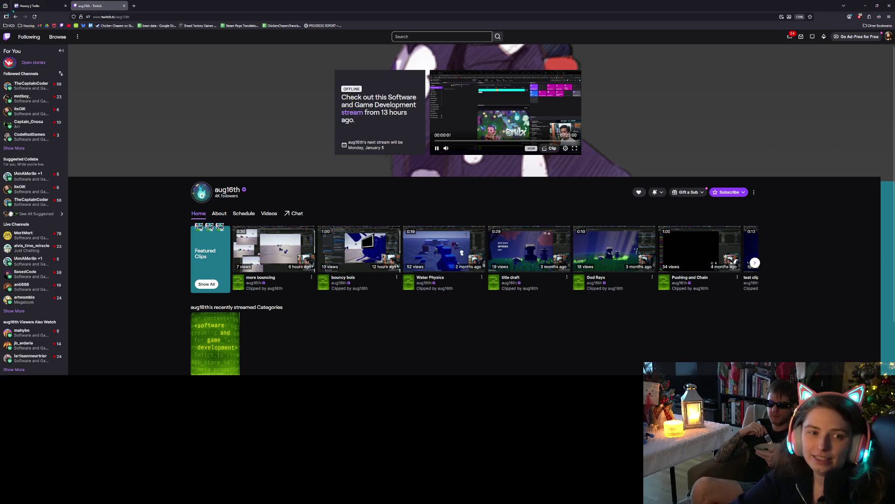
Open the story playing the more bouncing clip and pause it.
{"action": "left_click", "coordinate": [28, 62]}
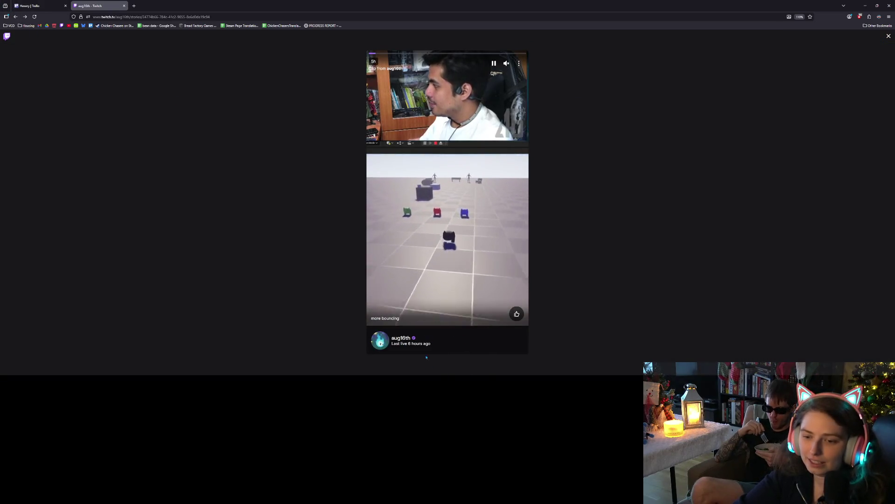
{"action": "scroll", "coordinate": [427, 358], "scroll_direction": "up", "scroll_amount": 5}
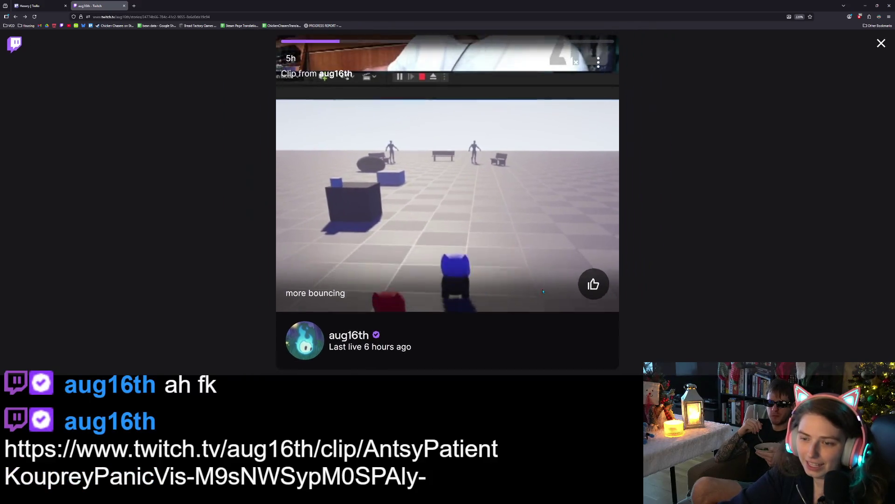
{"action": "scroll", "coordinate": [543, 291], "scroll_direction": "down", "scroll_amount": 3}
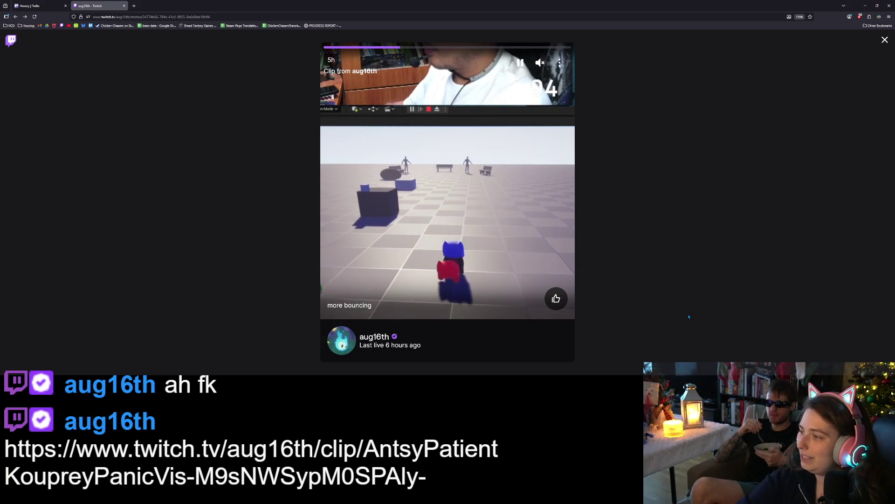
{"action": "key", "text": "space"}
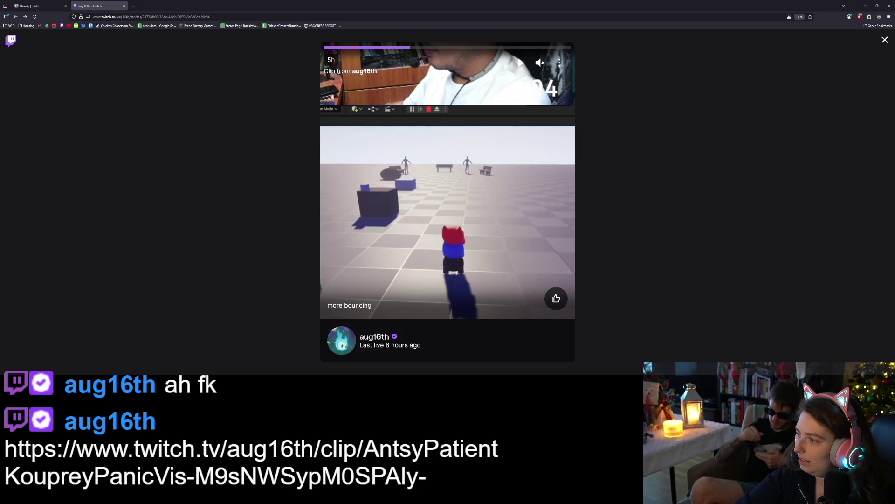
Load the more bouncing clip's own page from the link copied out of chat.
{"action": "left_click", "coordinate": [313, 13]}
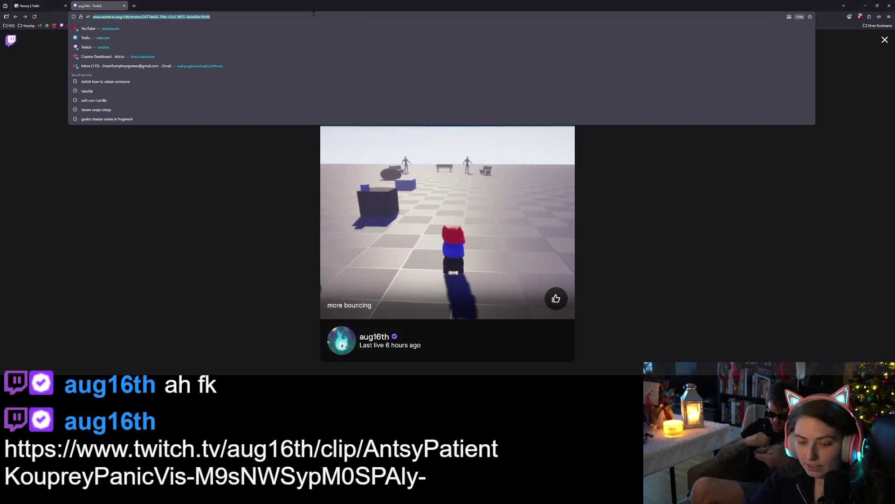
{"action": "key", "text": "ctrl+v"}
{"action": "key", "text": "Return"}
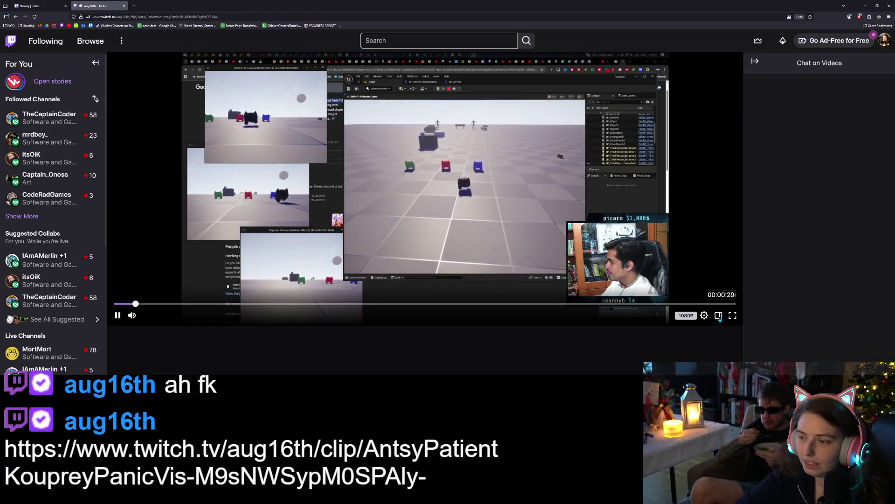
Watch the more bouncing clip full screen, hide the music player, and switch to the Trello board.
{"action": "scroll", "coordinate": [721, 280], "scroll_direction": "down", "scroll_amount": 4}
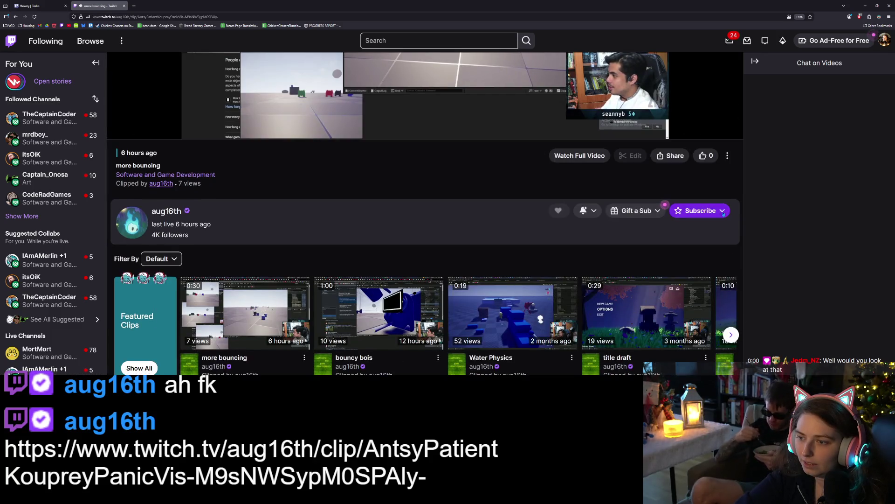
{"action": "scroll", "coordinate": [723, 213], "scroll_direction": "up", "scroll_amount": 4}
{"action": "left_click", "coordinate": [731, 314]}
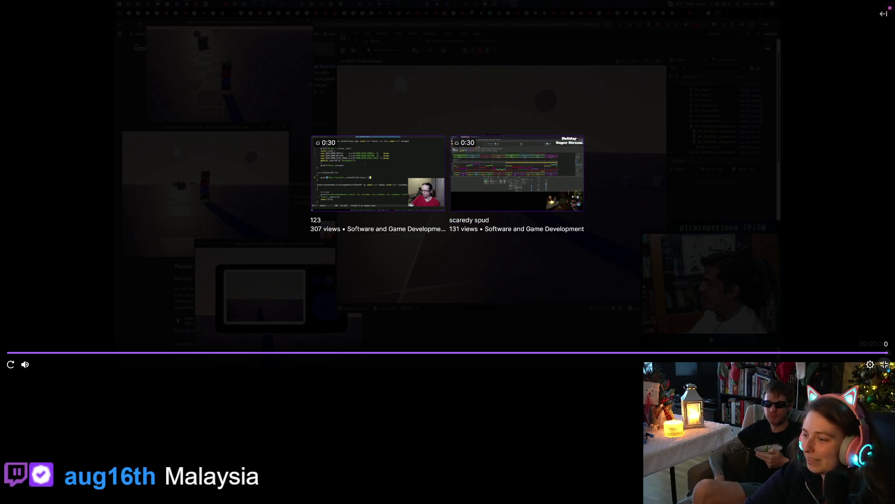
{"action": "left_click", "coordinate": [885, 365]}
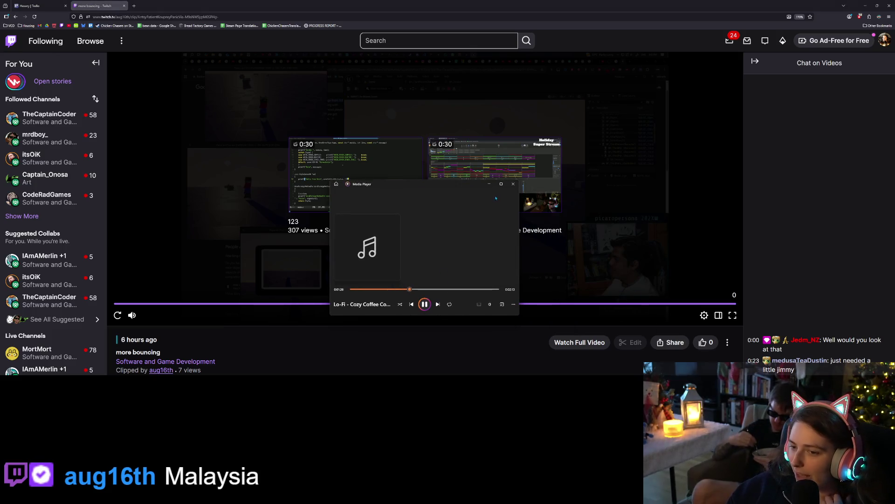
{"action": "left_click", "coordinate": [488, 184]}
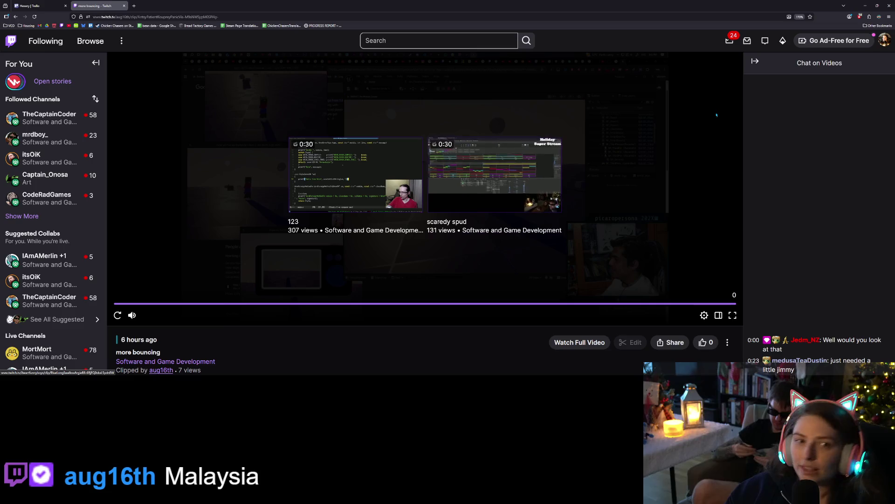
{"action": "key", "text": "ctrl+Tab"}
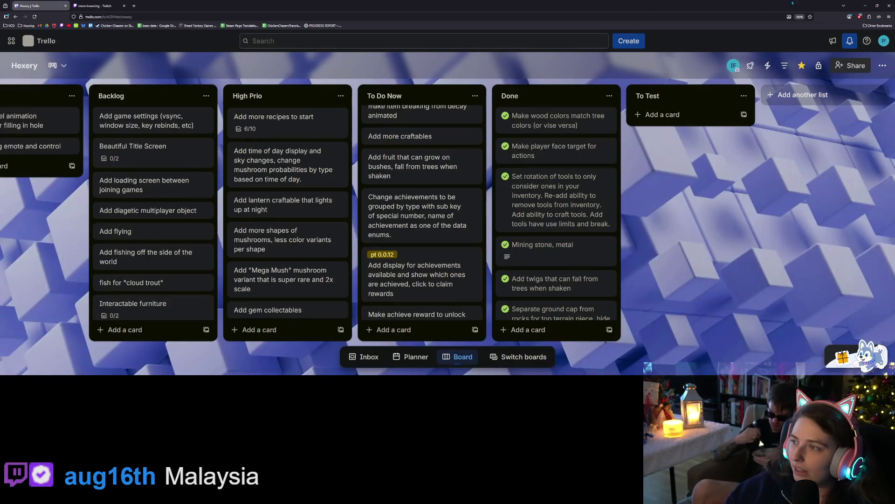
Drag the 'Change achievements to be grouped by type' card into Done, then minimize Firefox.
{"action": "left_click", "coordinate": [106, 5]}
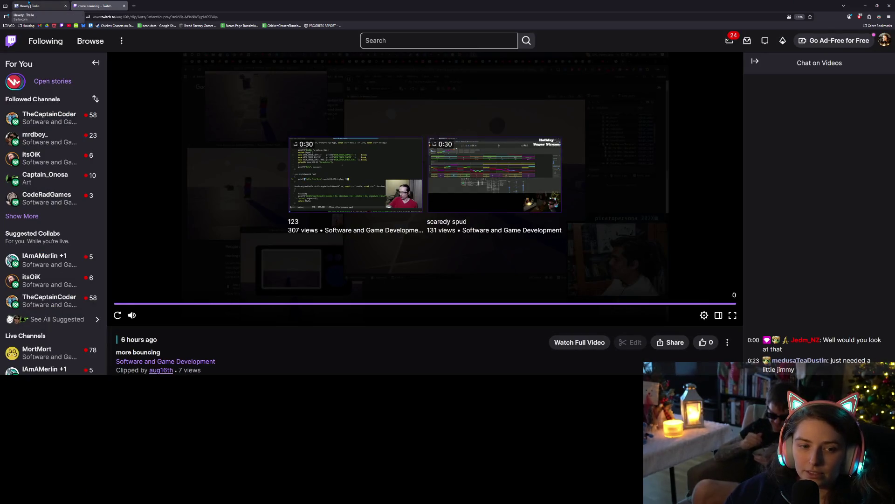
{"action": "left_click", "coordinate": [39, 6]}
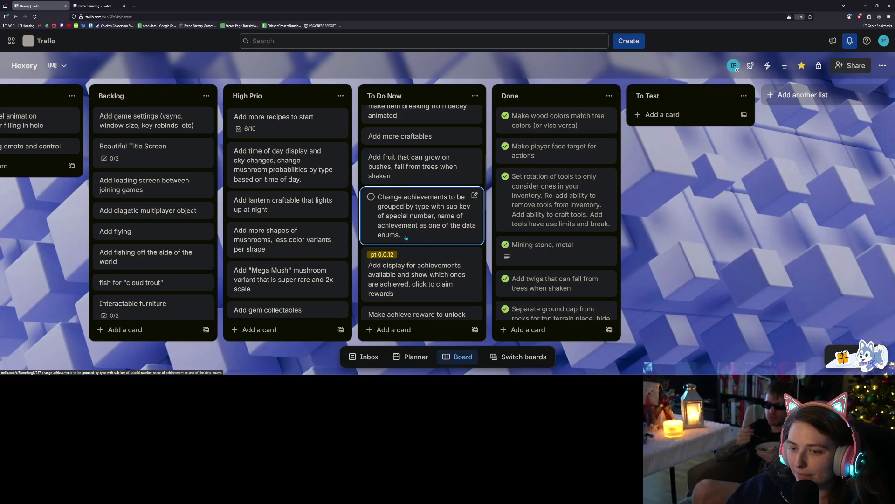
{"action": "mouse_move", "coordinate": [454, 237]}
{"action": "left_mouse_down"}
{"action": "mouse_move", "coordinate": [582, 126]}
{"action": "mouse_move", "coordinate": [560, 133]}
{"action": "left_mouse_up"}
{"action": "left_click", "coordinate": [865, 3]}
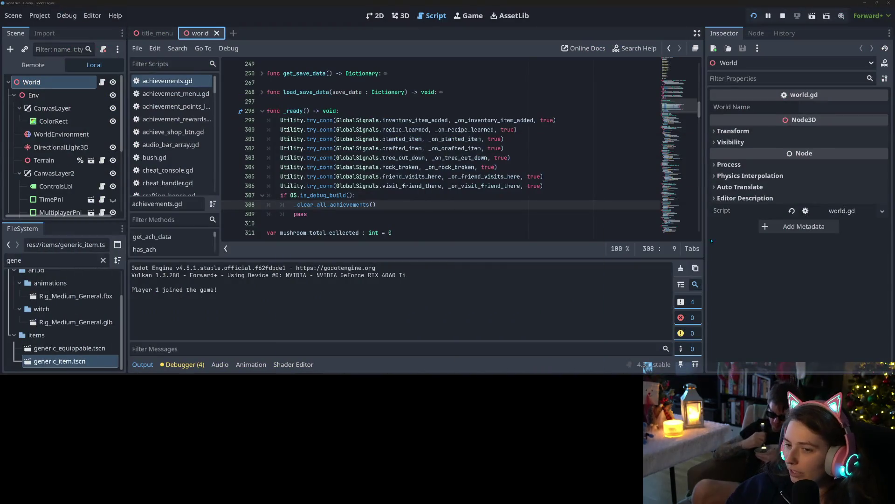
Stop the running Hexery game with F8 and bring up GitHub Desktop.
{"action": "left_click", "coordinate": [423, 217]}
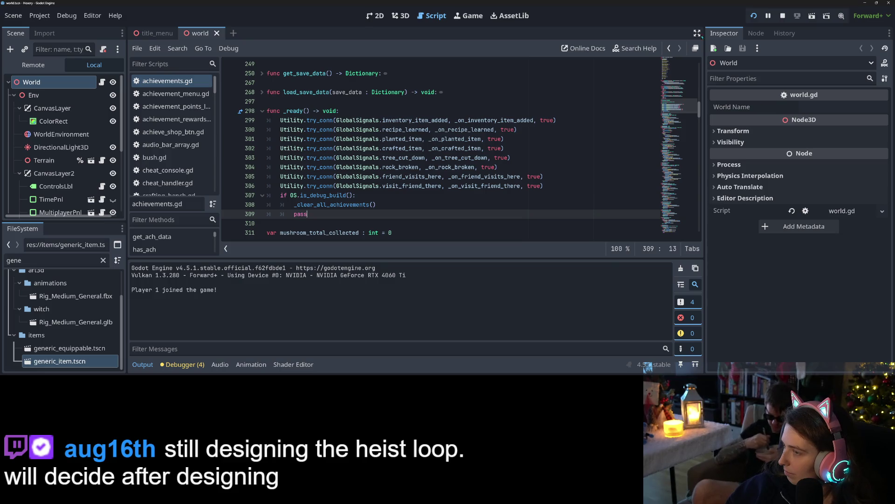
{"action": "key", "text": "F8"}
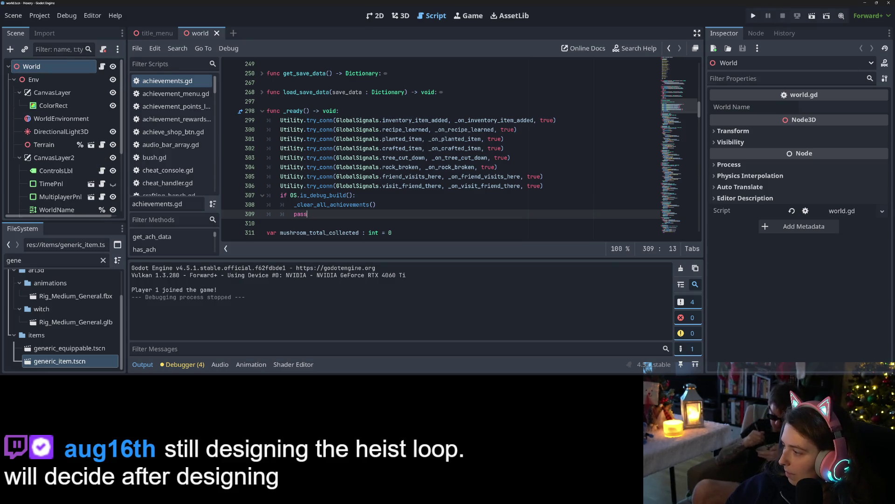
{"action": "key", "text": "alt+Tab"}
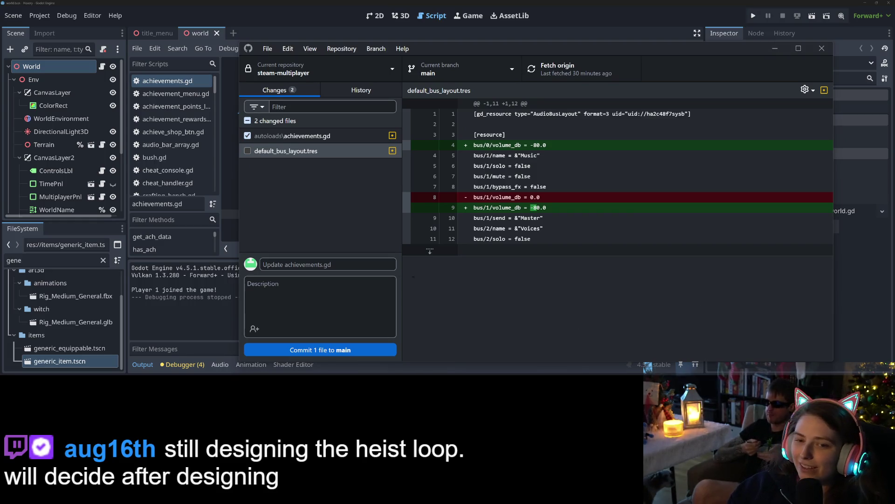
Scroll through the autoloads\achievements.gd diff, then go back to Godot.
{"action": "left_click", "coordinate": [329, 140]}
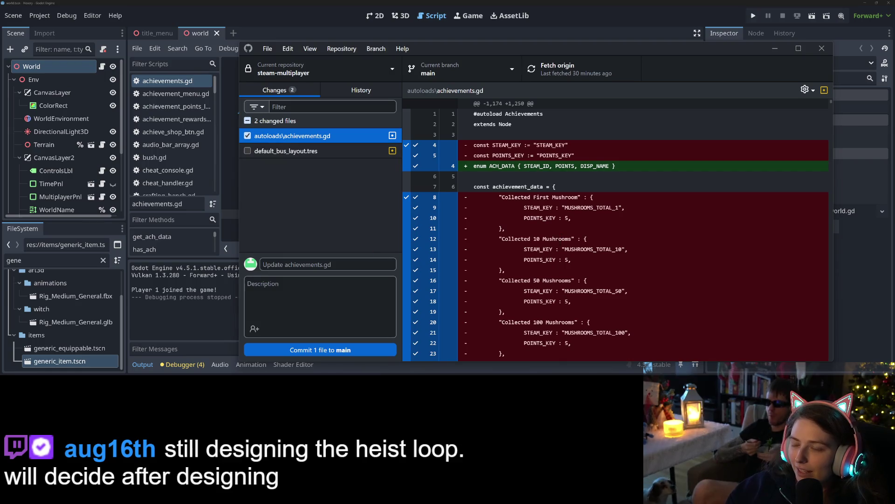
{"action": "scroll", "coordinate": [615, 233], "scroll_direction": "down", "scroll_amount": 2}
{"action": "scroll", "coordinate": [553, 261], "scroll_direction": "down", "scroll_amount": 15}
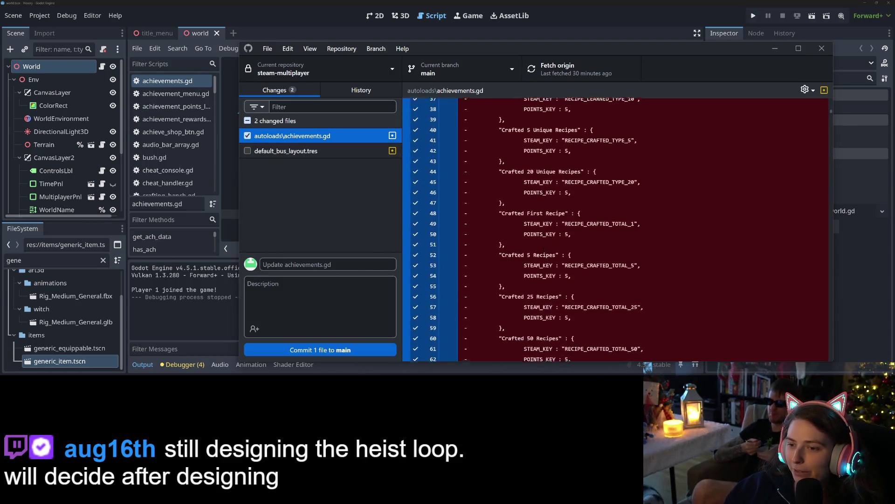
{"action": "scroll", "coordinate": [553, 261], "scroll_direction": "down", "scroll_amount": 20}
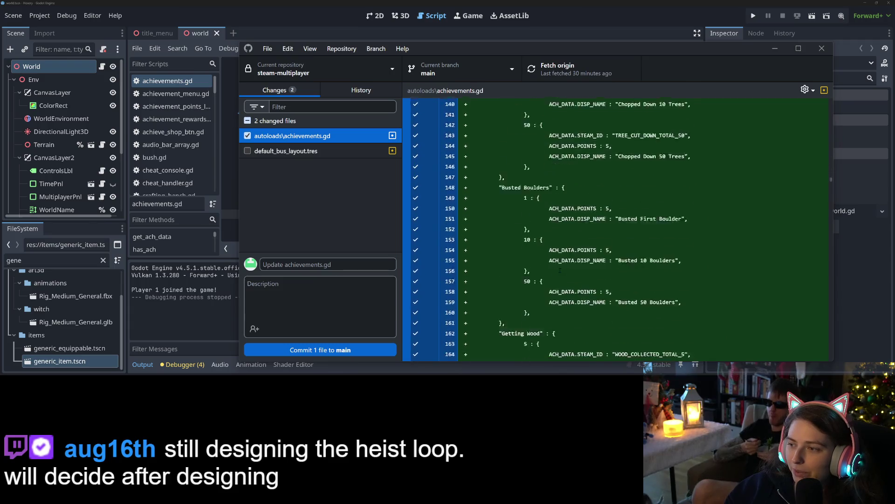
{"action": "scroll", "coordinate": [620, 229], "scroll_direction": "up", "scroll_amount": 20}
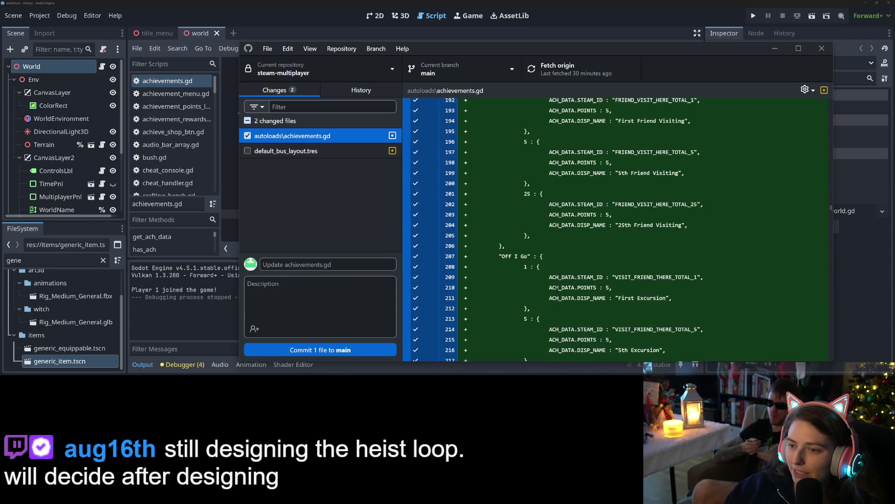
{"action": "key", "text": "alt+Tab"}
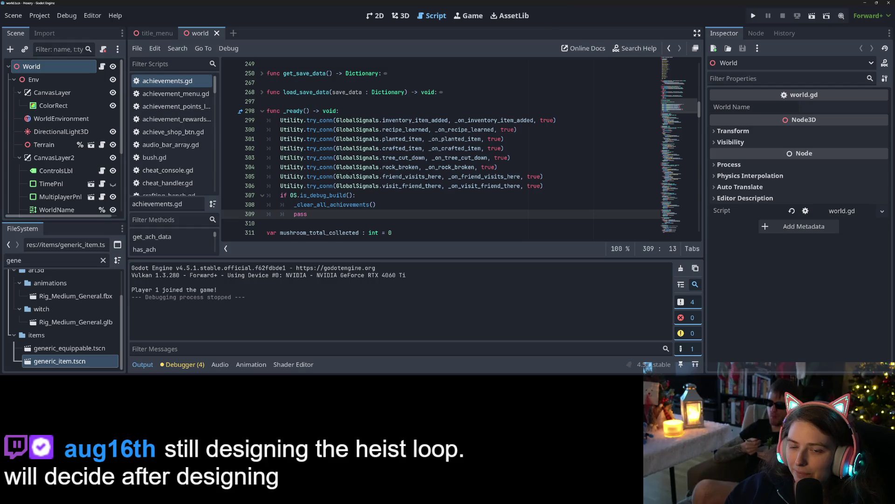
Hide the output panel, scroll up to the achievement data, and expand the Pickup Sticks block.
{"action": "left_click", "coordinate": [353, 167]}
{"action": "scroll", "coordinate": [353, 167], "scroll_direction": "up", "scroll_amount": 5}
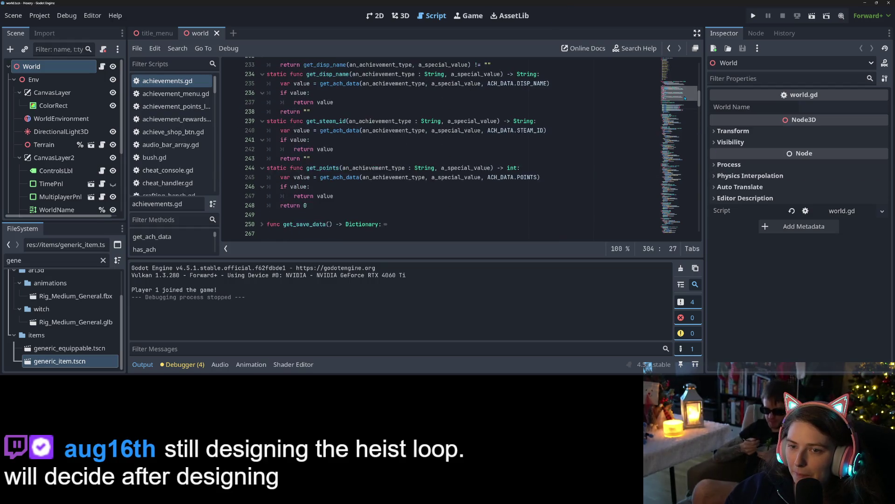
{"action": "mouse_move", "coordinate": [685, 96]}
{"action": "left_mouse_down"}
{"action": "mouse_move", "coordinate": [687, 74]}
{"action": "mouse_move", "coordinate": [686, 81]}
{"action": "left_mouse_up"}
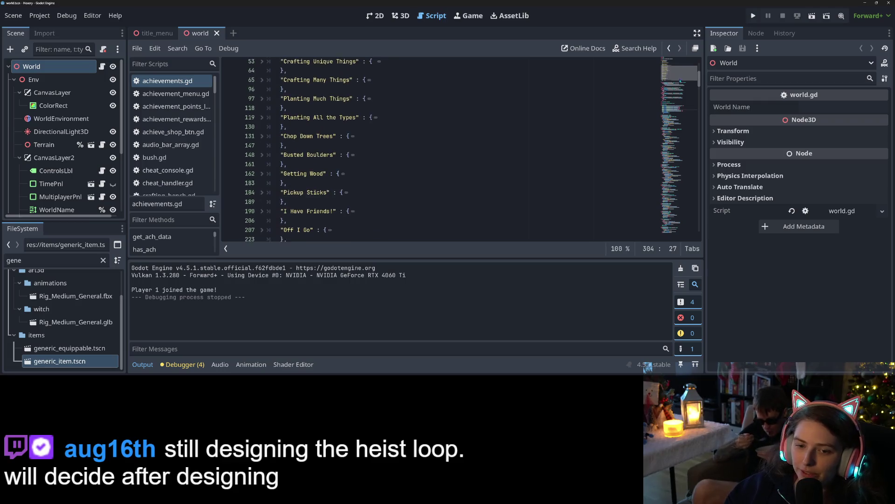
{"action": "left_click", "coordinate": [143, 364]}
{"action": "scroll", "coordinate": [461, 196], "scroll_direction": "up", "scroll_amount": 15}
{"action": "scroll", "coordinate": [461, 196], "scroll_direction": "down", "scroll_amount": 8}
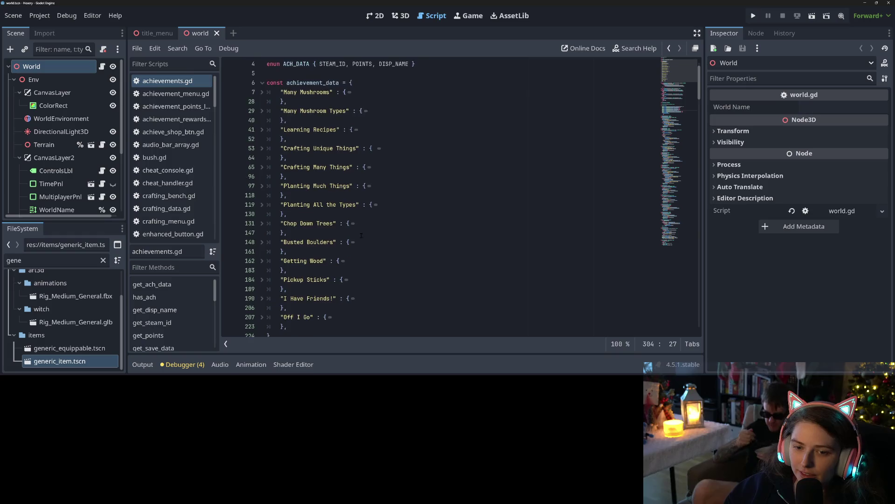
{"action": "scroll", "coordinate": [268, 158], "scroll_direction": "up", "scroll_amount": 1}
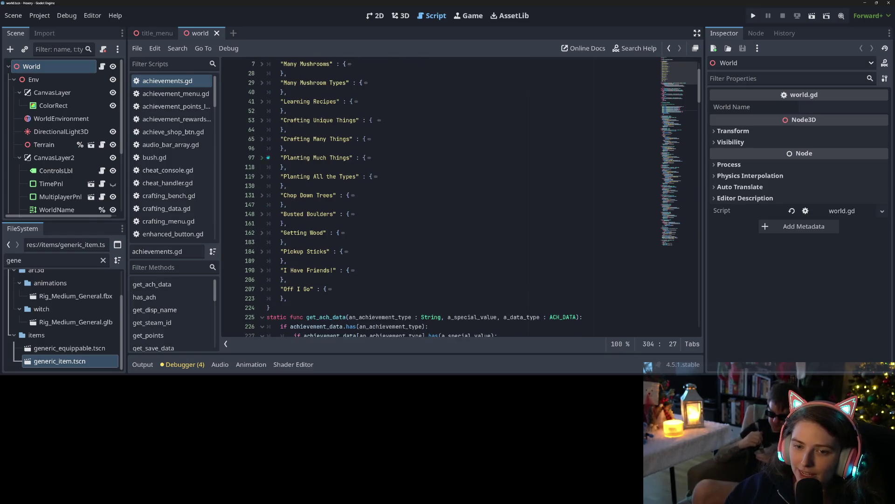
{"action": "left_click", "coordinate": [262, 251]}
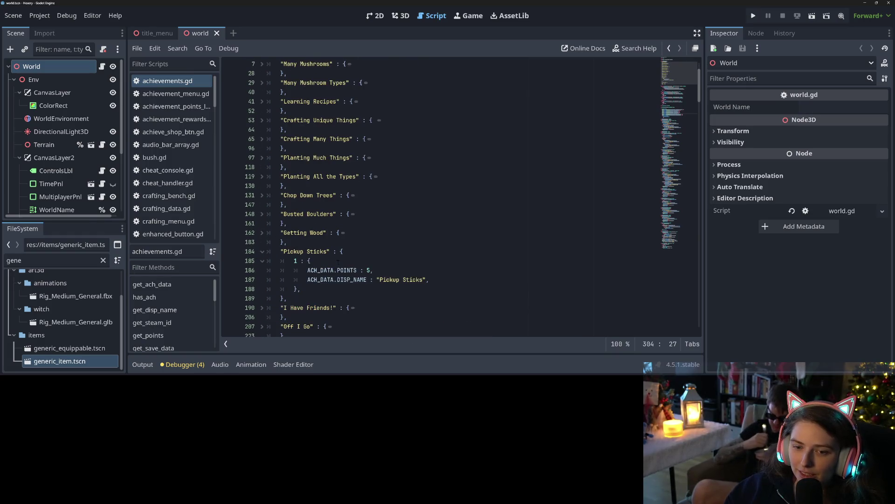
Set the Pickup Sticks threshold to 10 and its name to 'Pickup 10 Sticks', saving the script.
{"action": "left_click", "coordinate": [296, 261]}
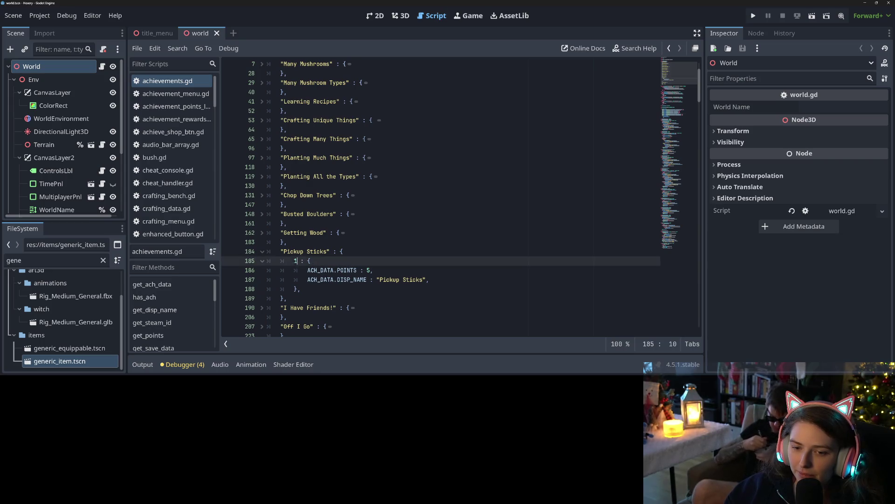
{"action": "type", "text": "0"}
{"action": "key", "text": "ctrl+s"}
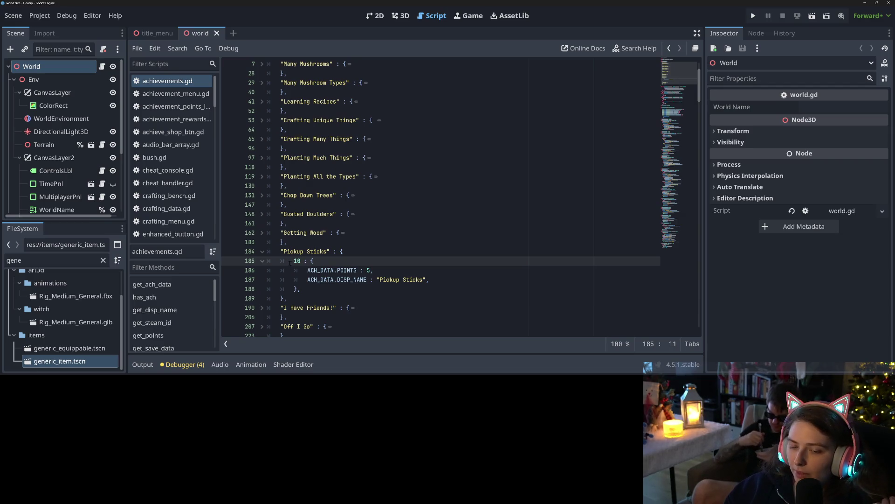
{"action": "left_click", "coordinate": [403, 279]}
{"action": "type", "text": "10"}
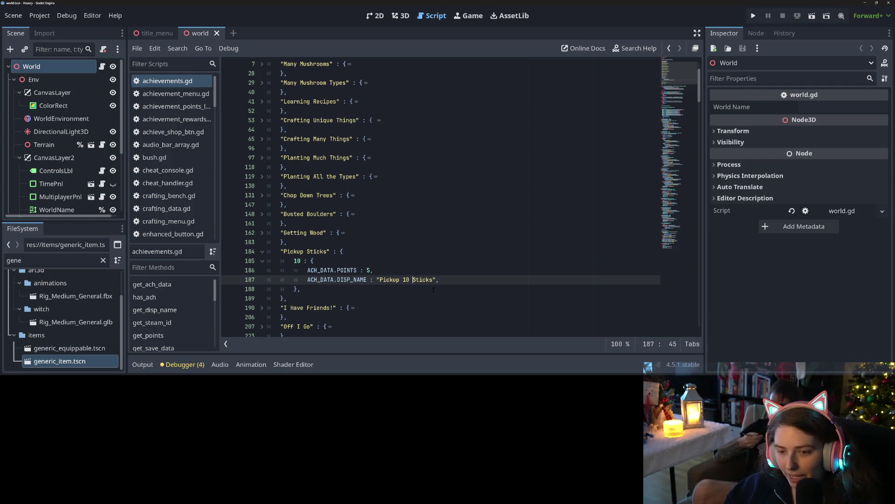
{"action": "key", "text": "ctrl+s"}
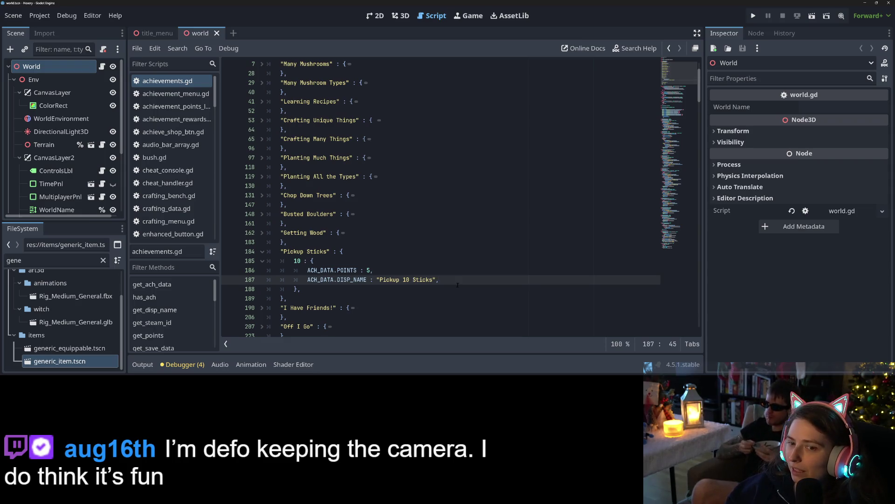
{"action": "left_click", "coordinate": [457, 283]}
{"action": "key", "text": "ctrl+s"}
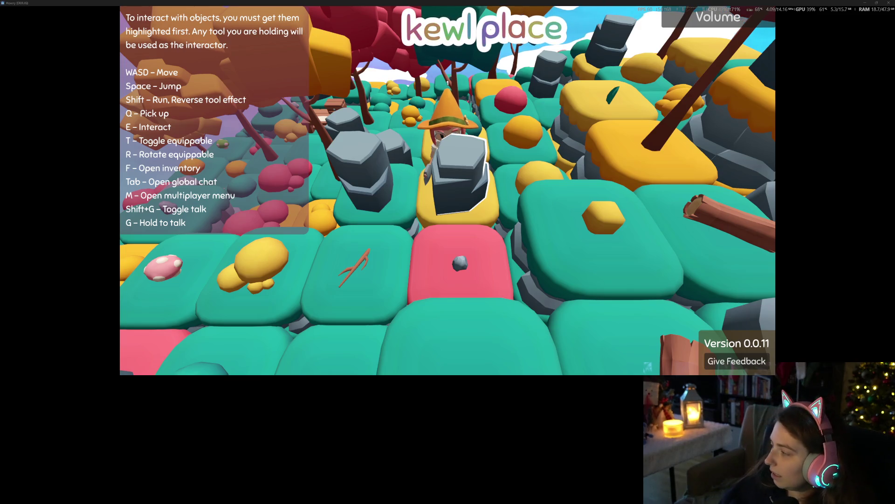
Play-test Hexery, adjusting the music player's volume and hiding it, then close the game.
{"action": "key", "text": "alt+Tab"}
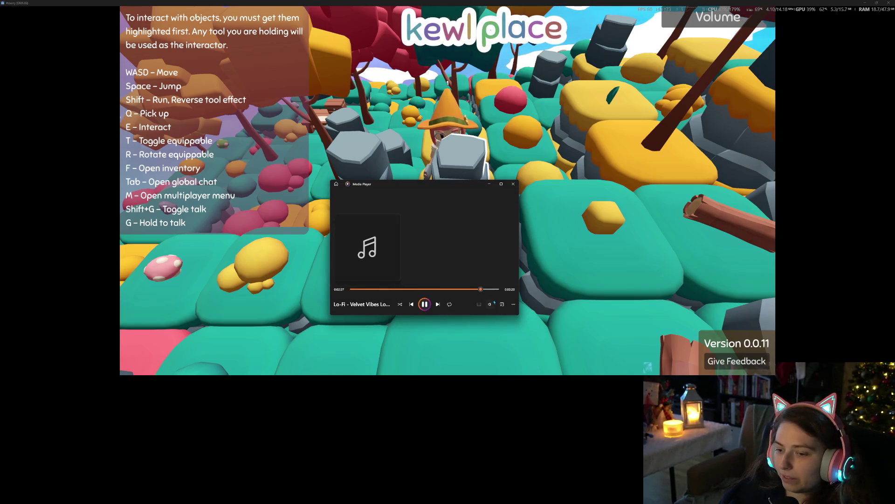
{"action": "left_click", "coordinate": [494, 305]}
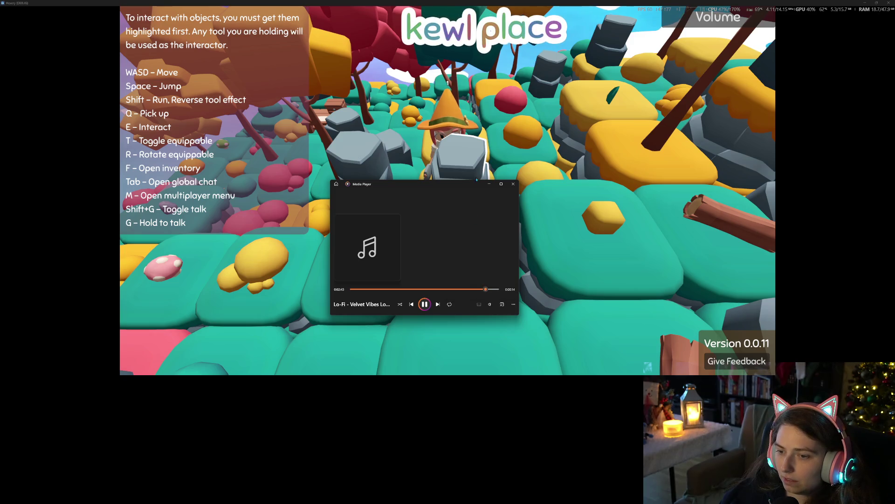
{"action": "left_click", "coordinate": [494, 183]}
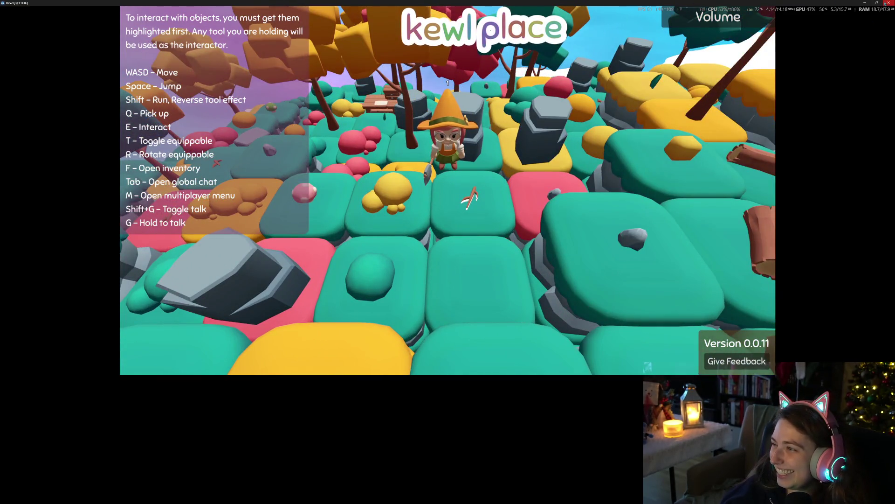
{"action": "left_click", "coordinate": [889, 2]}
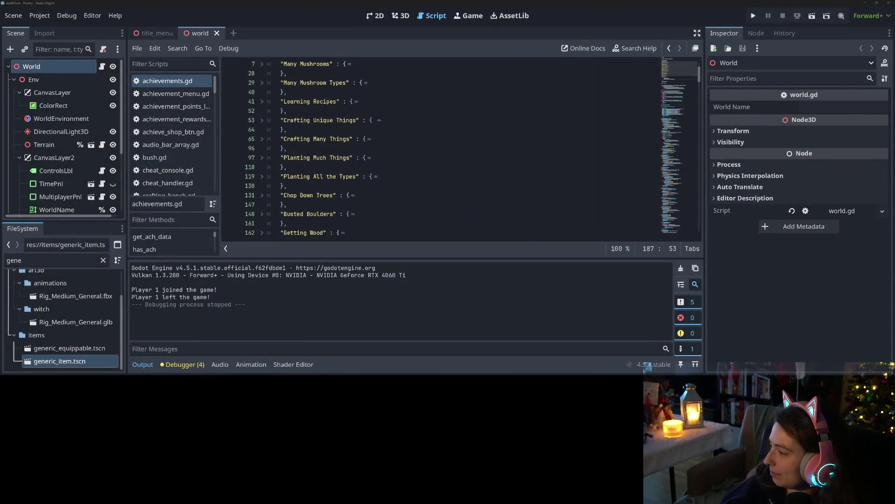
Review the achievements.gd diff and enter the summary 'refacto be grouped in categories'.
{"action": "key", "text": "alt+Tab"}
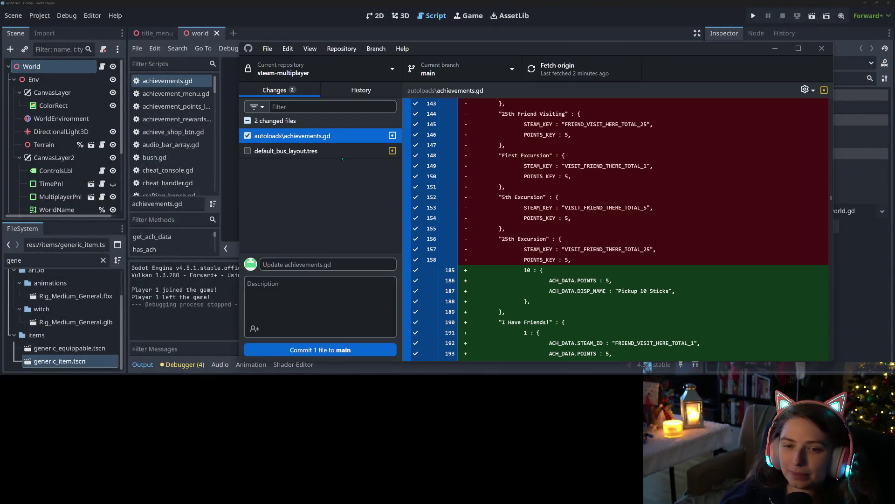
{"action": "scroll", "coordinate": [588, 263], "scroll_direction": "down", "scroll_amount": 20}
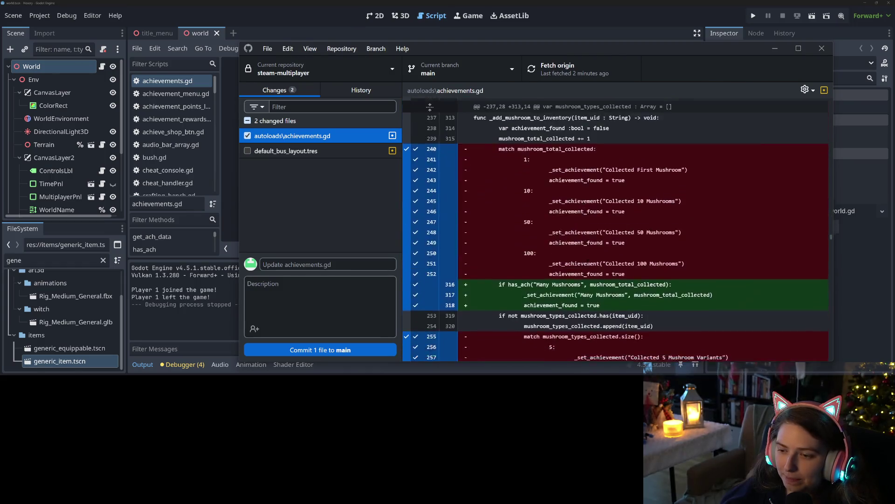
{"action": "scroll", "coordinate": [589, 263], "scroll_direction": "down", "scroll_amount": 15}
{"action": "left_click", "coordinate": [325, 265]}
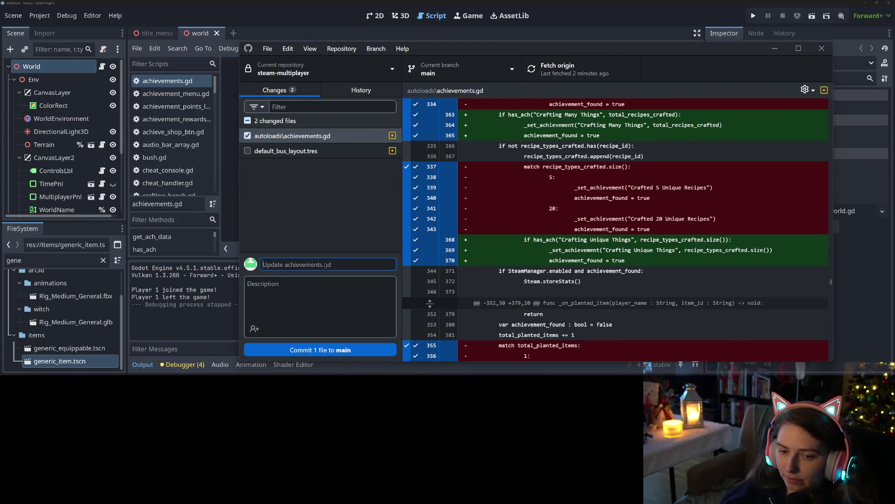
{"action": "type", "text": "refactors a"}
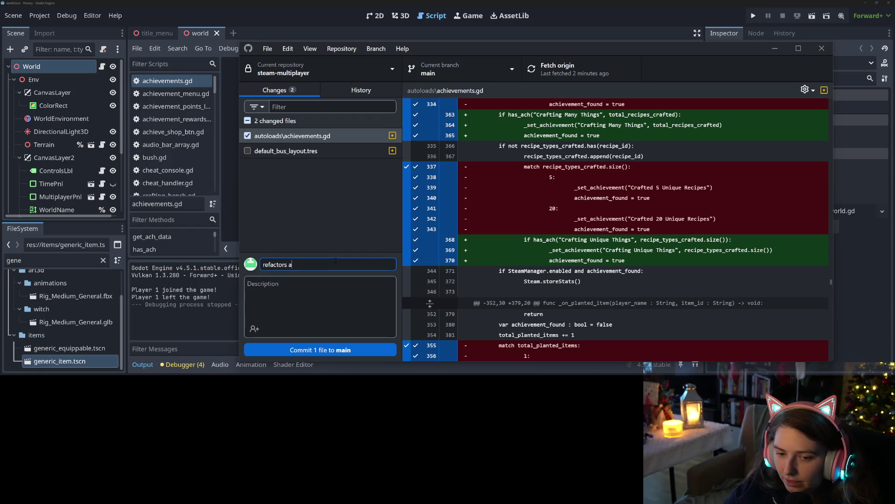
{"action": "type", "text": "to be grouped in categories"}
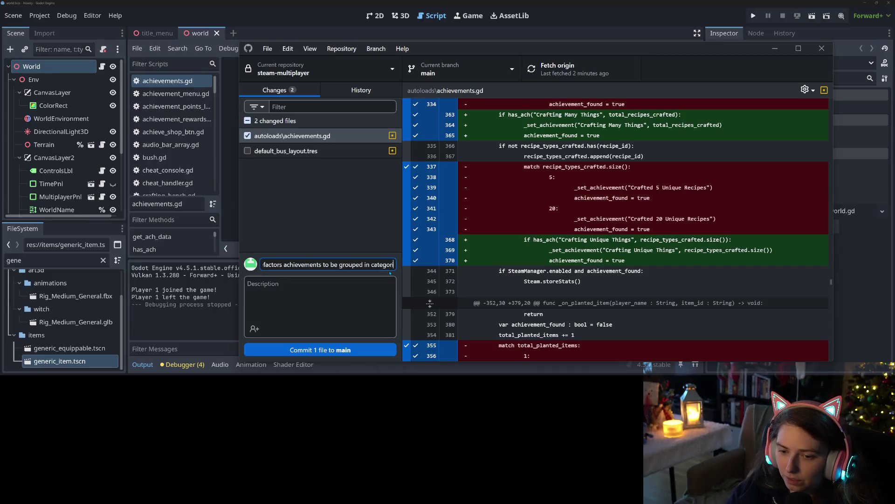
Commit achievements.gd to main, push to origin, and return to the Godot script.
{"action": "left_click", "coordinate": [376, 350]}
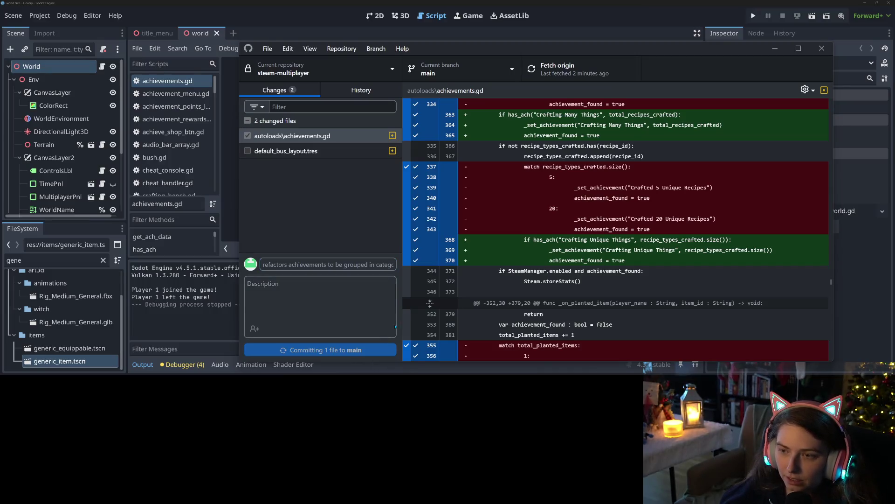
{"action": "key", "text": "ctrl+p"}
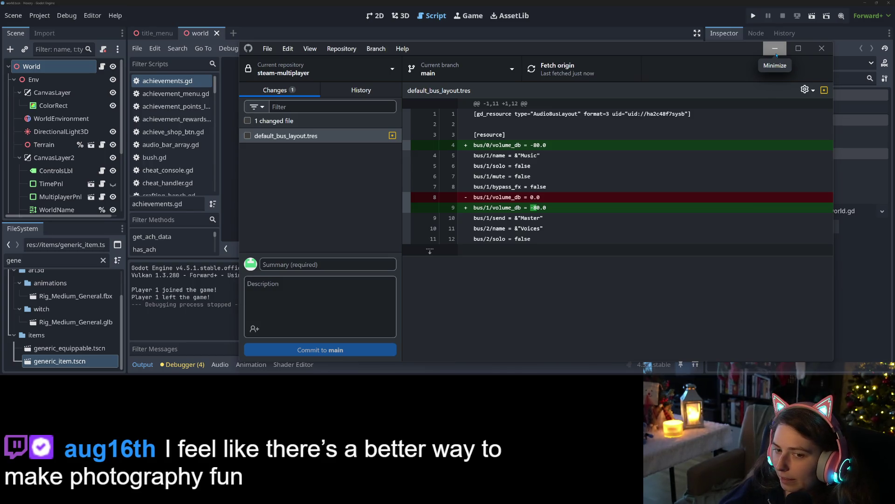
{"action": "left_click", "coordinate": [776, 55]}
{"action": "left_click", "coordinate": [611, 131]}
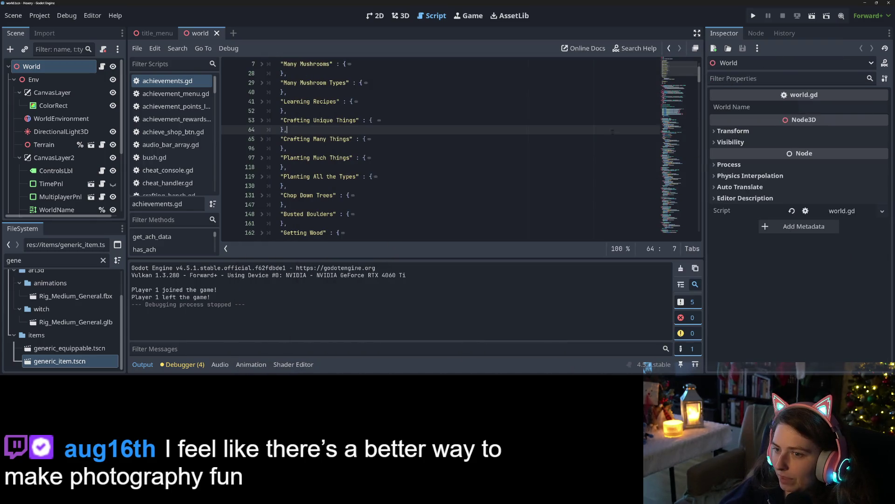
Collapse the Pickup Sticks block and hide the output panel to reach has_ach.
{"action": "left_click", "coordinate": [477, 165]}
{"action": "scroll", "coordinate": [478, 166], "scroll_direction": "down", "scroll_amount": 4}
{"action": "scroll", "coordinate": [675, 82], "scroll_direction": "down", "scroll_amount": 2}
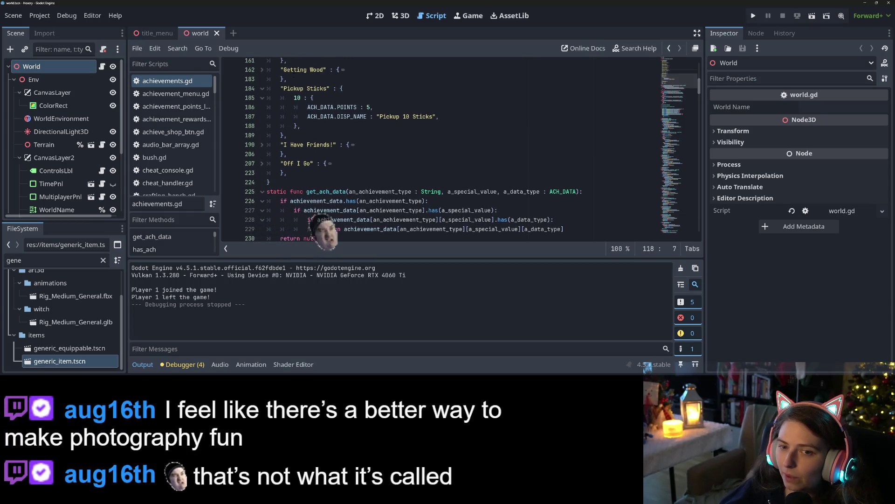
{"action": "left_click", "coordinate": [262, 88]}
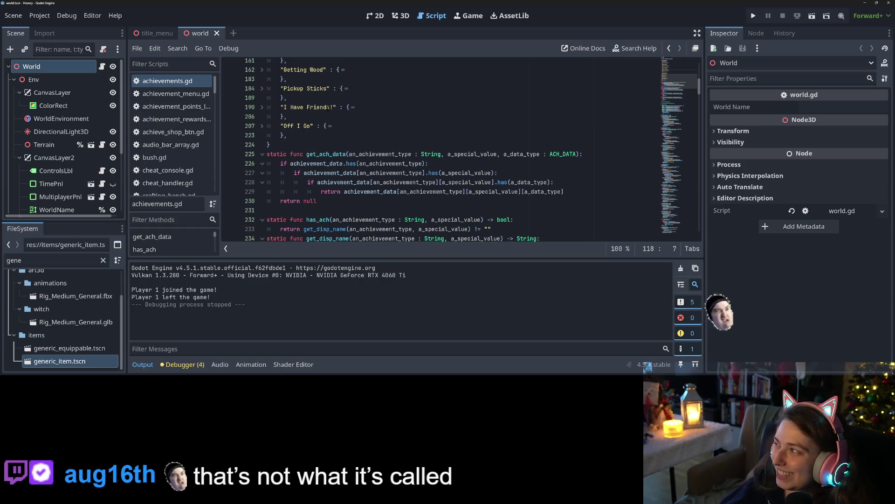
{"action": "left_click", "coordinate": [143, 364]}
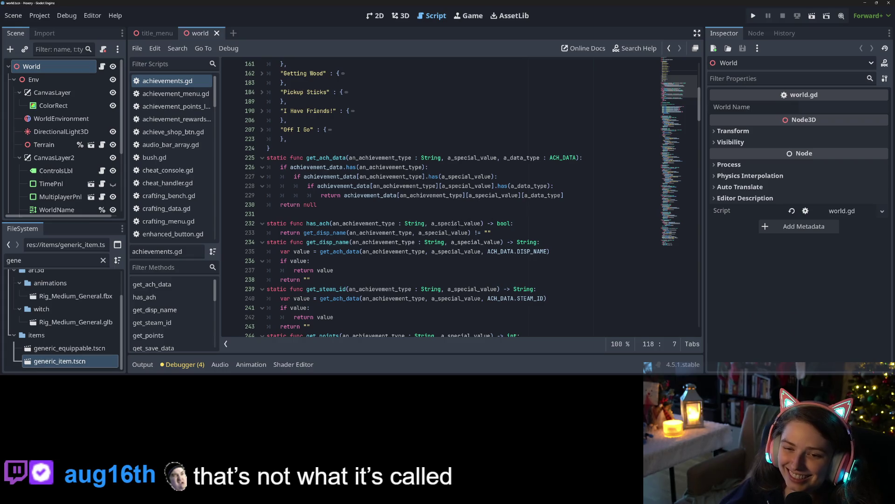
{"action": "scroll", "coordinate": [447, 233], "scroll_direction": "down", "scroll_amount": 1}
Insert an 'if achievement_data.has(an_achievement_type):' check above has_ach's return line.
{"action": "left_click", "coordinate": [319, 205]}
{"action": "key", "text": "Home"}
{"action": "key", "text": "ctrl+shift+Return"}
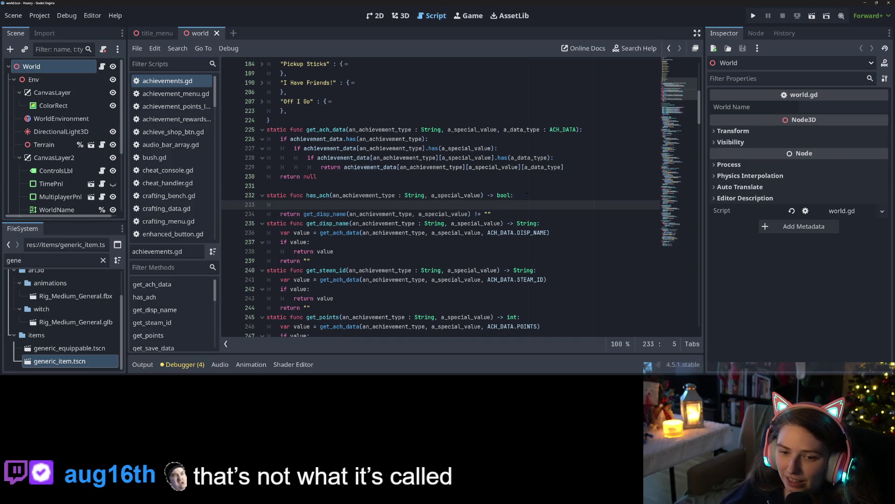
{"action": "type", "text": "if "}
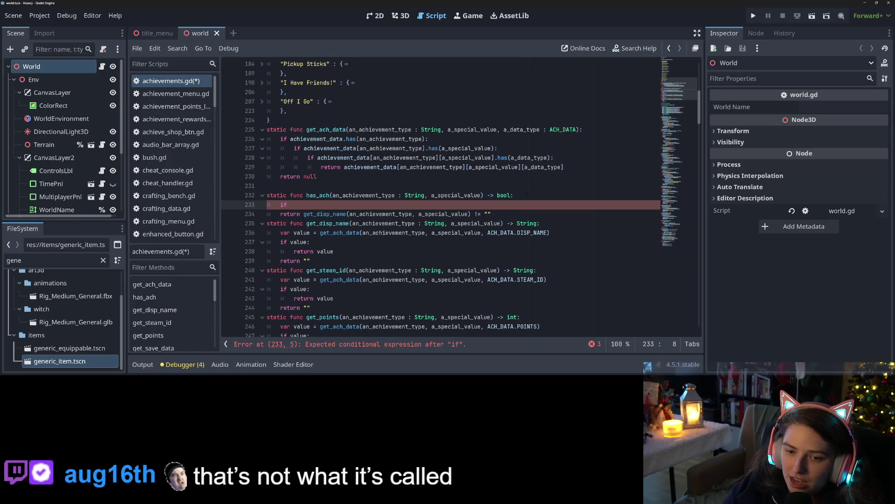
{"action": "type", "text": "ach"}
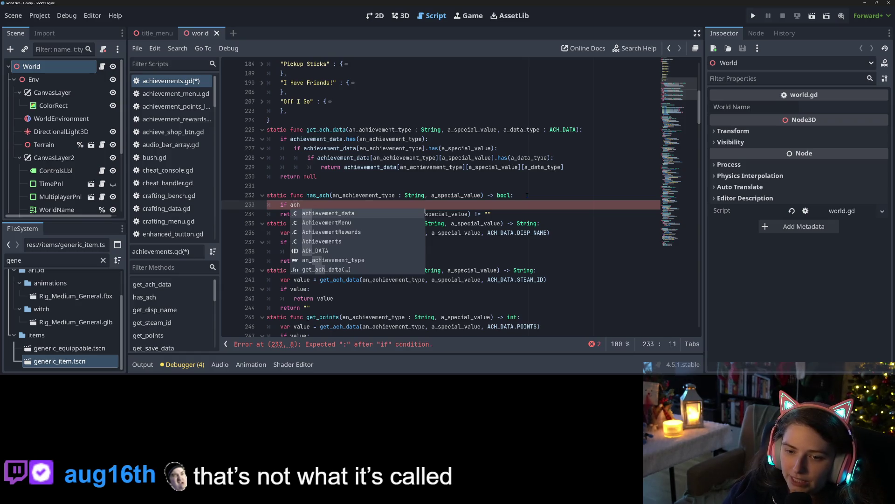
{"action": "type", "text": "ievement_data.has(an"}
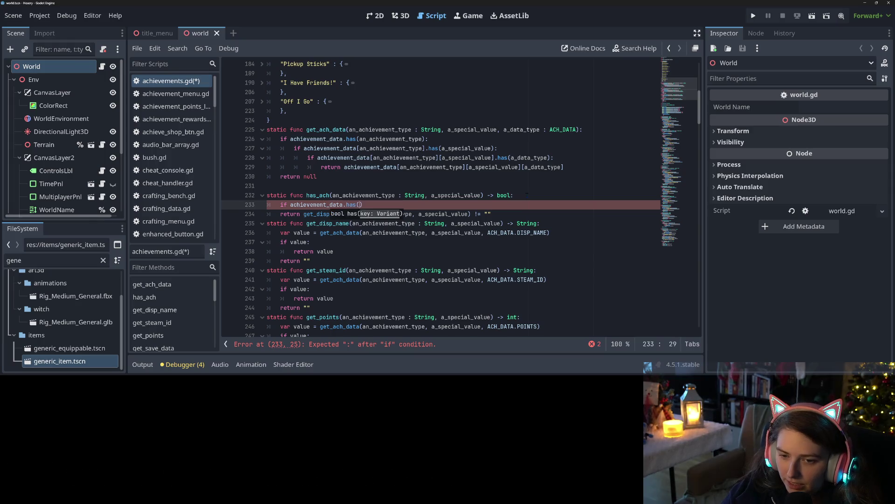
{"action": "type", "text": "_a"}
{"action": "key", "text": "Return"}
{"action": "type", "text": ")"}
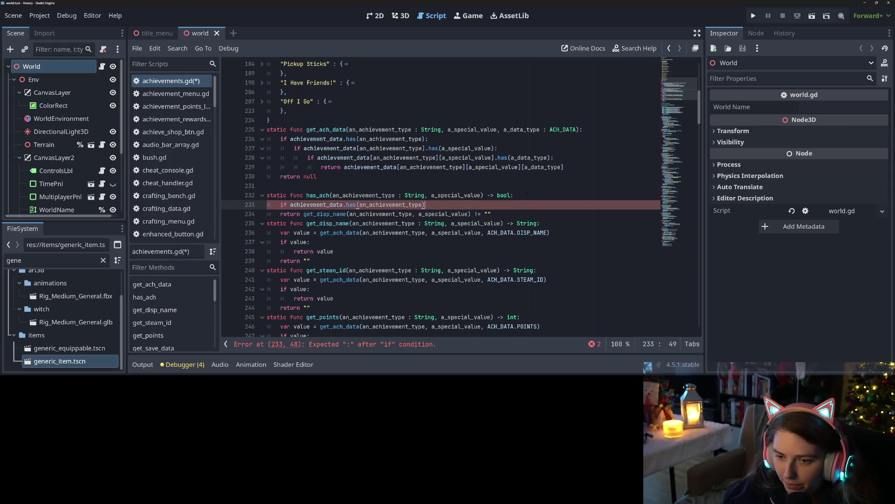
{"action": "type", "text": ":"}
Inside it return achievement_data[an_achievement_type].has(a_special_value), followed by 'return false'.
{"action": "key", "text": "Return"}
{"action": "type", "text": "return achi"}
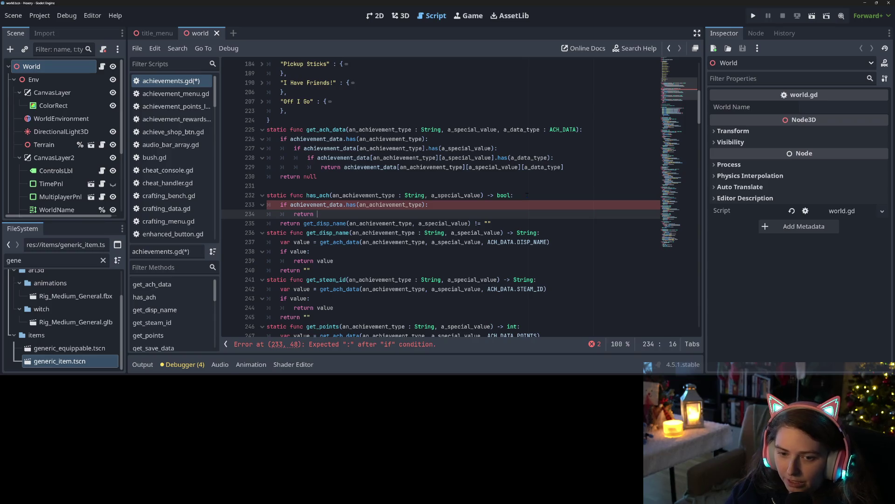
{"action": "key", "text": "Return"}
{"action": "type", "text": "[an"}
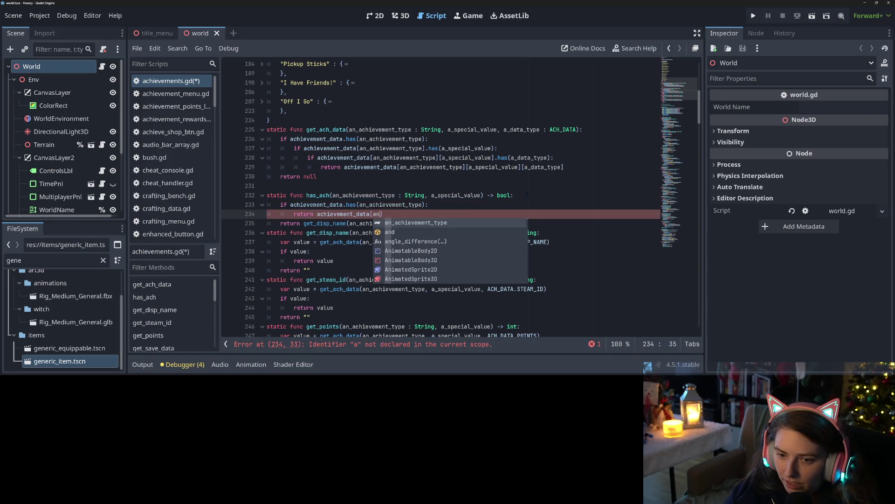
{"action": "key", "text": "Return"}
{"action": "type", "text": "]"}
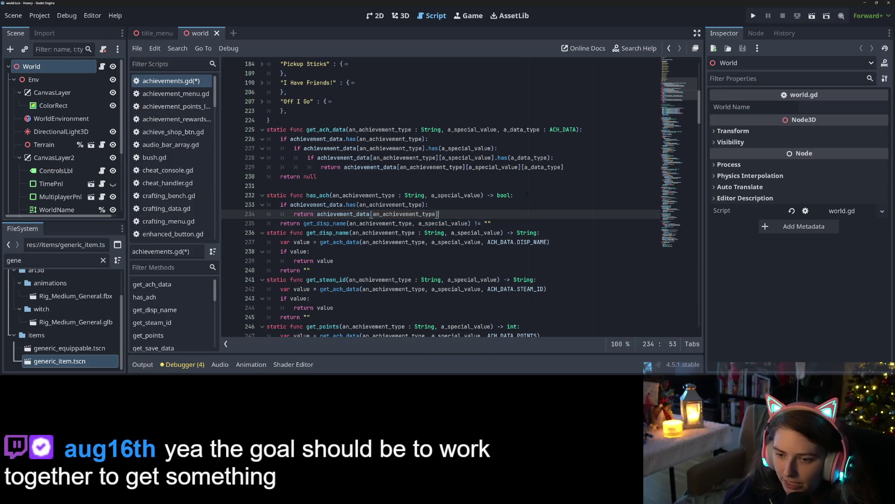
{"action": "type", "text": ".has"}
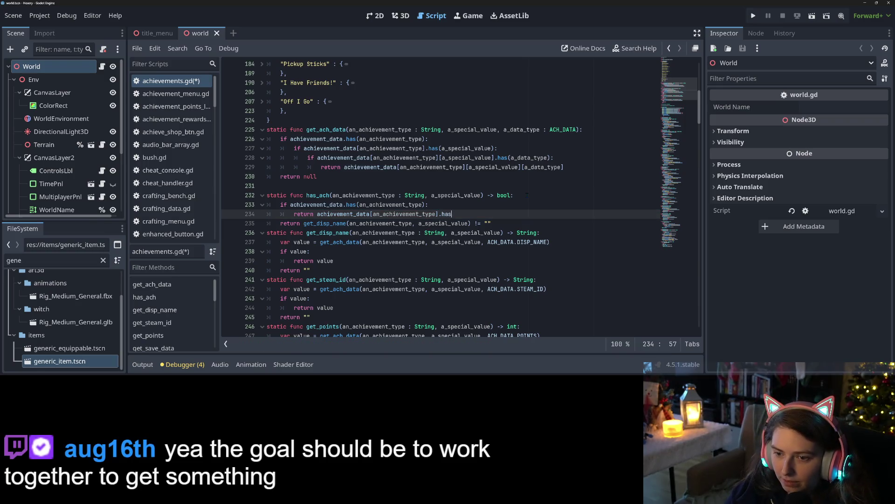
{"action": "type", "text": "(a"}
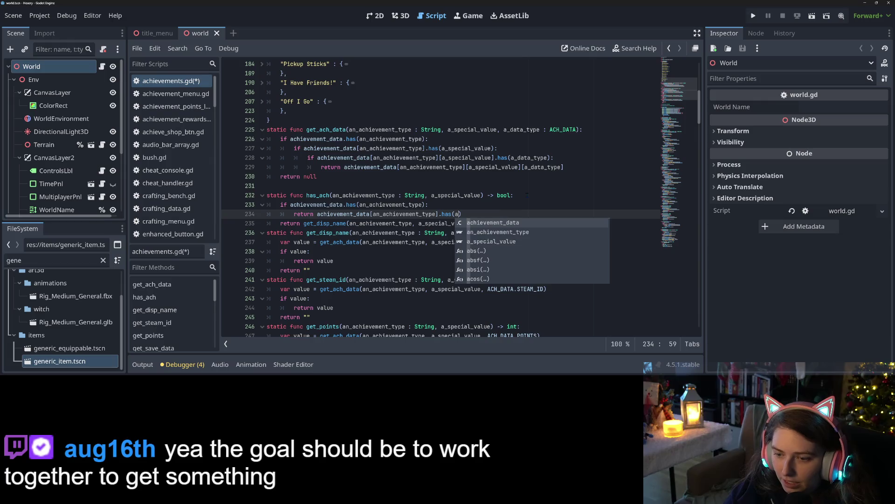
{"action": "type", "text": "_special_value)"}
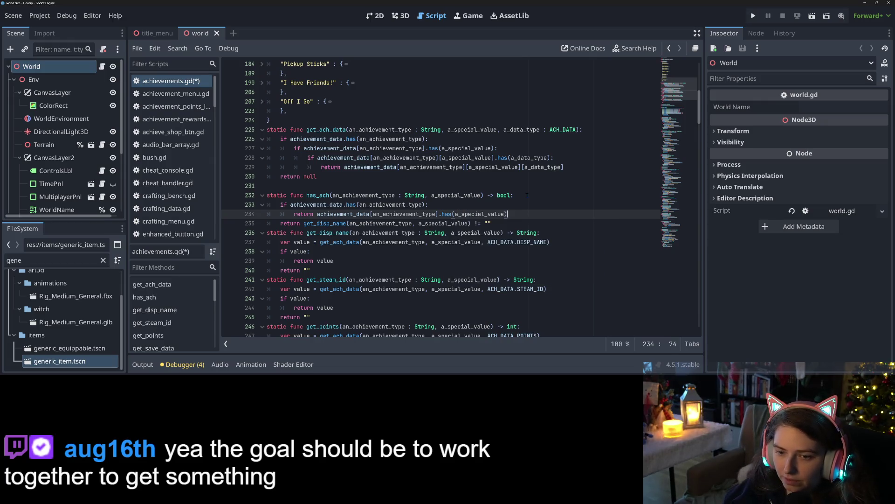
{"action": "key", "text": "Return"}
{"action": "key", "text": "BackSpace"}
{"action": "type", "text": "return false"}
Delete the old get_disp_name return line on 236 and save achievements.gd with spacing restored.
{"action": "left_click_drag", "start_coordinate": [504, 238], "coordinate": [239, 237]}
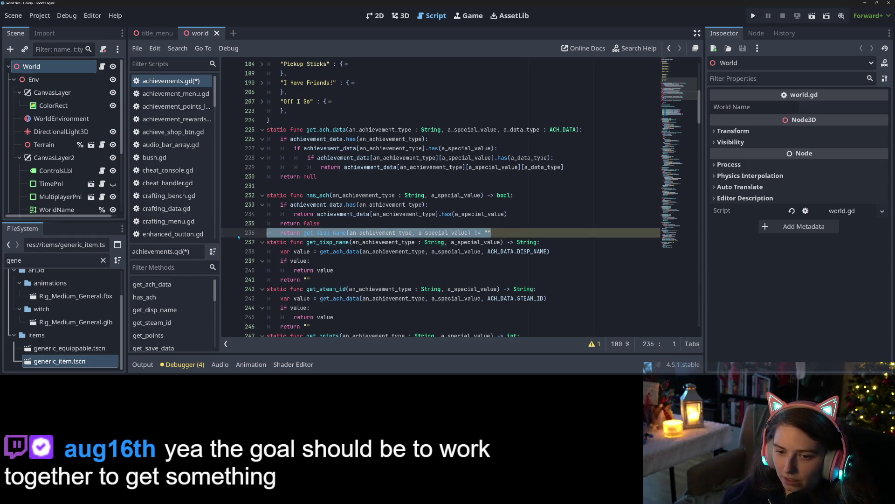
{"action": "key", "text": "BackSpace"}
{"action": "key", "text": "BackSpace"}
{"action": "key", "text": "ctrl+s"}
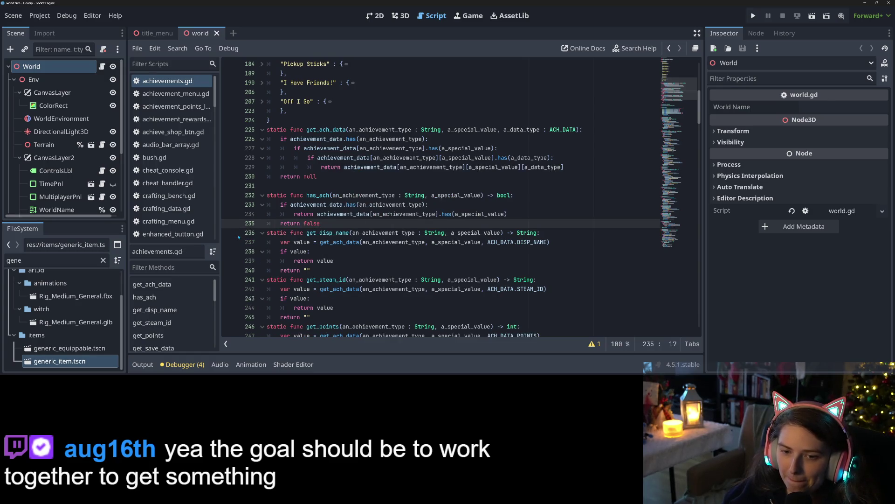
{"action": "key", "text": "Return"}
{"action": "key", "text": "ctrl+s"}
{"action": "key", "text": "ctrl+s"}
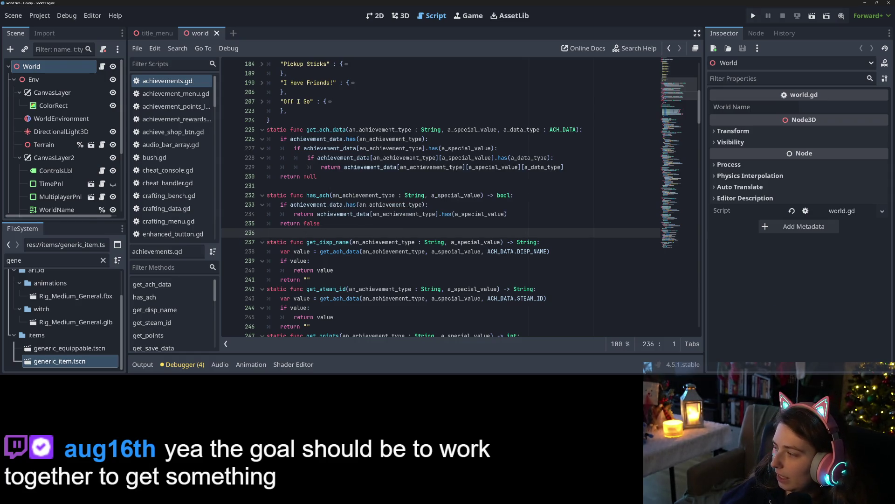
{"action": "key", "text": "alt+Tab"}
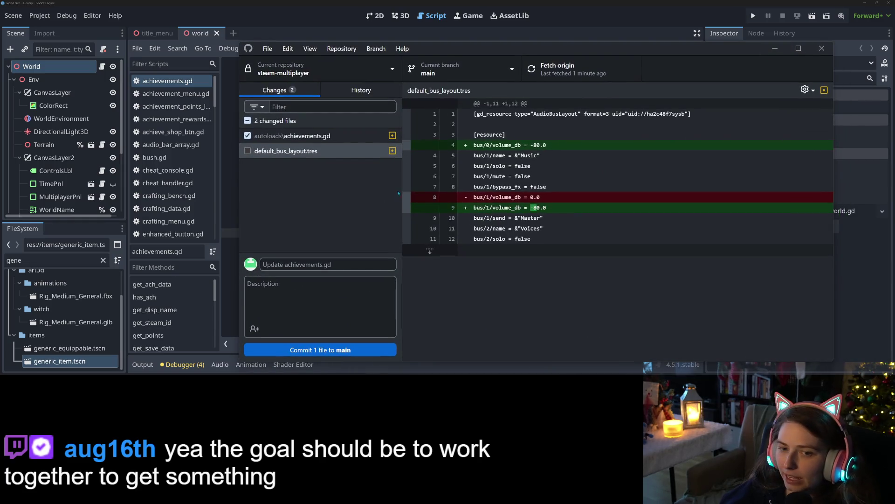
Show the achievements.gd has_ach diff and focus the Summary field, then glance at Discord.
{"action": "left_click", "coordinate": [316, 136]}
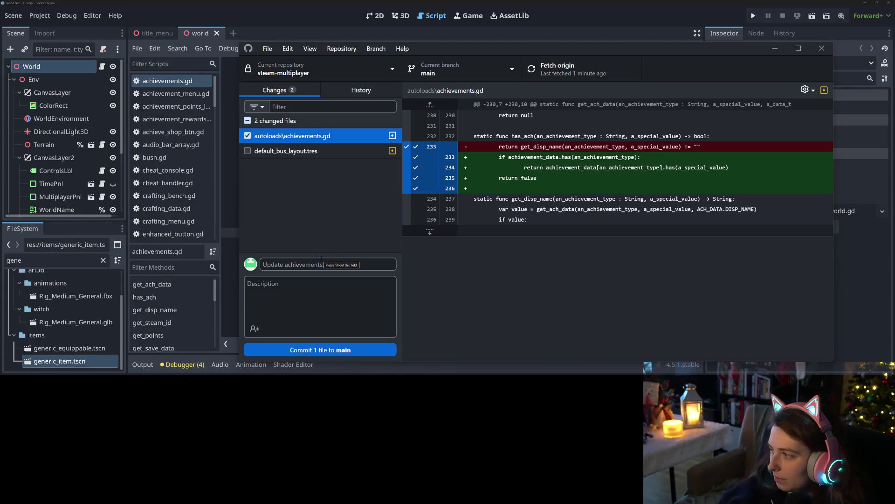
{"action": "left_click", "coordinate": [346, 259]}
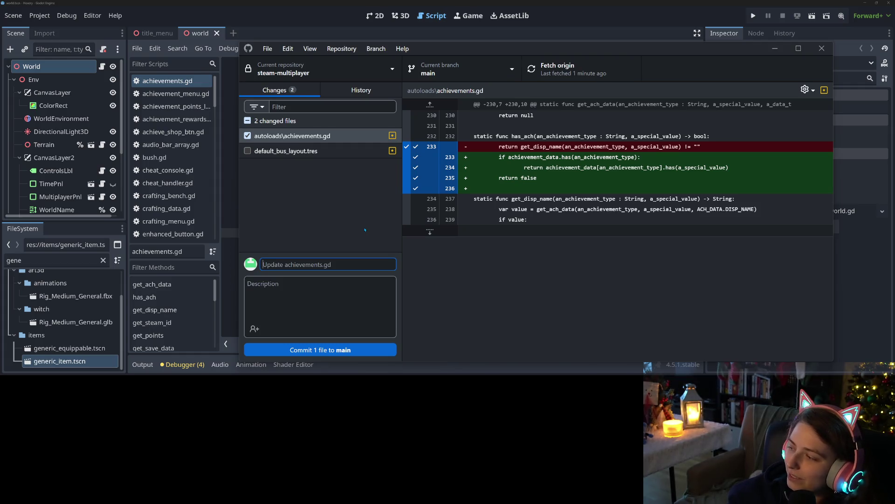
{"action": "key", "text": "alt+Tab"}
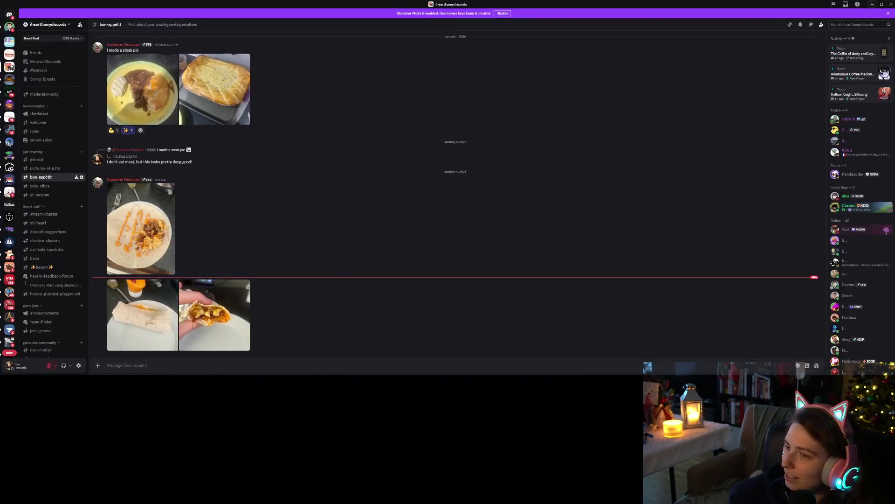
{"action": "key", "text": "alt+Tab"}
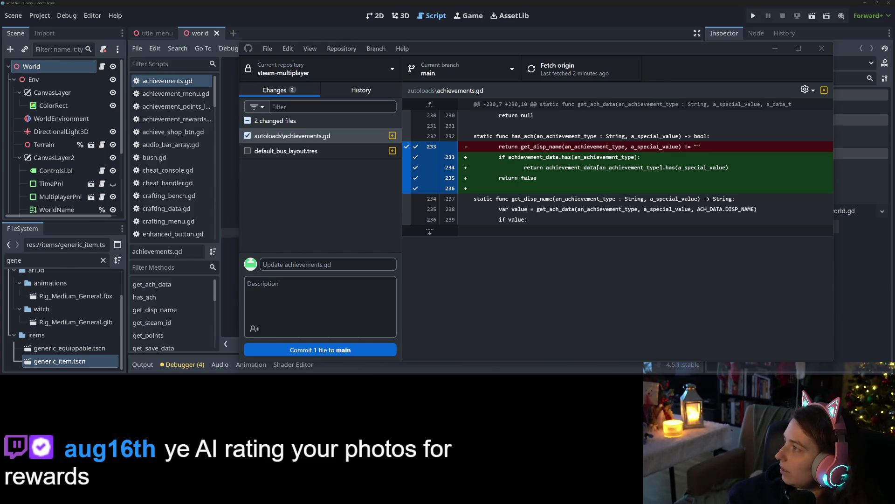
Commit achievements.gd to main as 'changes has achievement function logic' and push it to origin.
{"action": "left_click", "coordinate": [327, 264]}
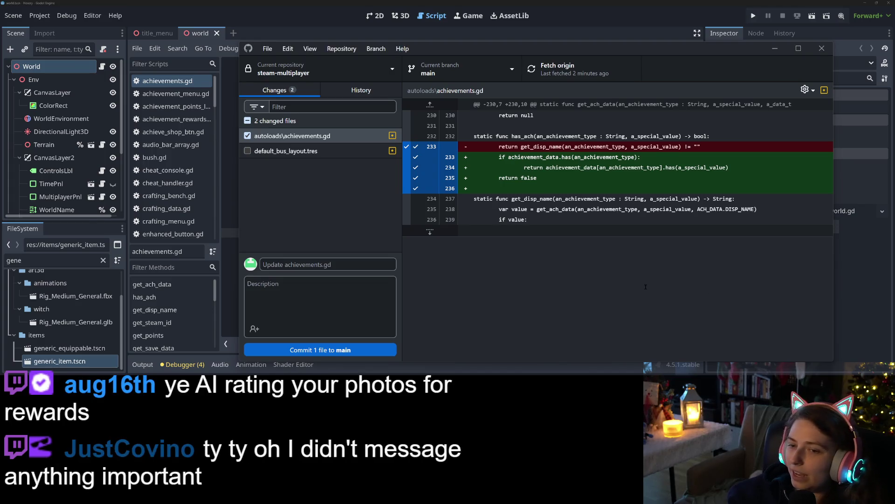
{"action": "left_click", "coordinate": [372, 264]}
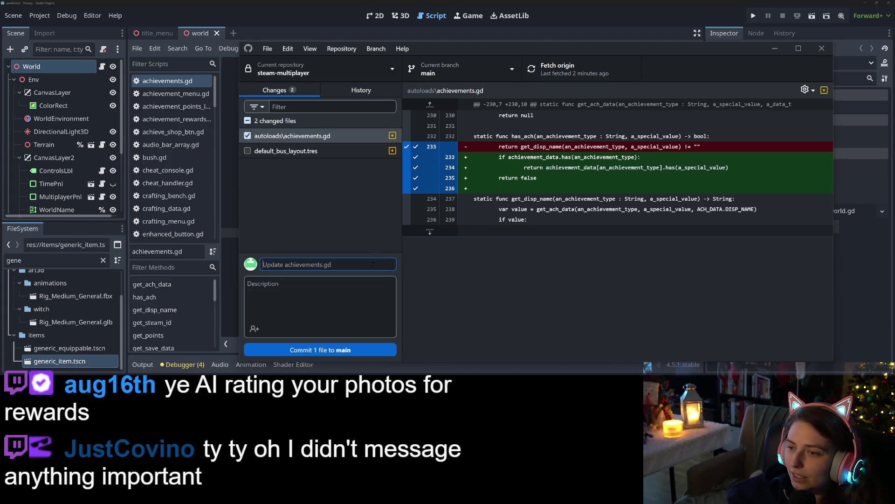
{"action": "type", "text": "changes"}
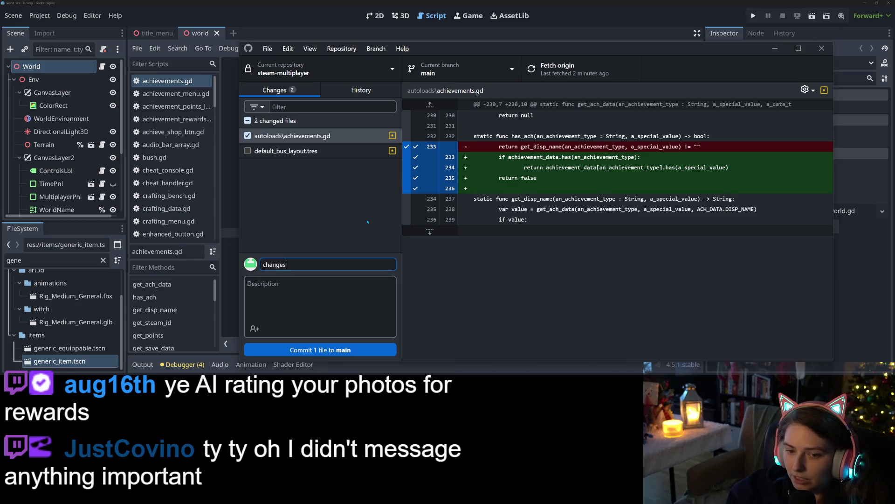
{"action": "type", "text": " has"}
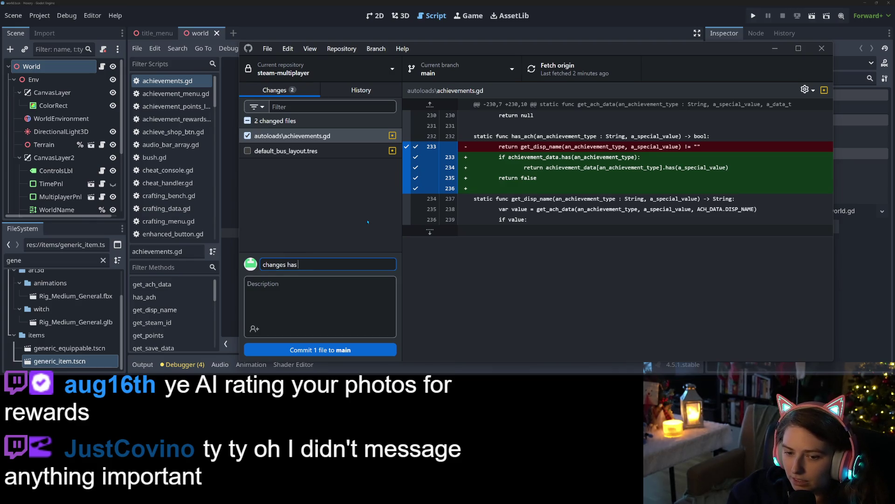
{"action": "type", "text": " achievement func"}
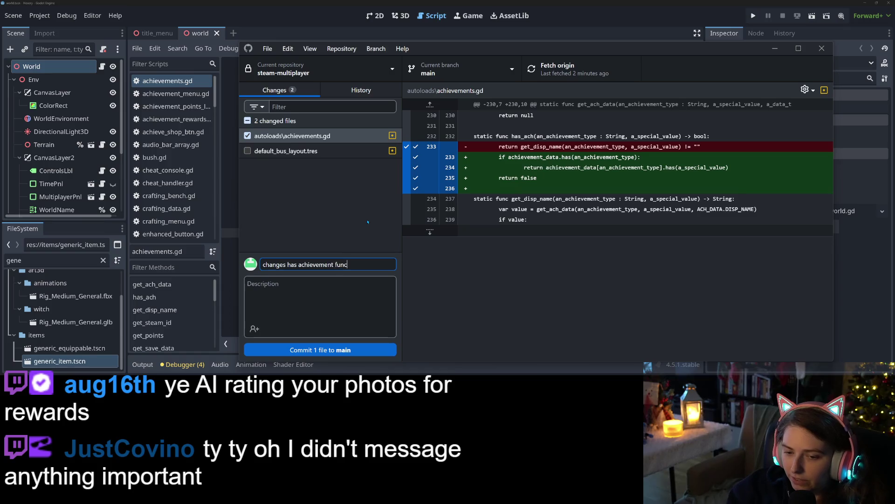
{"action": "type", "text": "tion logic"}
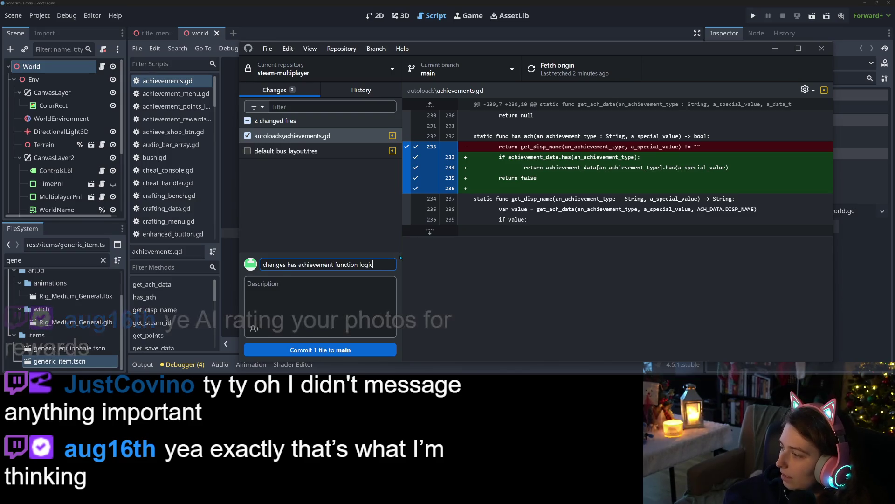
{"action": "key", "text": "ctrl+Return"}
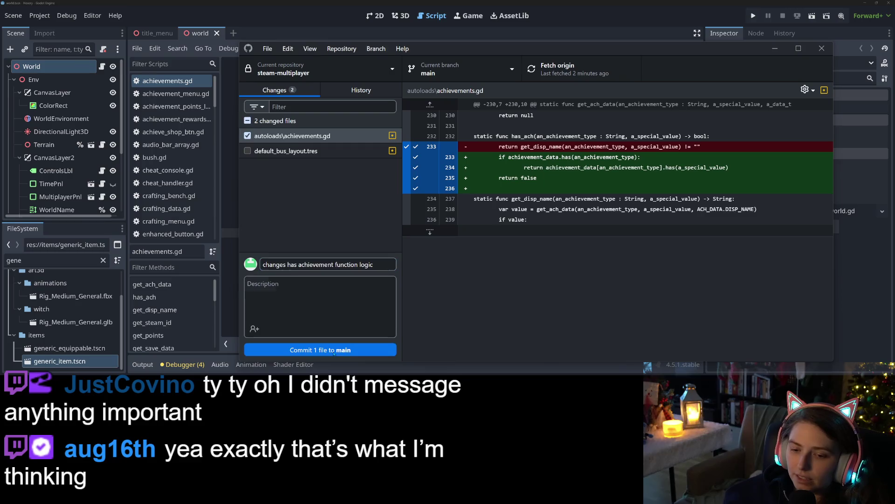
{"action": "left_click", "coordinate": [609, 75]}
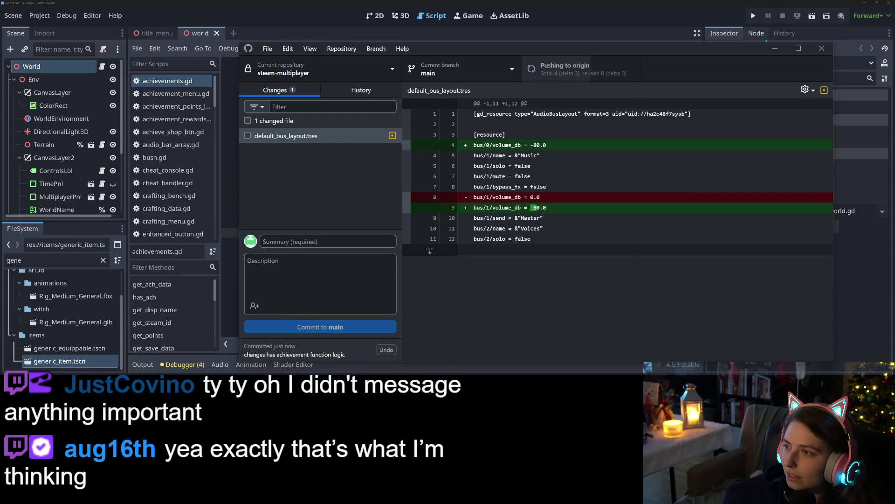
{"action": "left_click", "coordinate": [775, 49]}
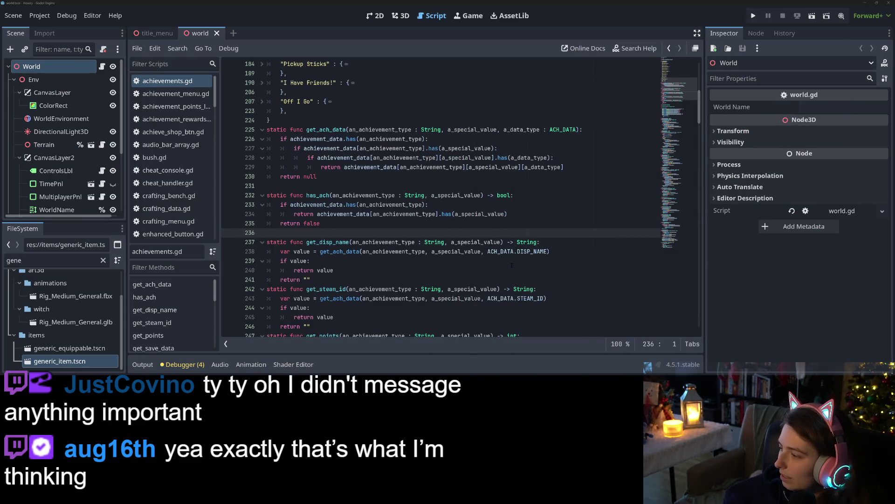
Look back over the folded achievement entries above get_ach_data, then switch to the Hexery Trello board.
{"action": "scroll", "coordinate": [407, 242], "scroll_direction": "down", "scroll_amount": 2}
{"action": "scroll", "coordinate": [408, 242], "scroll_direction": "up", "scroll_amount": 3}
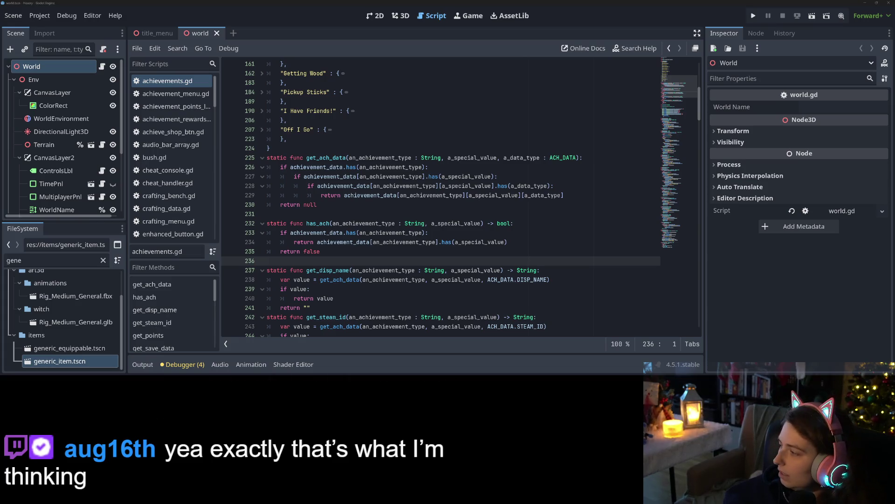
{"action": "key", "text": "alt+Tab"}
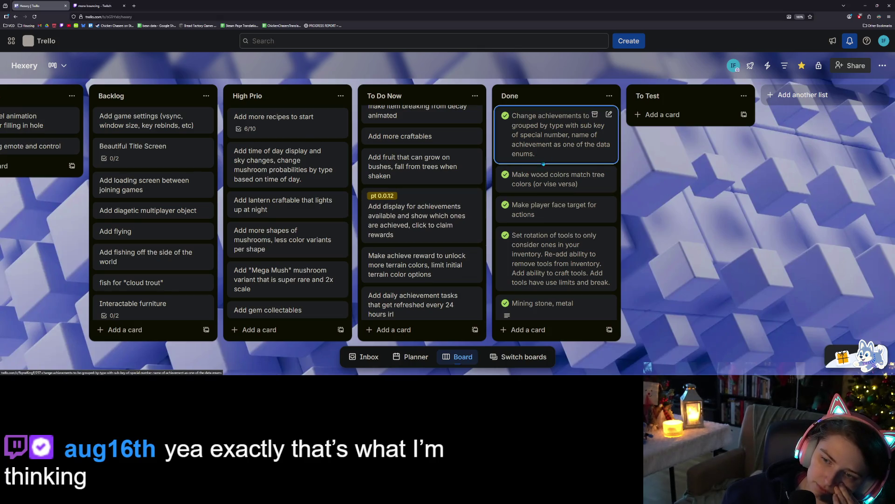
Scroll through the achievement cards in To Do Now, then return to achievements.gd in Godot.
{"action": "scroll", "coordinate": [478, 261], "scroll_direction": "down", "scroll_amount": 1}
{"action": "scroll", "coordinate": [471, 227], "scroll_direction": "down", "scroll_amount": 2}
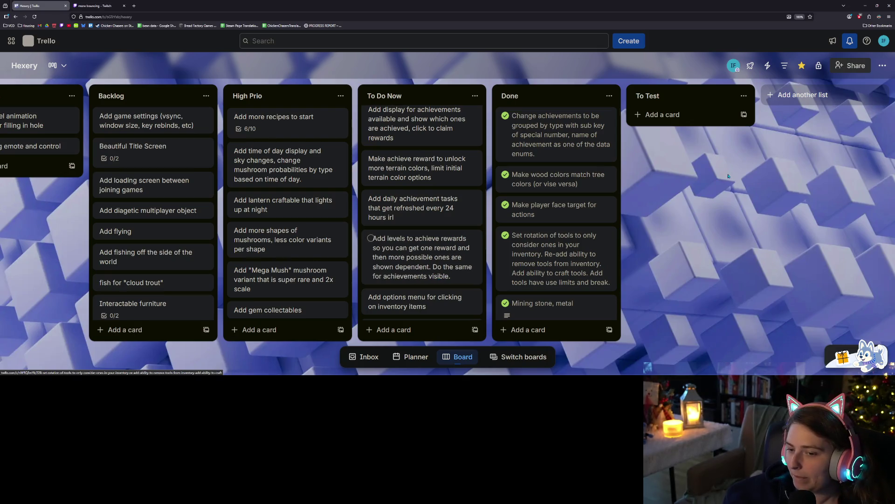
{"action": "left_click", "coordinate": [867, 6]}
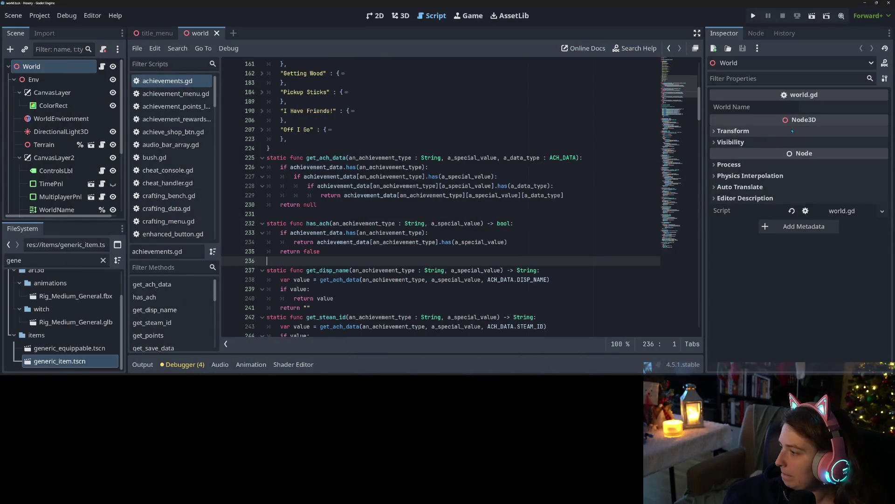
{"action": "left_click", "coordinate": [398, 195]}
{"action": "mouse_move", "coordinate": [370, 199]}
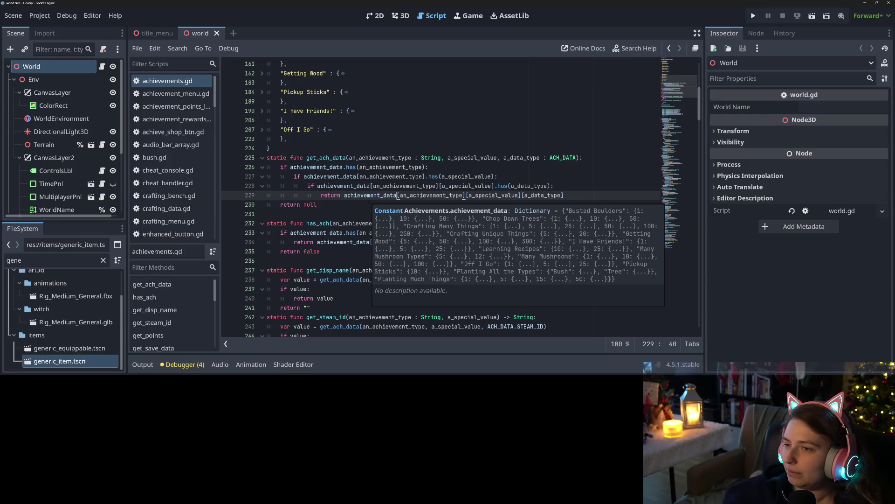
{"action": "left_click", "coordinate": [609, 195]}
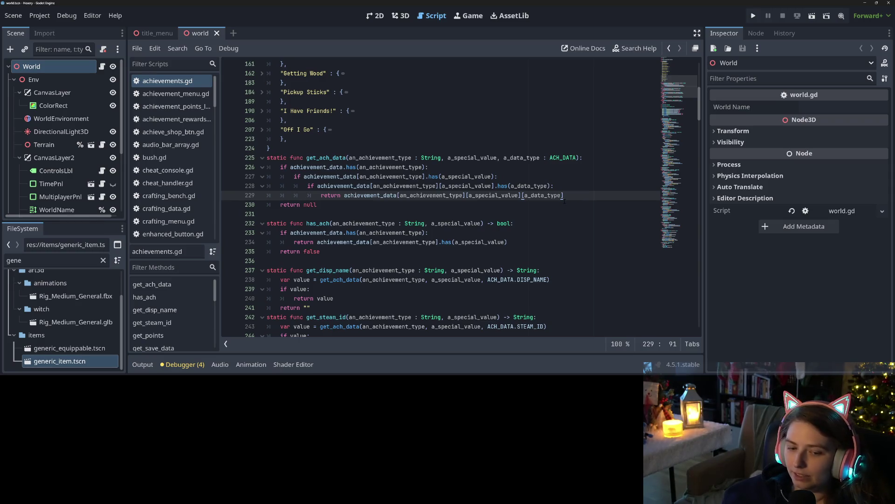
{"action": "key", "text": "Up"}
{"action": "key", "text": "Down"}
{"action": "key", "text": "Up"}
{"action": "key", "text": "ctrl+s"}
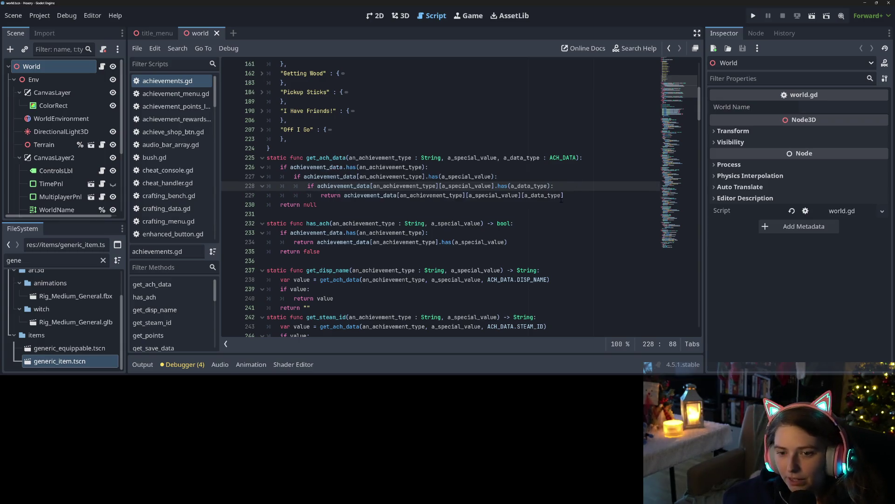
{"action": "key", "text": "Down"}
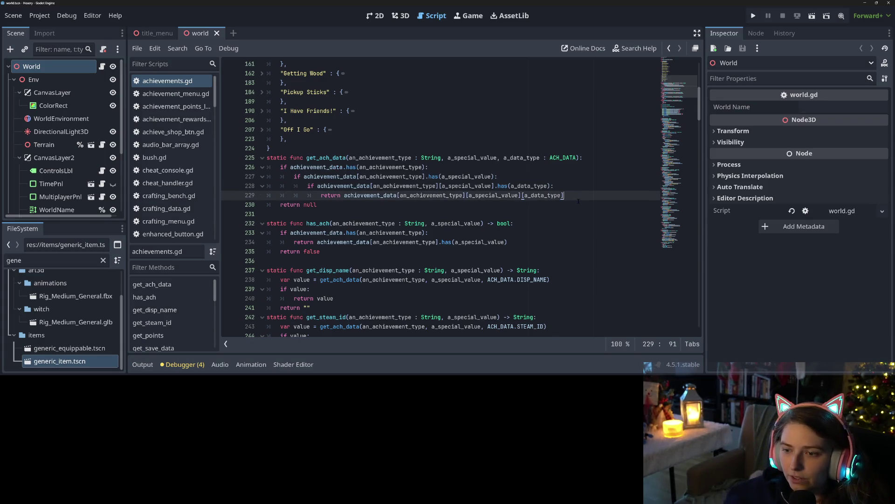
{"action": "left_click", "coordinate": [566, 168]}
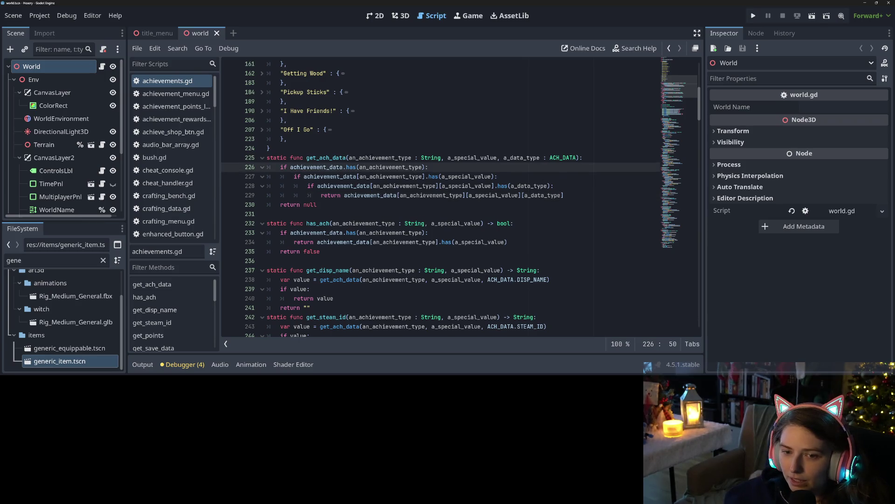
{"action": "double_click", "coordinate": [324, 158]}
{"action": "left_click", "coordinate": [504, 224]}
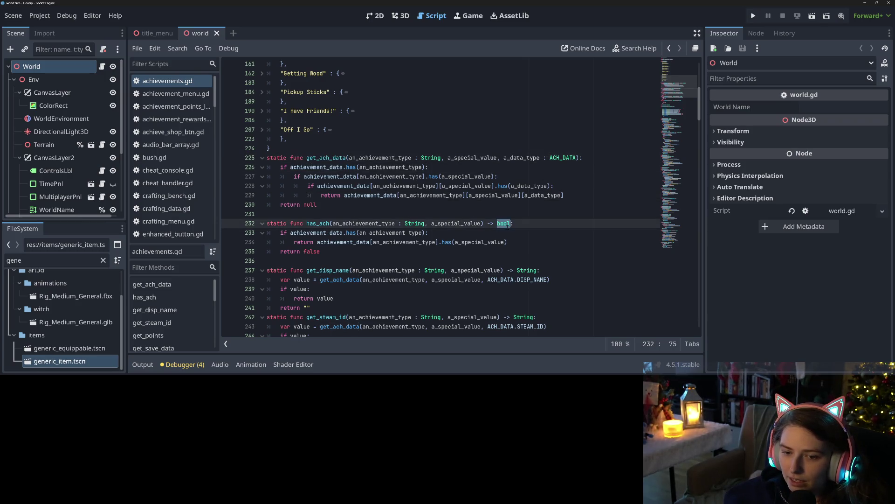
{"action": "left_click", "coordinate": [479, 243]}
{"action": "left_click", "coordinate": [523, 245]}
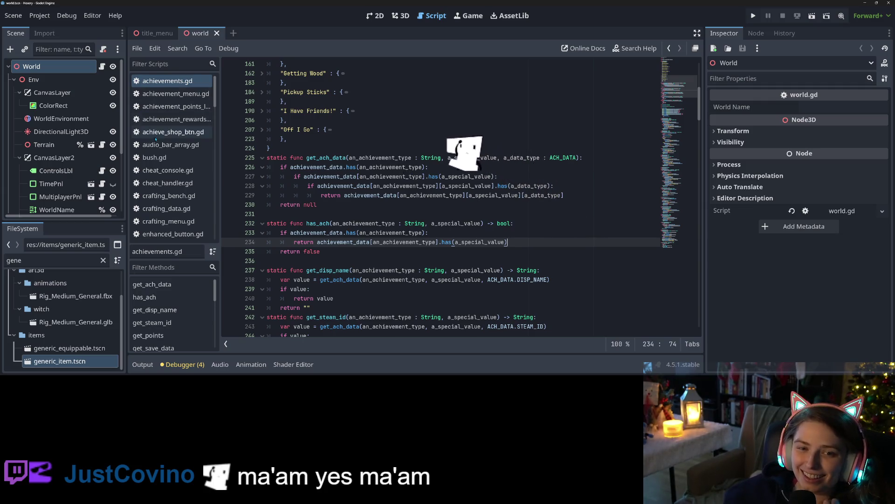
Open achievement_rewards.gd and examine the Extended Inventory Capacity entry on line 85.
{"action": "left_click", "coordinate": [176, 119]}
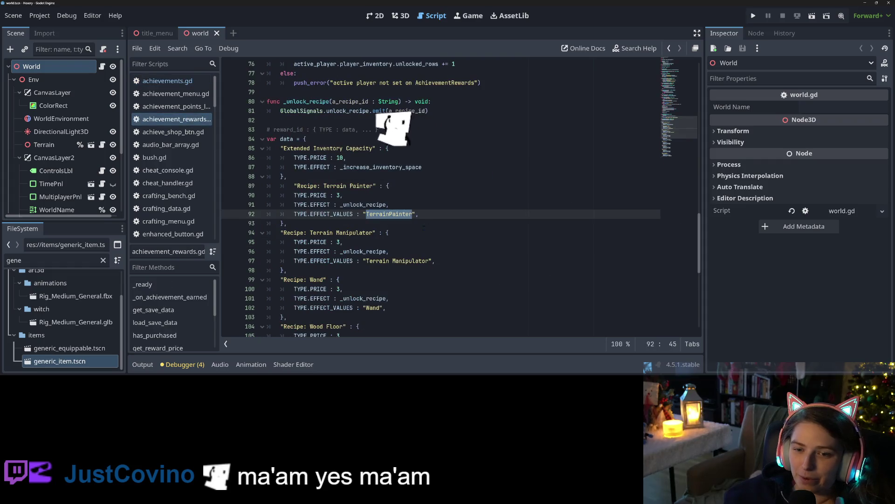
{"action": "key", "text": "Down"}
{"action": "key", "text": "Up"}
{"action": "key", "text": "Up"}
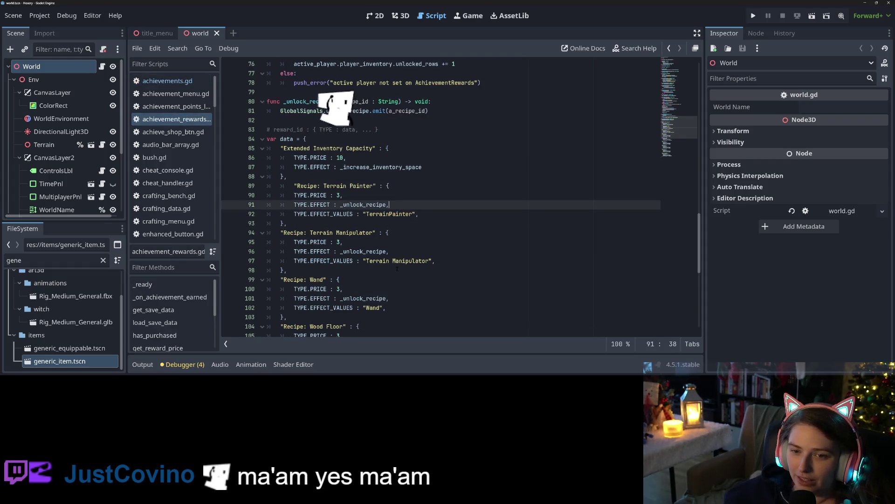
{"action": "left_click", "coordinate": [342, 167]}
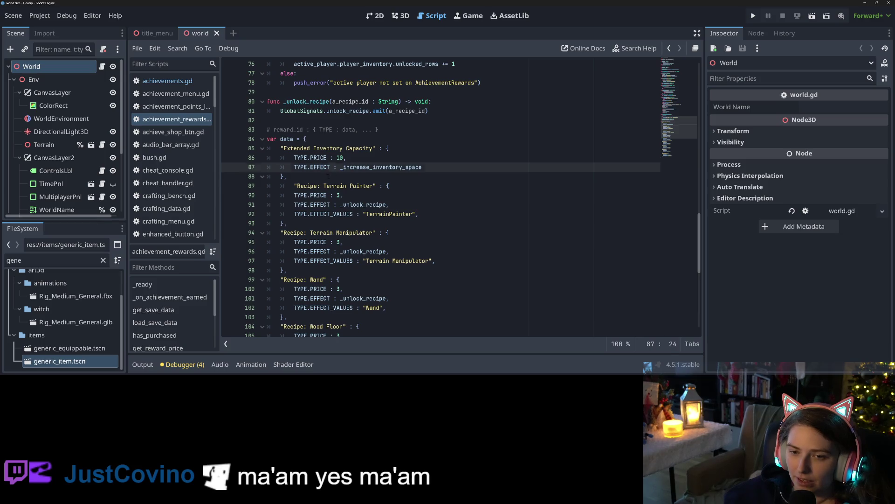
{"action": "left_click", "coordinate": [373, 148]}
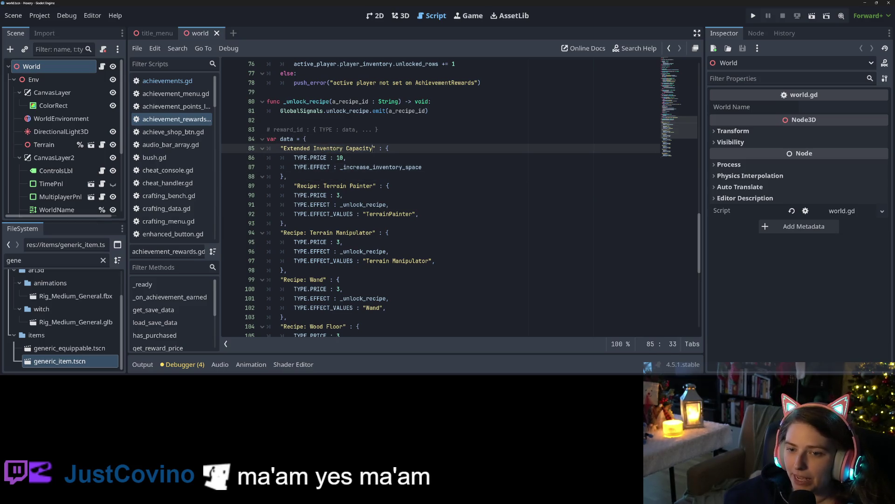
{"action": "key", "text": "ctrl+shift+Left"}
{"action": "key", "text": "ctrl+shift+Left"}
{"action": "key", "text": "ctrl+shift+Left"}
{"action": "left_click", "coordinate": [280, 149], "text": "shift"}
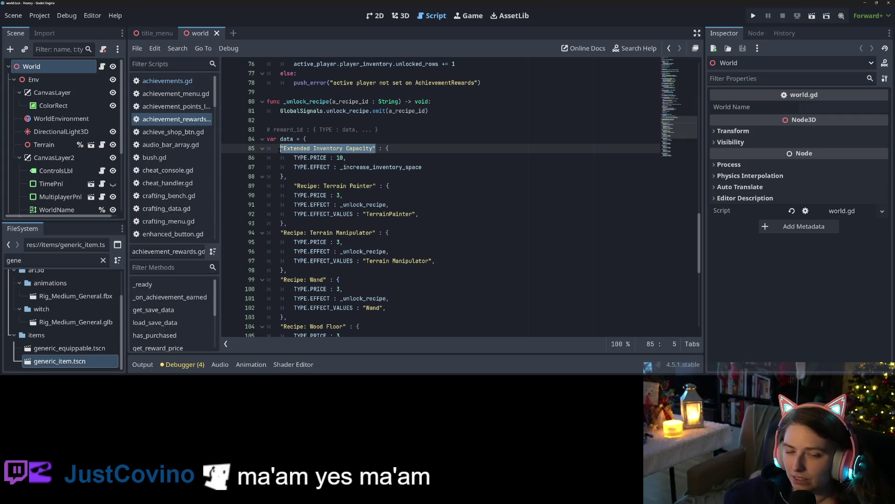
{"action": "left_click", "coordinate": [280, 148]}
{"action": "left_click_drag", "start_coordinate": [283, 148], "coordinate": [373, 148]}
Remove the extra indent before the Terrain Painter entry on line 89 and save.
{"action": "key", "text": "Down"}
{"action": "key", "text": "Down"}
{"action": "left_click", "coordinate": [325, 176]}
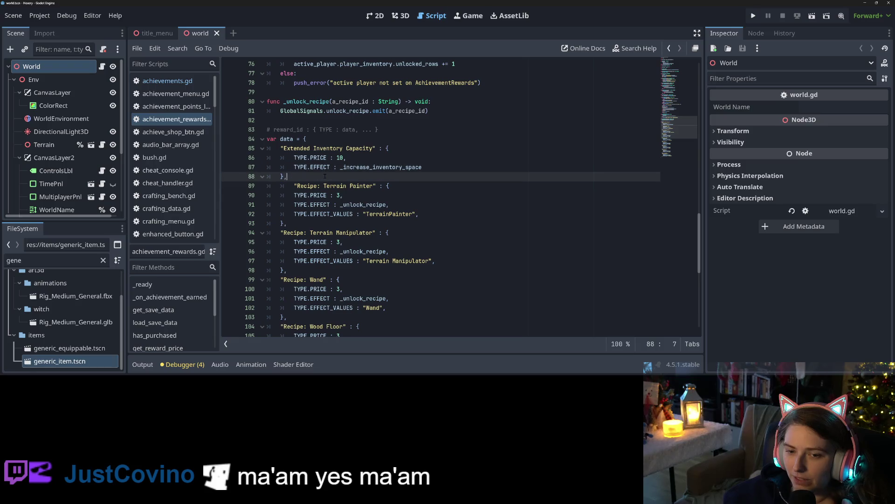
{"action": "left_click", "coordinate": [294, 186]}
{"action": "key", "text": "BackSpace"}
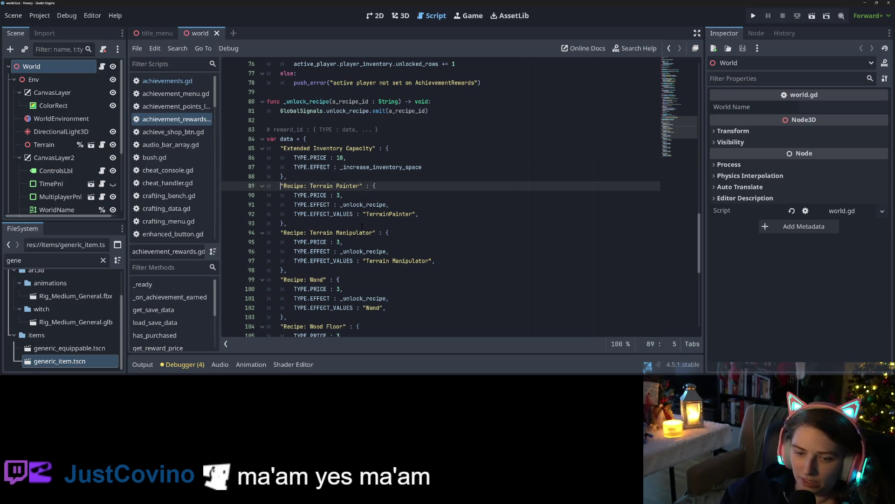
{"action": "key", "text": "ctrl+s"}
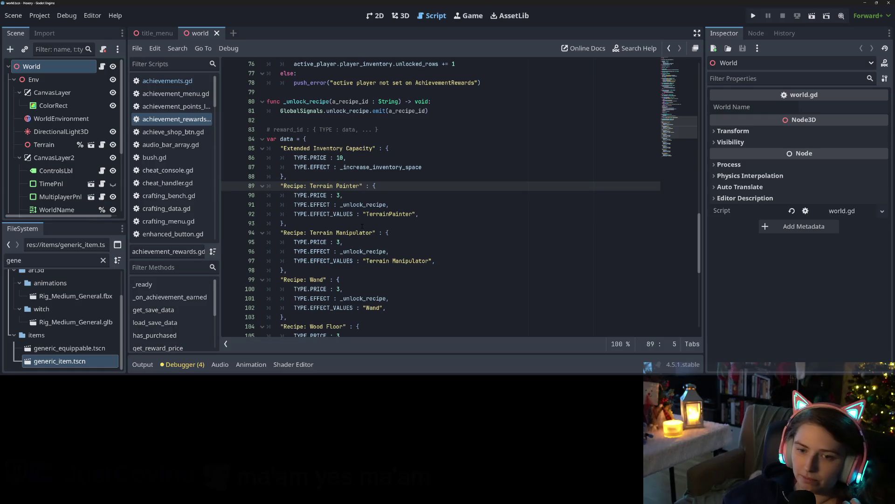
Check the aligned Terrain Painter line and the _increase_inventory_space reference in the data dictionary.
{"action": "scroll", "coordinate": [359, 228], "scroll_direction": "down", "scroll_amount": 2}
{"action": "scroll", "coordinate": [357, 230], "scroll_direction": "down", "scroll_amount": 7}
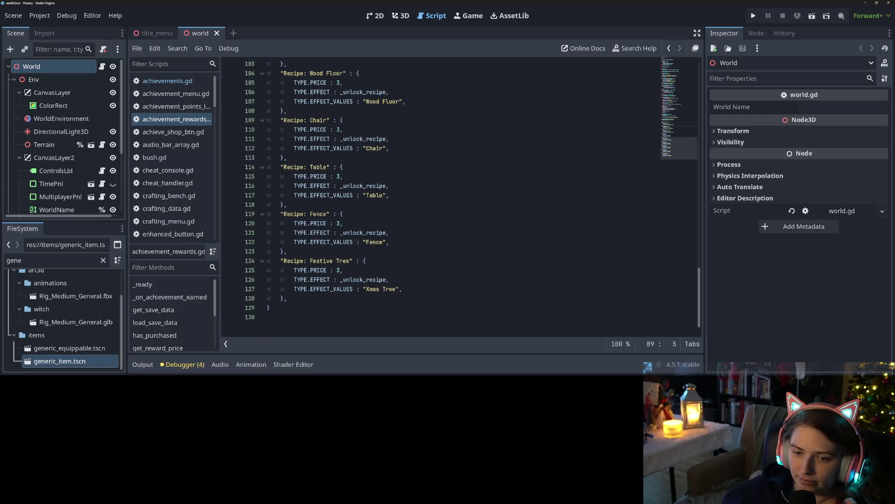
{"action": "scroll", "coordinate": [376, 256], "scroll_direction": "up", "scroll_amount": 8}
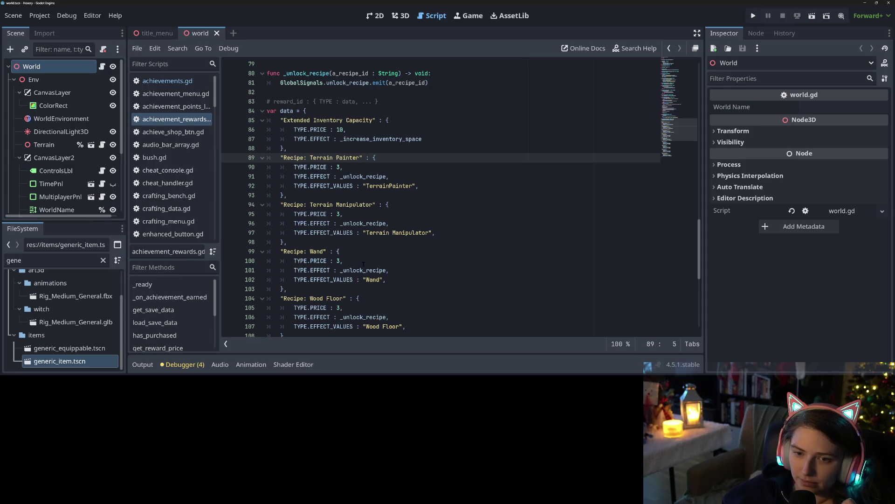
{"action": "left_click", "coordinate": [317, 149]}
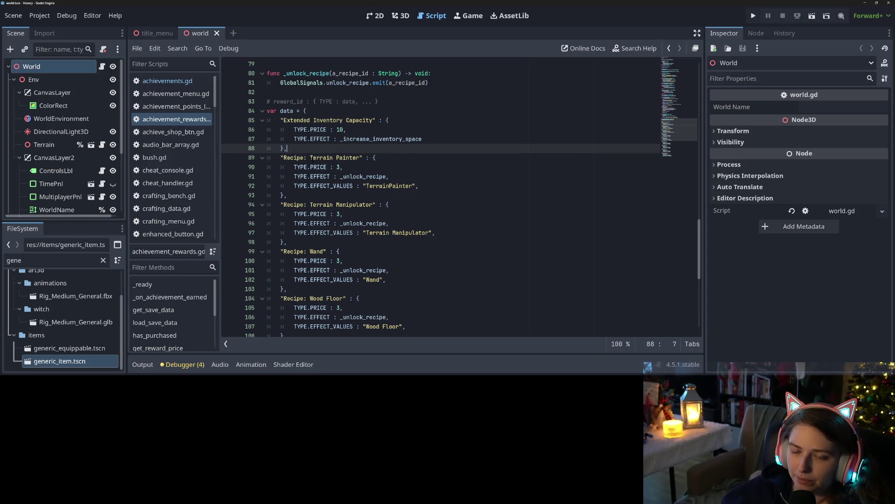
{"action": "left_click_drag", "start_coordinate": [310, 158], "coordinate": [360, 157]}
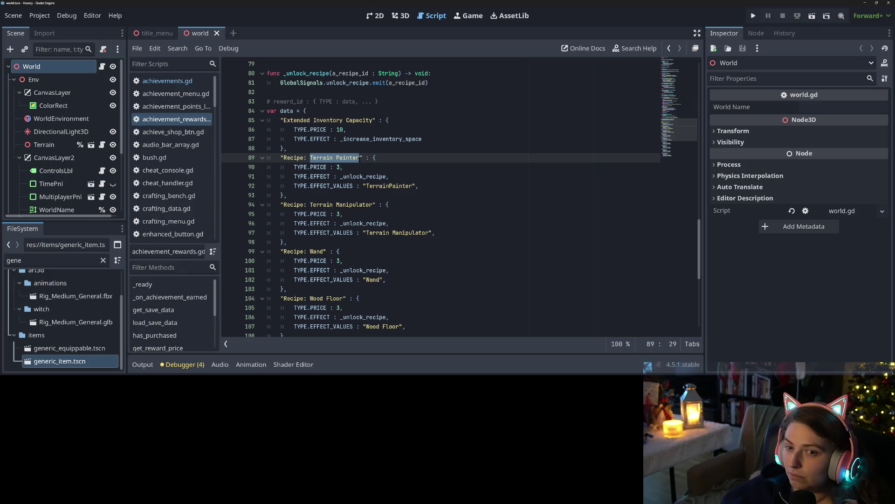
{"action": "left_click", "coordinate": [359, 159]}
{"action": "left_click", "coordinate": [429, 149]}
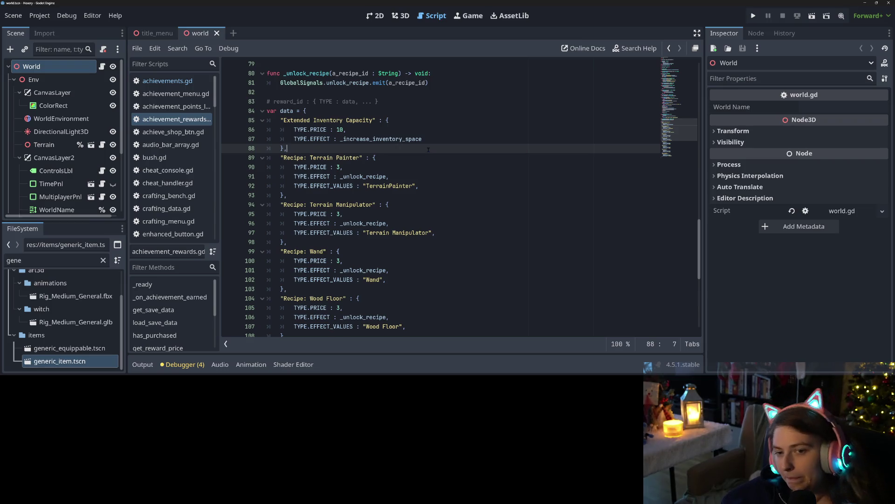
{"action": "left_click", "coordinate": [307, 111]}
{"action": "double_click", "coordinate": [297, 120]}
{"action": "left_click", "coordinate": [404, 122]}
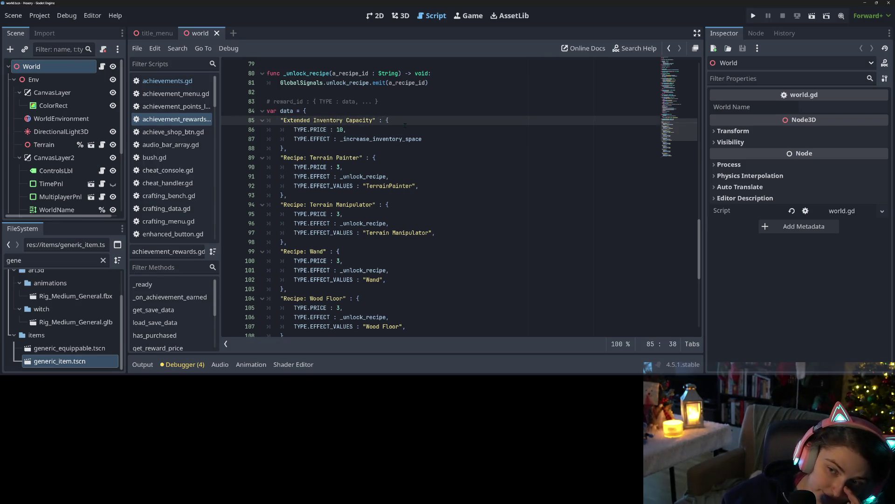
{"action": "double_click", "coordinate": [391, 140]}
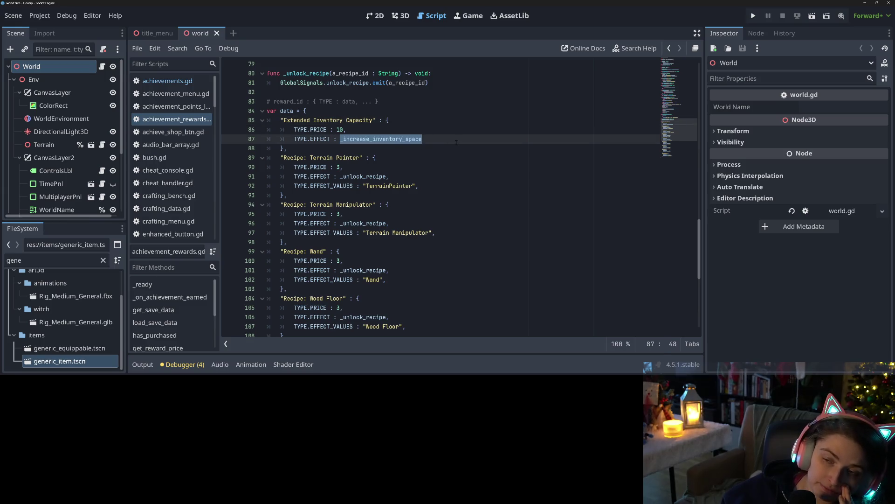
{"action": "scroll", "coordinate": [457, 142], "scroll_direction": "up", "scroll_amount": 6}
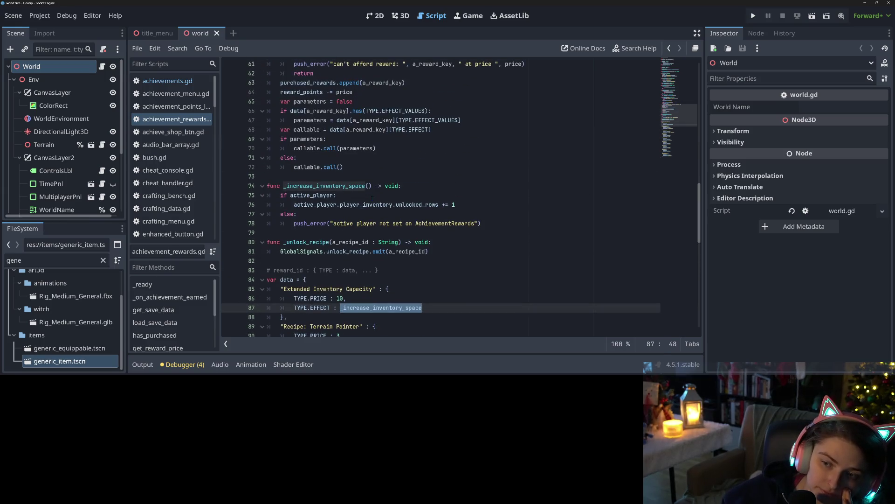
{"action": "double_click", "coordinate": [366, 205]}
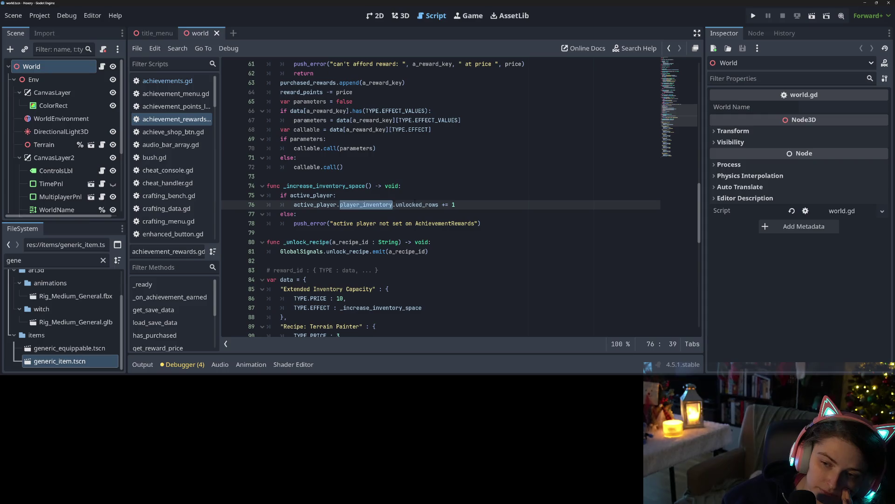
{"action": "left_click", "coordinate": [490, 205]}
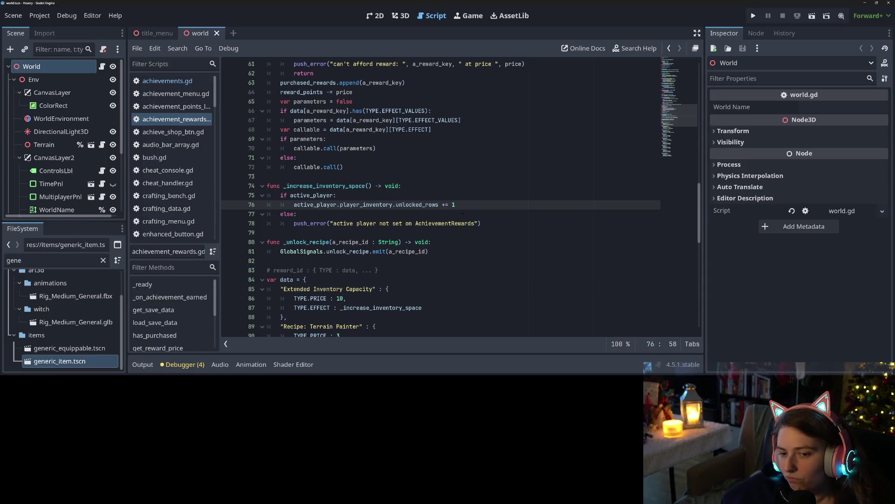
{"action": "left_click", "coordinate": [464, 242]}
{"action": "left_click", "coordinate": [496, 206]}
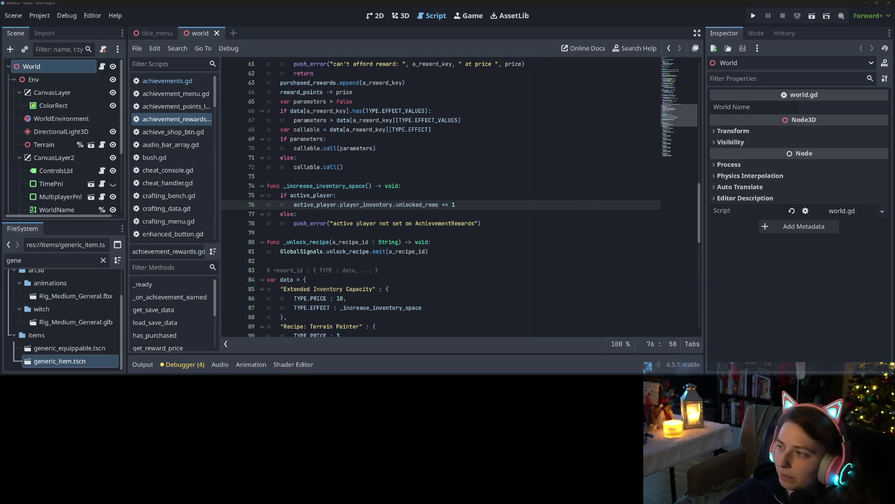
{"action": "key", "text": "alt+Tab"}
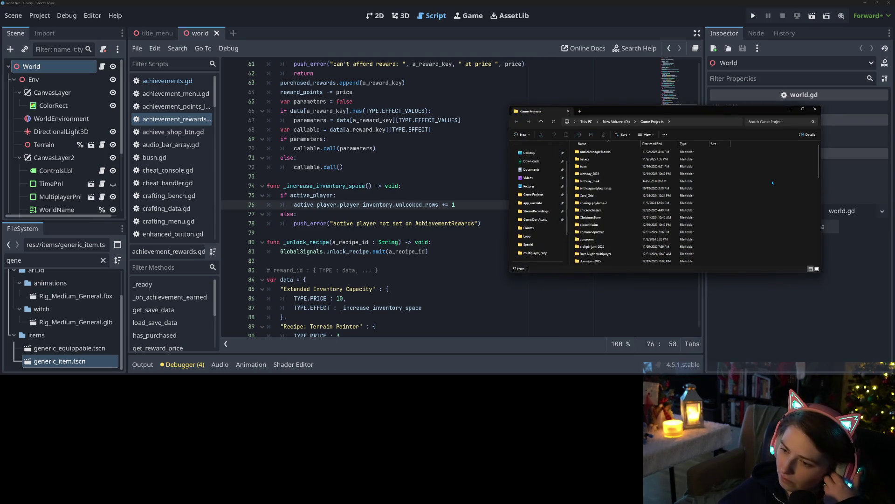
Browse D:\Game Projects into the mamas-making-biscuits folder and select the upgrade_data file.
{"action": "scroll", "coordinate": [601, 249], "scroll_direction": "down", "scroll_amount": 2}
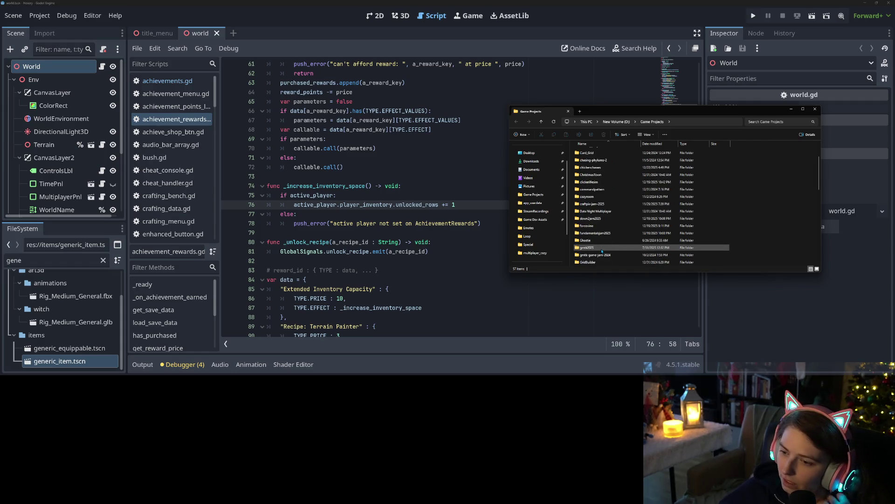
{"action": "scroll", "coordinate": [602, 250], "scroll_direction": "down", "scroll_amount": 2}
{"action": "scroll", "coordinate": [601, 240], "scroll_direction": "down", "scroll_amount": 2}
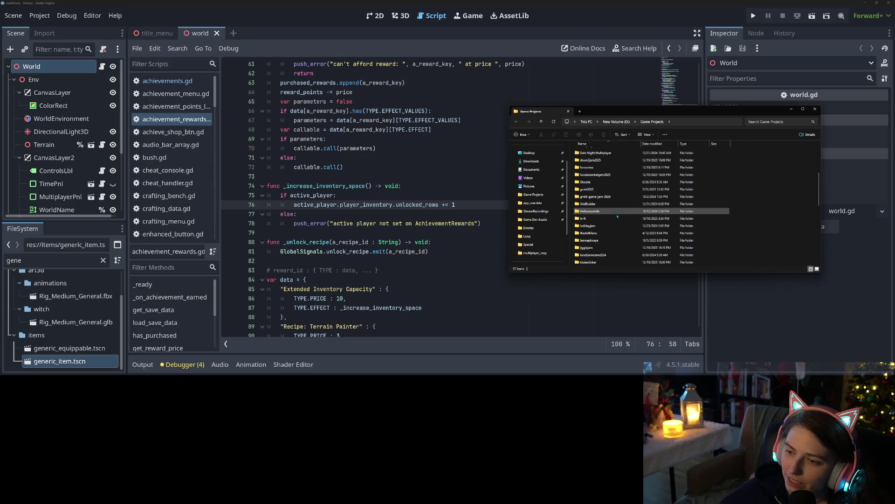
{"action": "scroll", "coordinate": [617, 216], "scroll_direction": "down", "scroll_amount": 2}
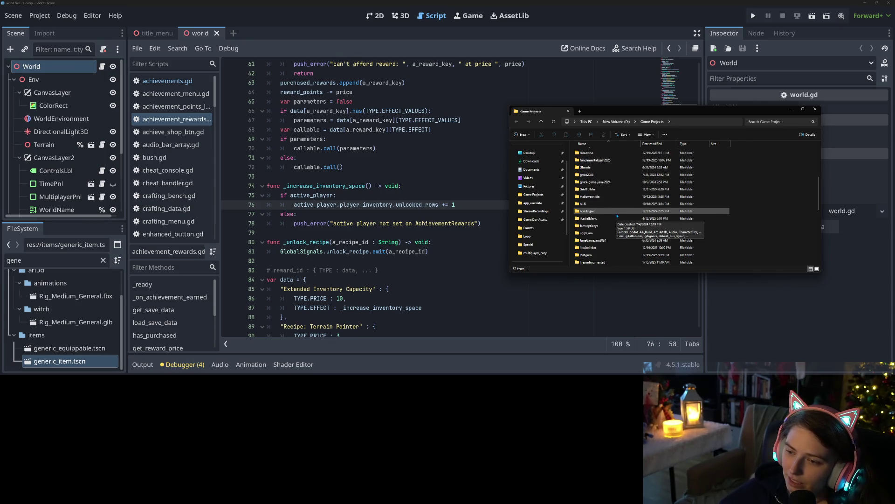
{"action": "scroll", "coordinate": [617, 216], "scroll_direction": "down", "scroll_amount": 2}
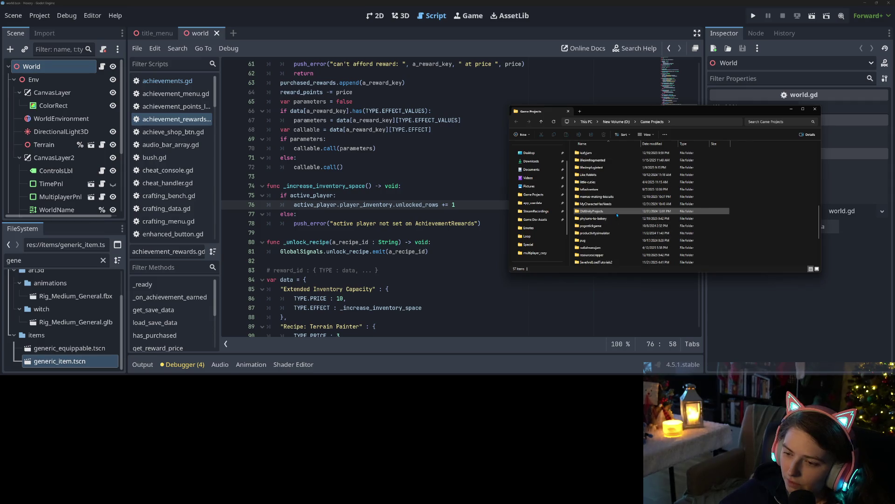
{"action": "scroll", "coordinate": [611, 216], "scroll_direction": "up", "scroll_amount": 5}
{"action": "scroll", "coordinate": [611, 216], "scroll_direction": "up", "scroll_amount": 3}
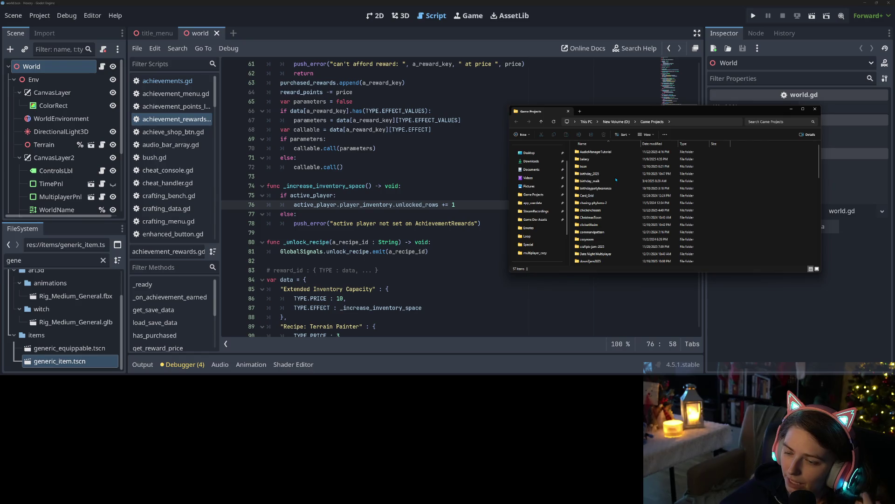
{"action": "scroll", "coordinate": [616, 179], "scroll_direction": "down", "scroll_amount": 10}
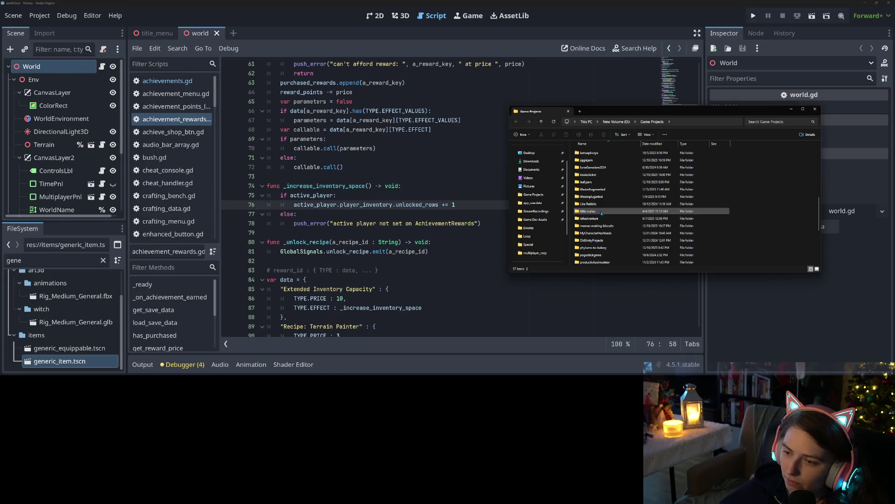
{"action": "double_click", "coordinate": [599, 226]}
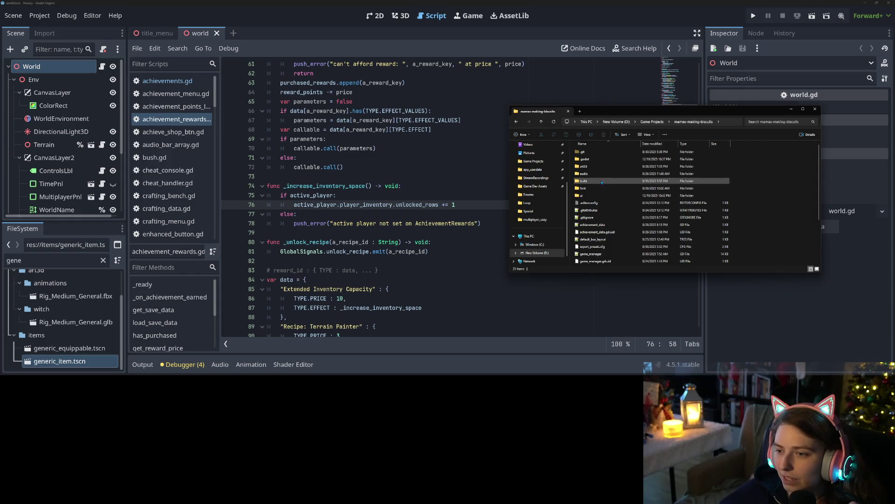
{"action": "scroll", "coordinate": [625, 211], "scroll_direction": "down", "scroll_amount": 3}
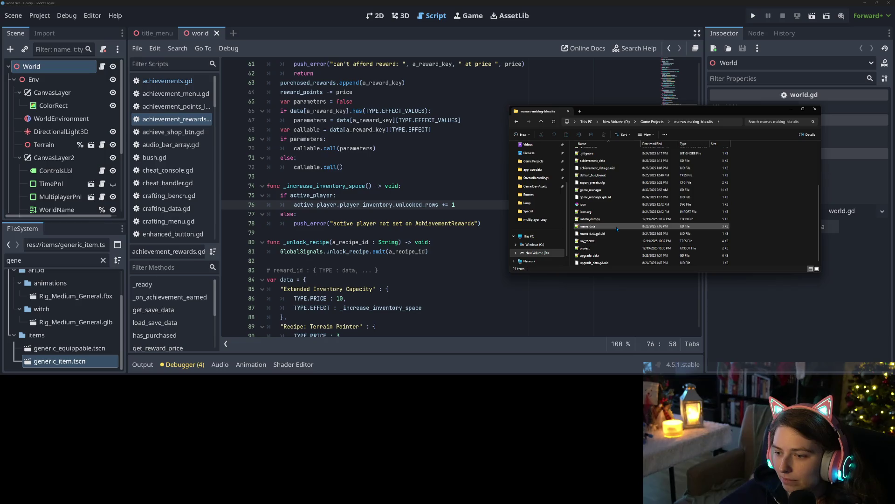
{"action": "left_click", "coordinate": [604, 257]}
Open upgrade_data.gd in Notepad++ and highlight get_data_of_type and get_unlocks_next.
{"action": "double_click", "coordinate": [641, 257]}
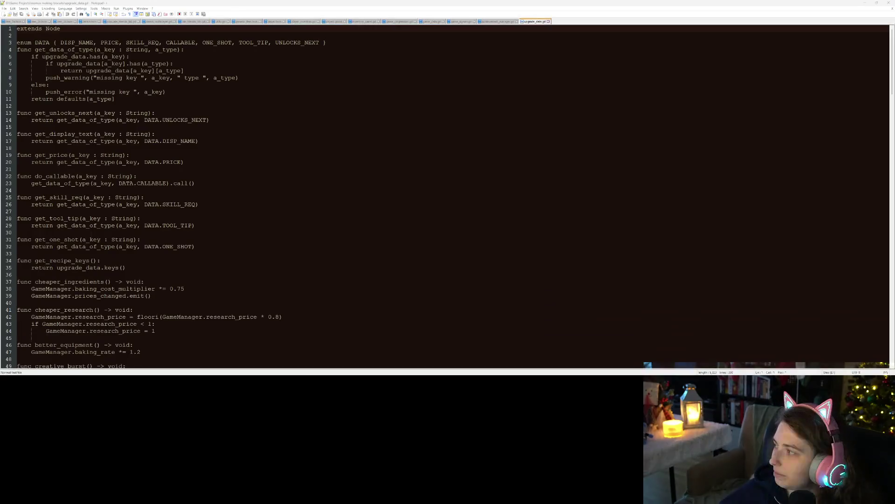
{"action": "left_click", "coordinate": [353, 124]}
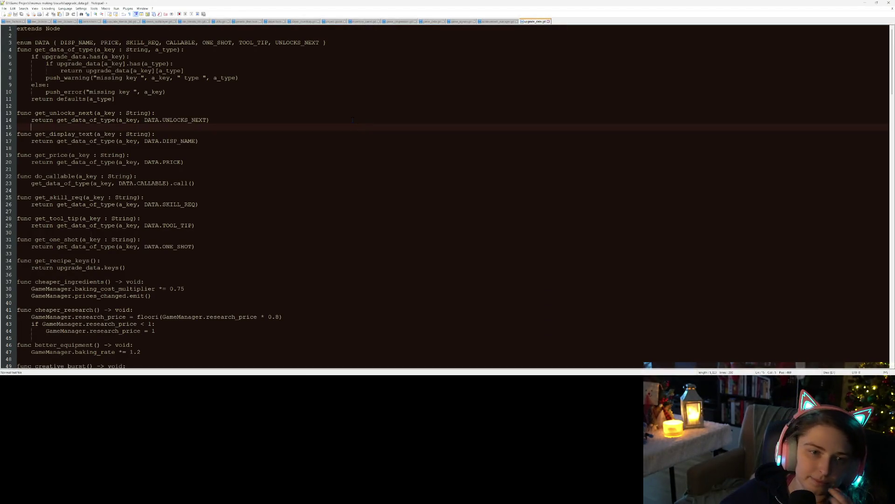
{"action": "double_click", "coordinate": [64, 50]}
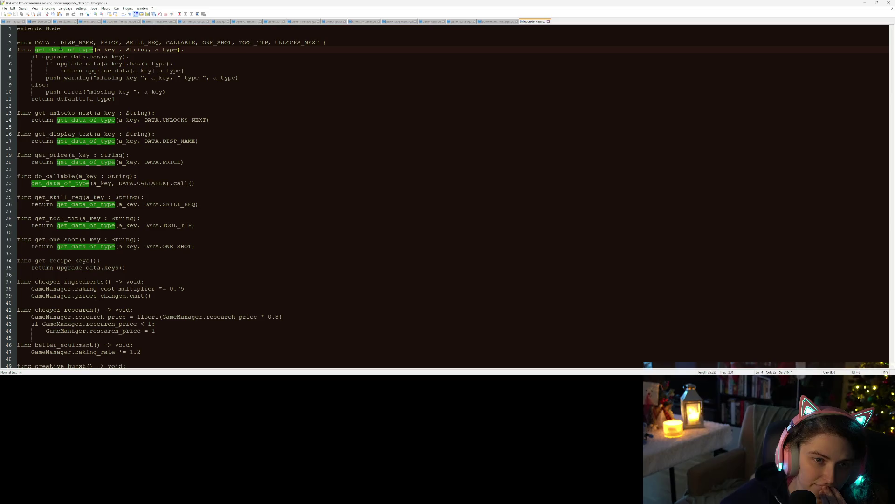
{"action": "left_click", "coordinate": [49, 85]}
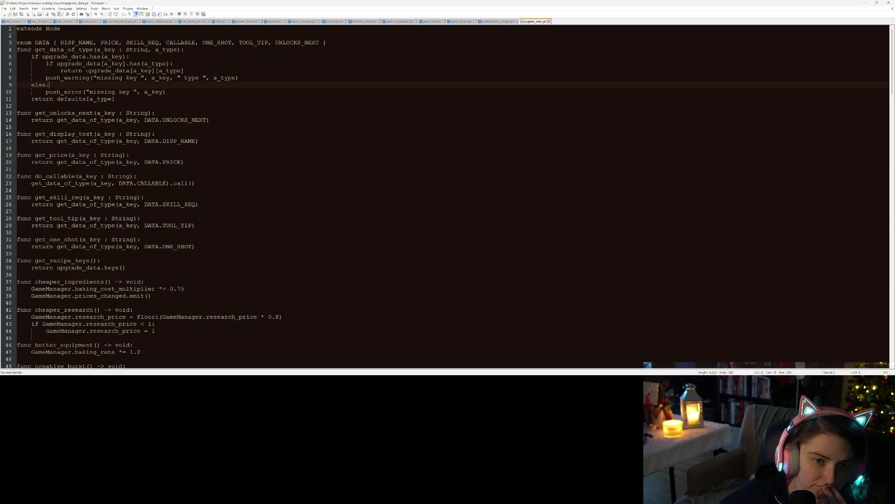
{"action": "left_click", "coordinate": [63, 113]}
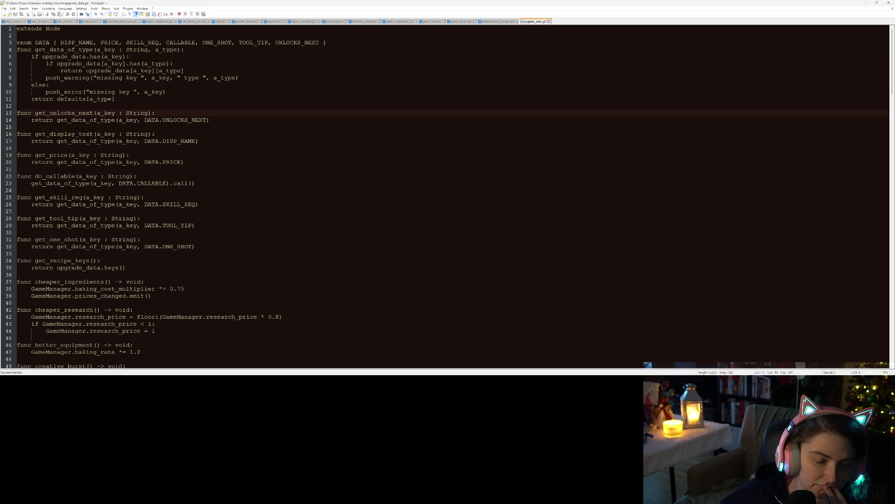
{"action": "double_click", "coordinate": [64, 113]}
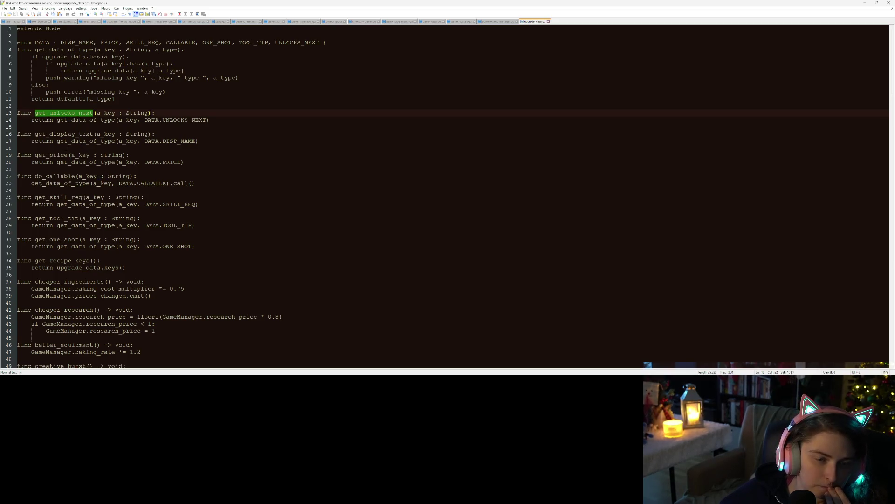
Highlight every UNLOCKS_NEXT field, checking the auto sell and more kitchen entries.
{"action": "scroll", "coordinate": [448, 196], "scroll_direction": "down", "scroll_amount": 19}
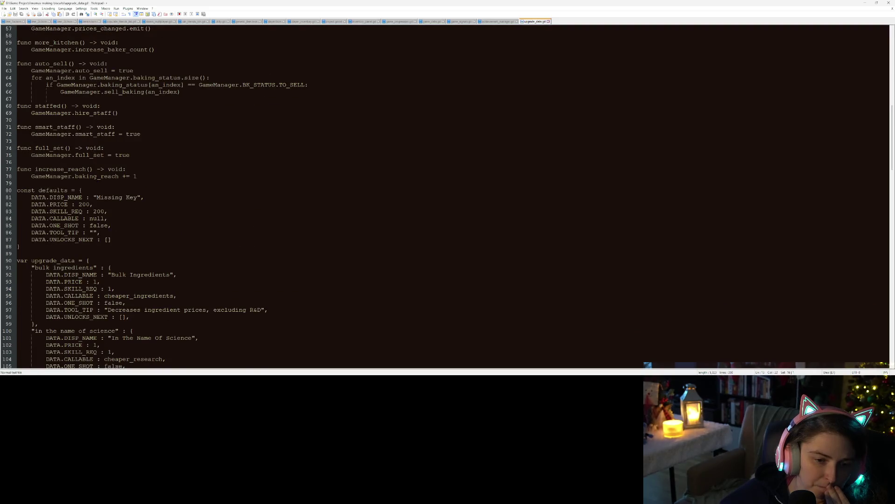
{"action": "scroll", "coordinate": [447, 196], "scroll_direction": "down", "scroll_amount": 4}
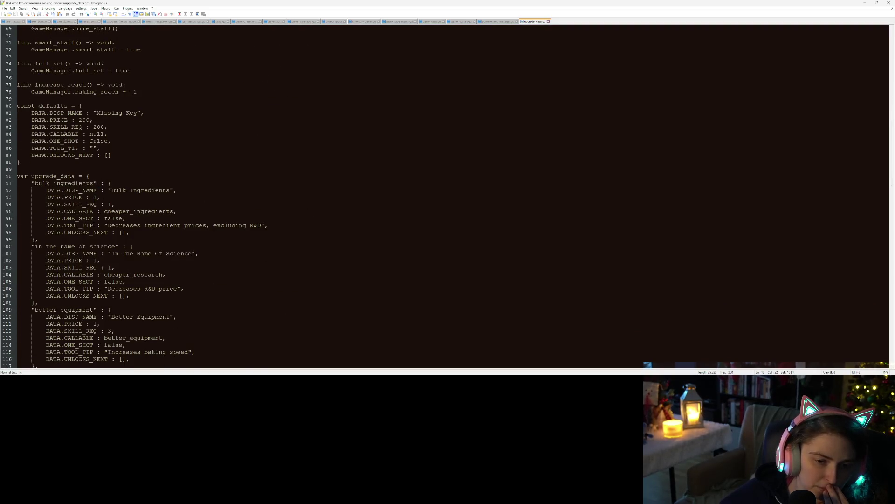
{"action": "double_click", "coordinate": [93, 232]}
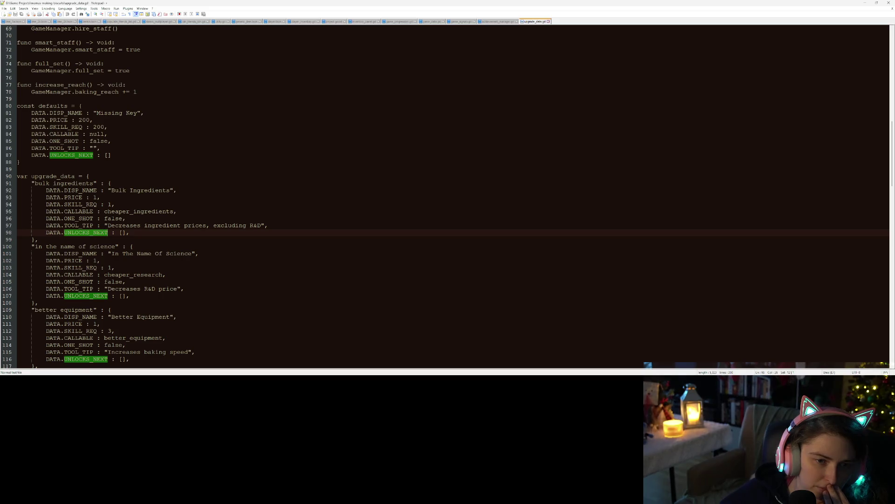
{"action": "scroll", "coordinate": [448, 196], "scroll_direction": "down", "scroll_amount": 14}
{"action": "scroll", "coordinate": [140, 269], "scroll_direction": "down", "scroll_amount": 15}
{"action": "scroll", "coordinate": [140, 269], "scroll_direction": "up", "scroll_amount": 5}
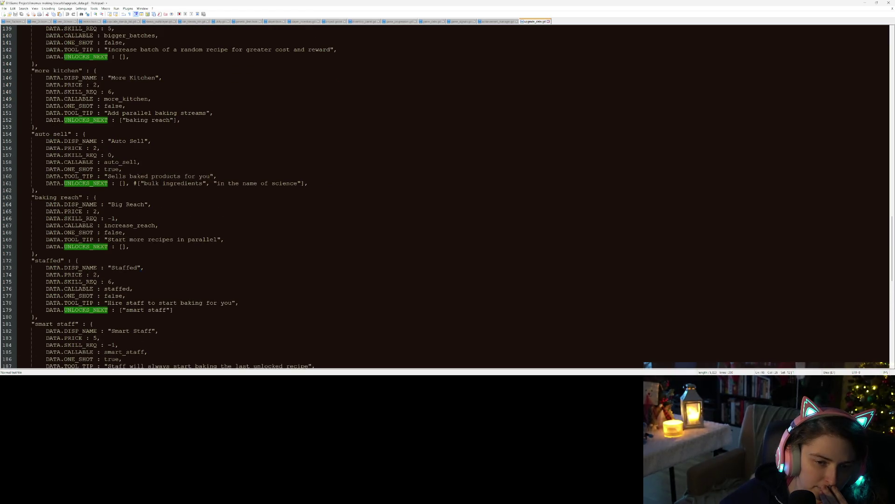
{"action": "scroll", "coordinate": [140, 269], "scroll_direction": "up", "scroll_amount": 3}
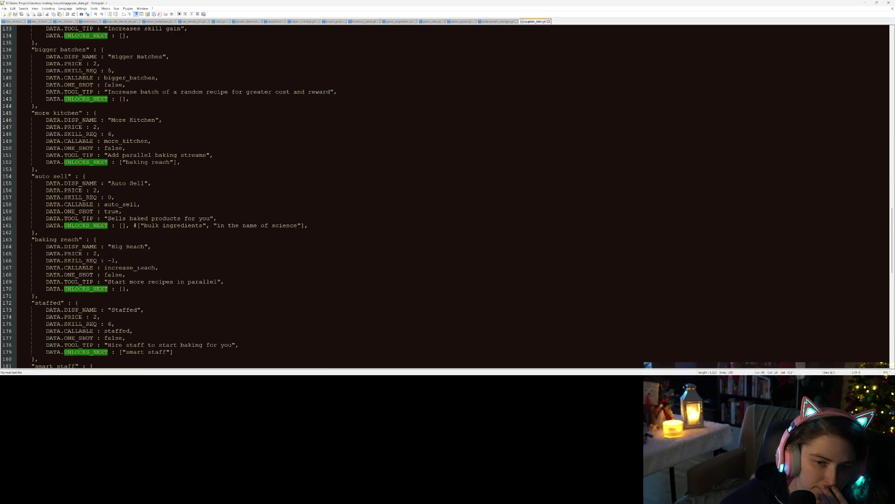
{"action": "left_click", "coordinate": [105, 253]}
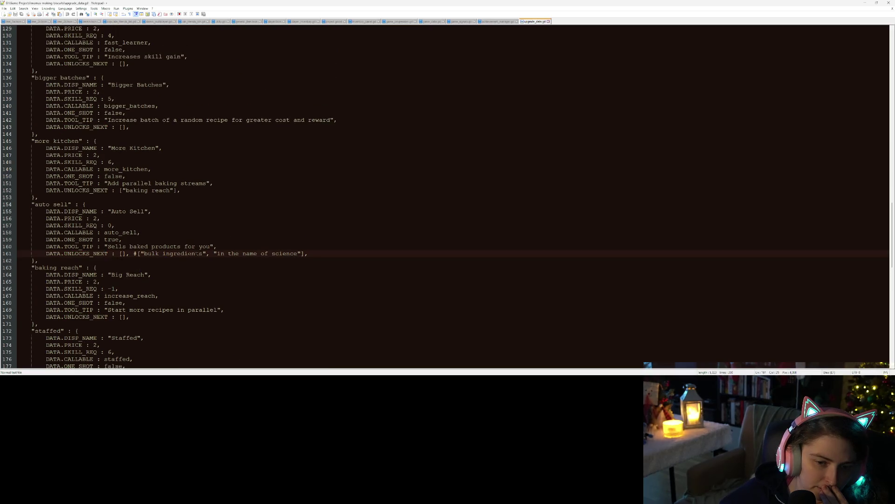
{"action": "scroll", "coordinate": [335, 253], "scroll_direction": "down", "scroll_amount": 4}
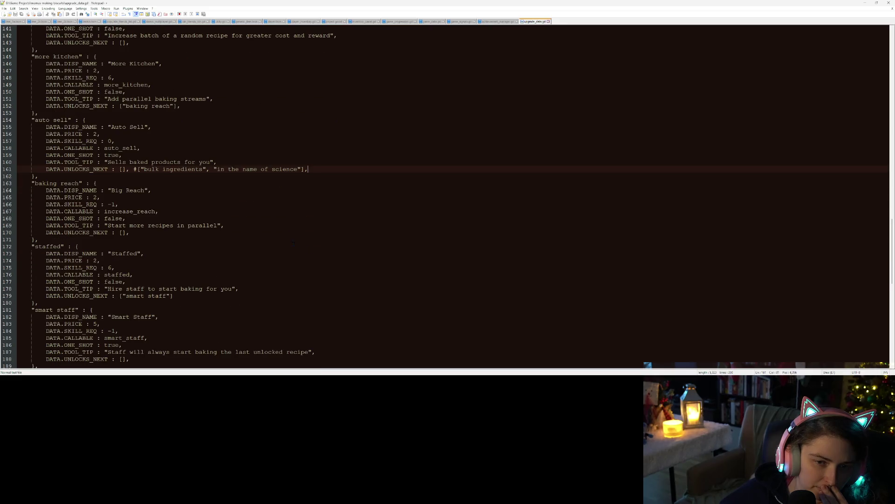
{"action": "scroll", "coordinate": [187, 187], "scroll_direction": "up", "scroll_amount": 1}
{"action": "left_click", "coordinate": [83, 134]}
{"action": "double_click", "coordinate": [83, 134]}
Mark get_unlocks_next and its data lookup on line 14, then read down through the upgrade entries.
{"action": "scroll", "coordinate": [83, 134], "scroll_direction": "up", "scroll_amount": 6}
{"action": "scroll", "coordinate": [167, 195], "scroll_direction": "up", "scroll_amount": 19}
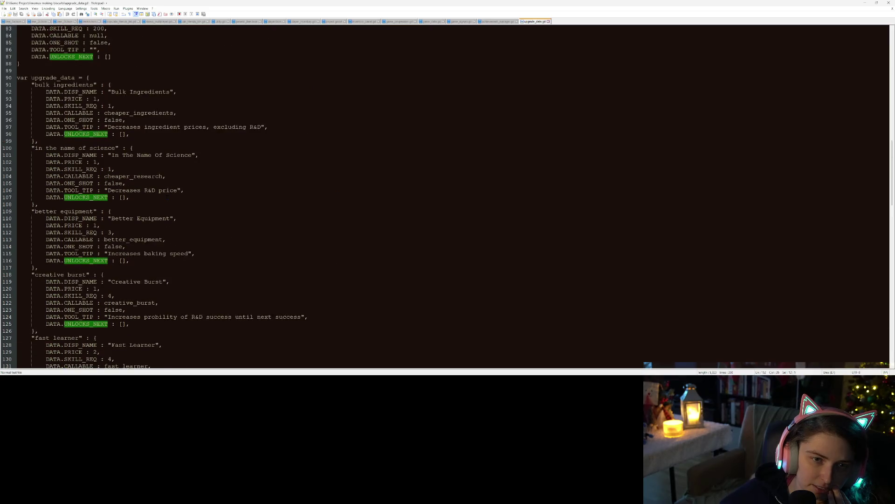
{"action": "scroll", "coordinate": [166, 197], "scroll_direction": "up", "scroll_amount": 15}
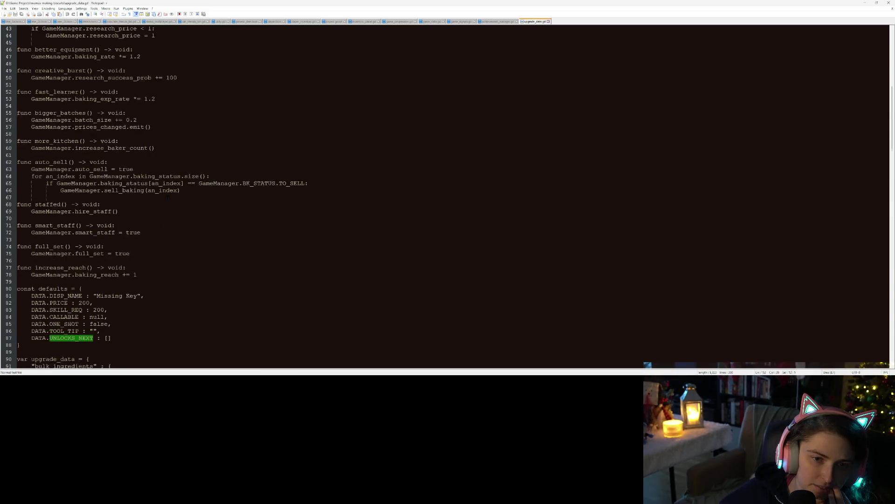
{"action": "scroll", "coordinate": [167, 197], "scroll_direction": "up", "scroll_amount": 6}
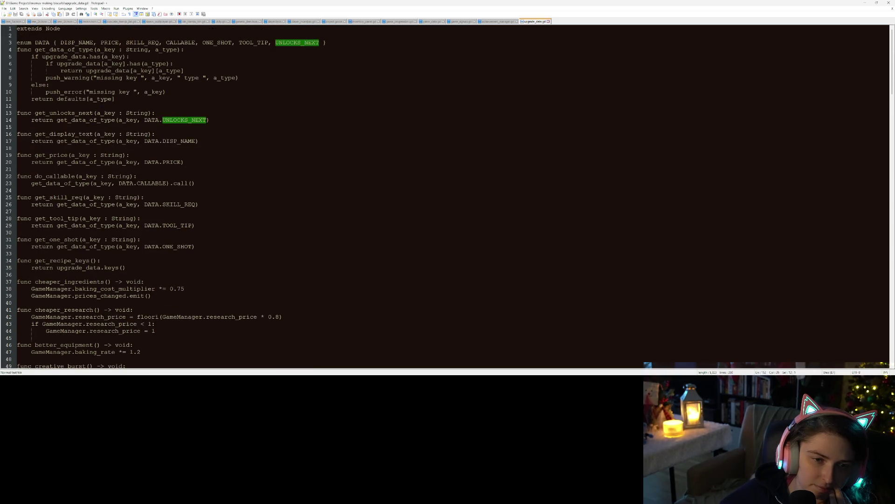
{"action": "double_click", "coordinate": [73, 120]}
{"action": "double_click", "coordinate": [70, 116]}
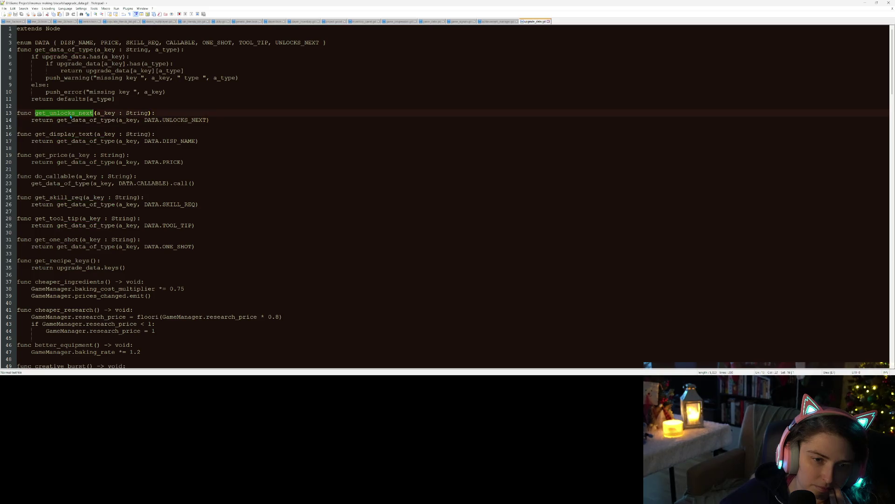
{"action": "scroll", "coordinate": [71, 118], "scroll_direction": "down", "scroll_amount": 3}
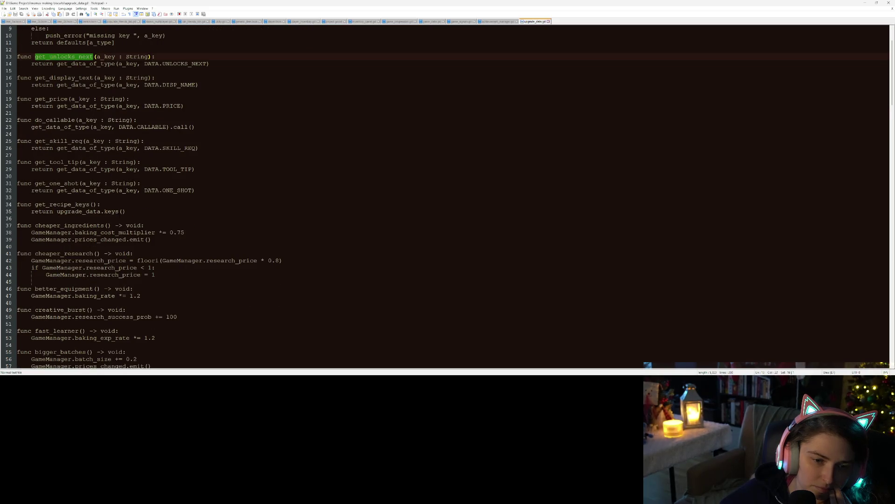
{"action": "scroll", "coordinate": [71, 117], "scroll_direction": "down", "scroll_amount": 5}
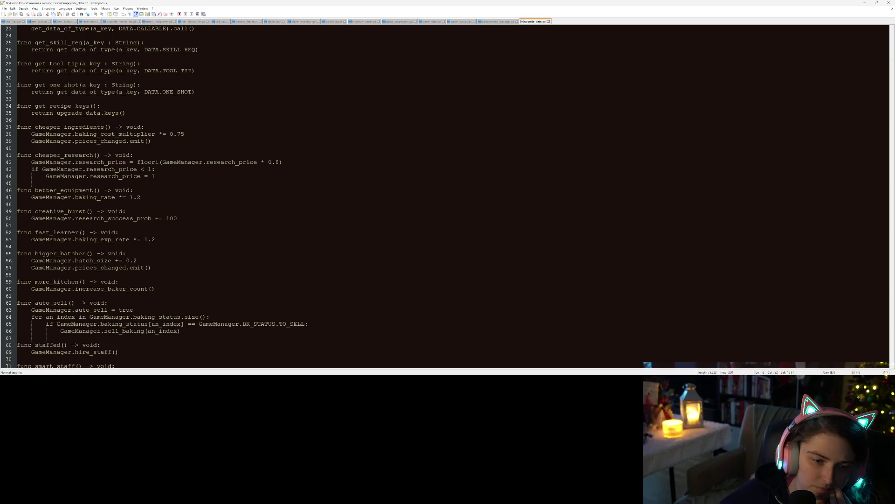
{"action": "scroll", "coordinate": [120, 218], "scroll_direction": "down", "scroll_amount": 8}
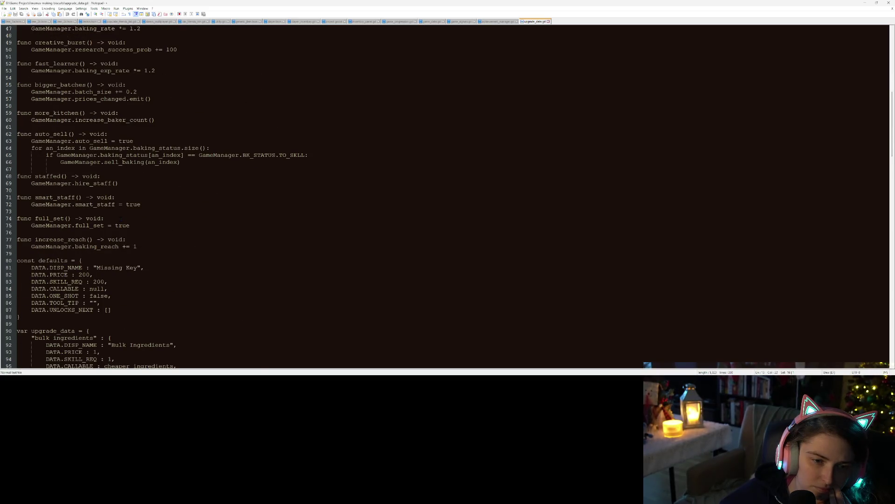
{"action": "scroll", "coordinate": [120, 218], "scroll_direction": "down", "scroll_amount": 9}
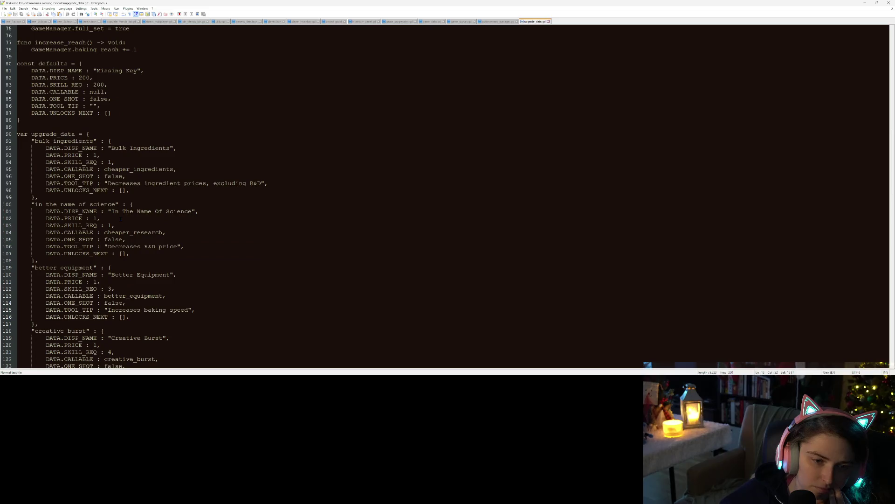
{"action": "scroll", "coordinate": [121, 218], "scroll_direction": "down", "scroll_amount": 1}
{"action": "double_click", "coordinate": [78, 162]}
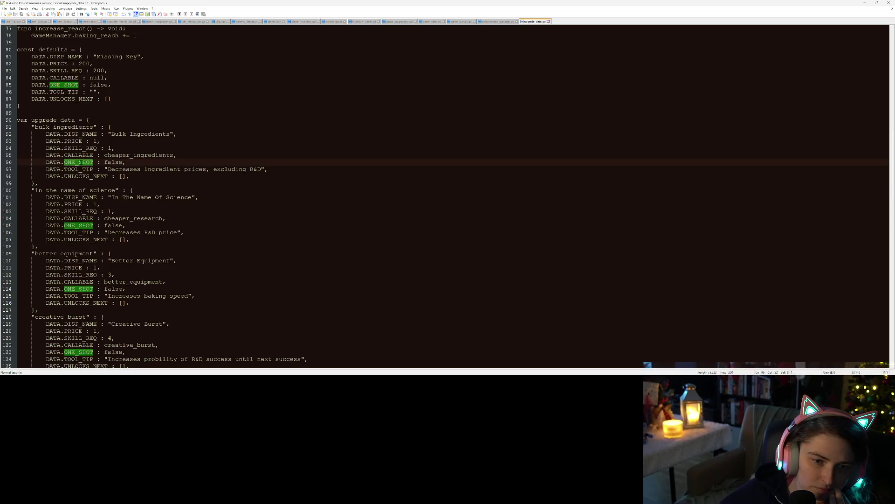
{"action": "double_click", "coordinate": [113, 162]}
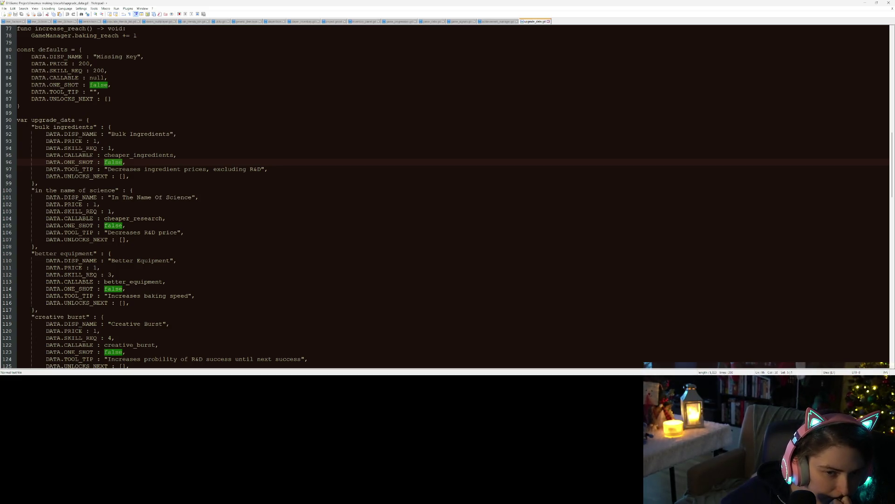
{"action": "scroll", "coordinate": [447, 195], "scroll_direction": "down", "scroll_amount": 3}
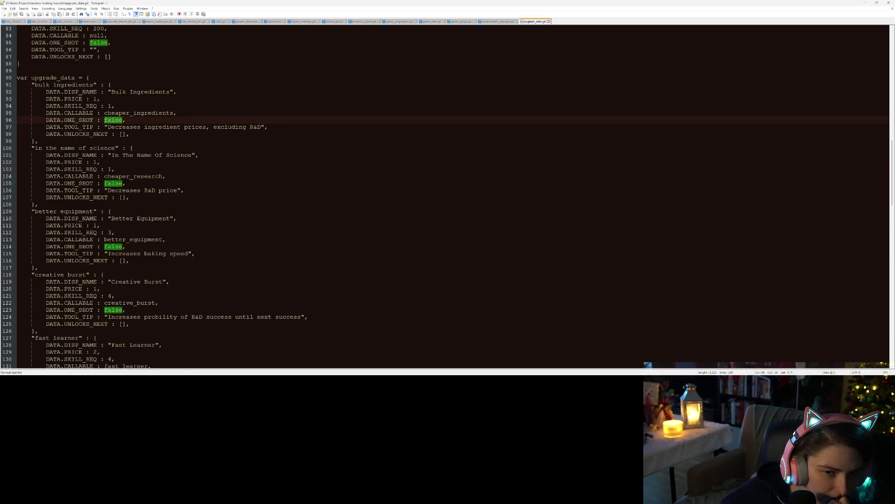
{"action": "scroll", "coordinate": [448, 195], "scroll_direction": "down", "scroll_amount": 10}
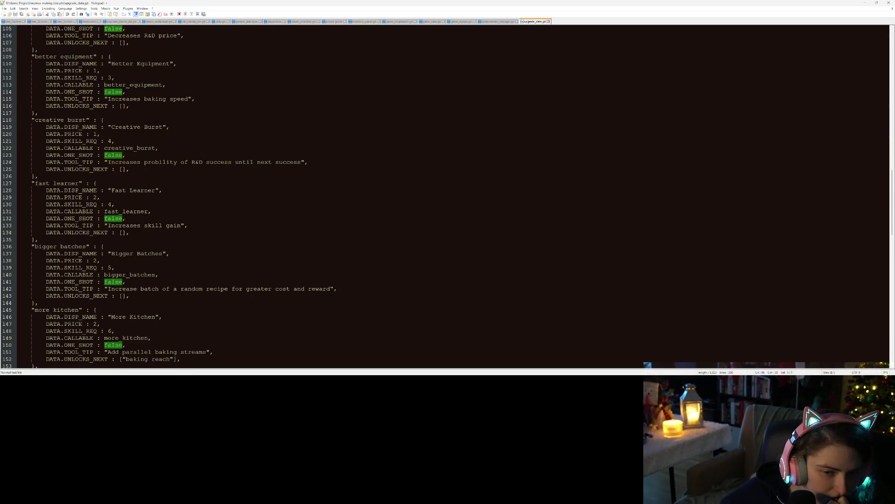
{"action": "scroll", "coordinate": [448, 196], "scroll_direction": "down", "scroll_amount": 2}
{"action": "scroll", "coordinate": [448, 195], "scroll_direction": "down", "scroll_amount": 2}
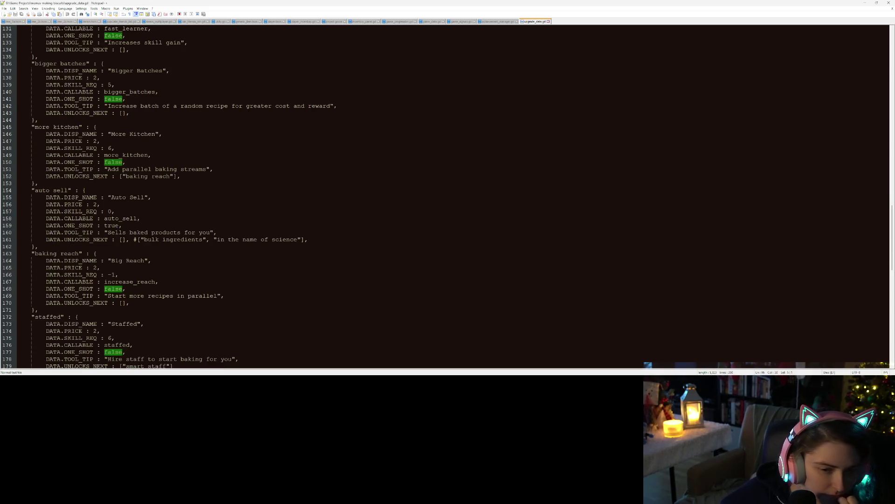
{"action": "double_click", "coordinate": [114, 226]}
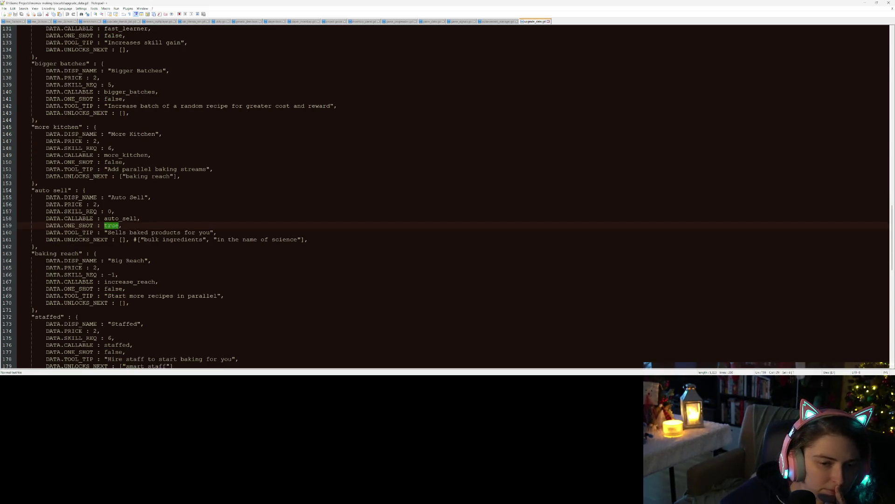
{"action": "double_click", "coordinate": [78, 226]}
{"action": "scroll", "coordinate": [79, 226], "scroll_direction": "down", "scroll_amount": 2}
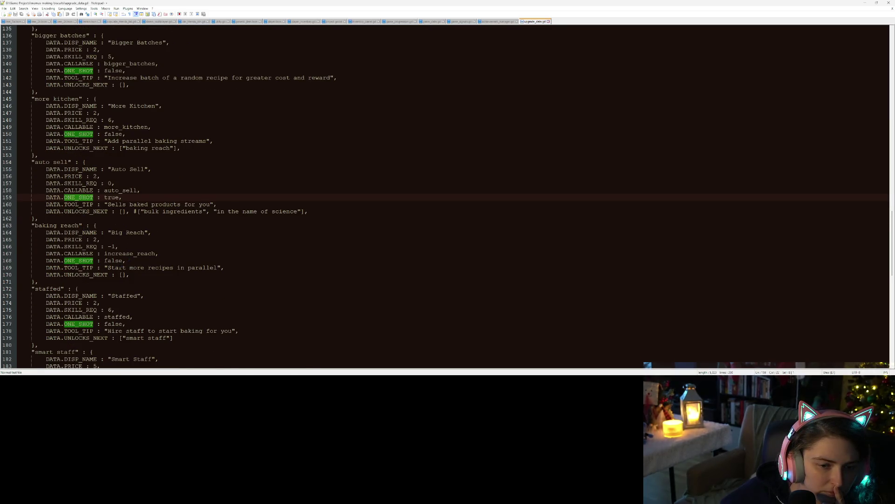
{"action": "scroll", "coordinate": [120, 267], "scroll_direction": "down", "scroll_amount": 2}
{"action": "double_click", "coordinate": [88, 225]}
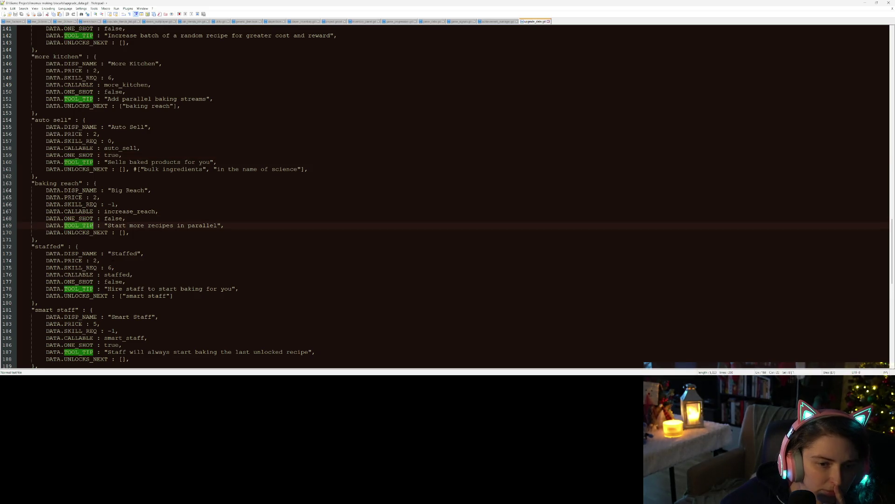
{"action": "double_click", "coordinate": [85, 205]}
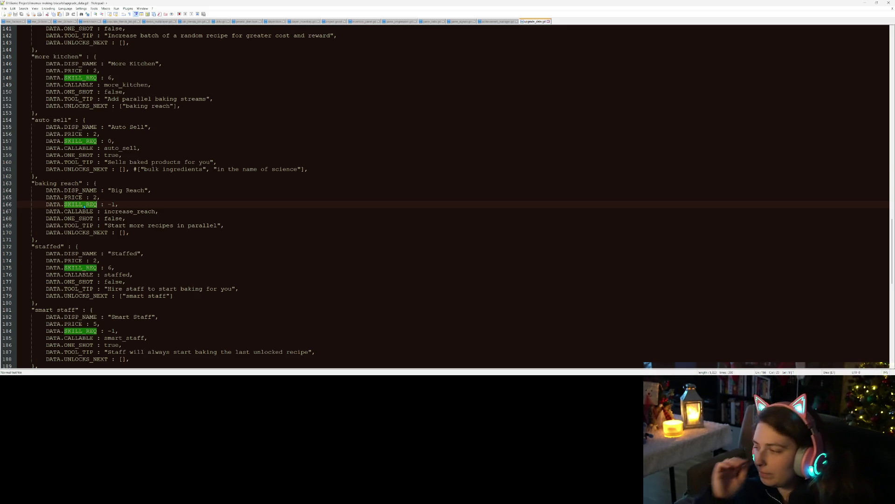
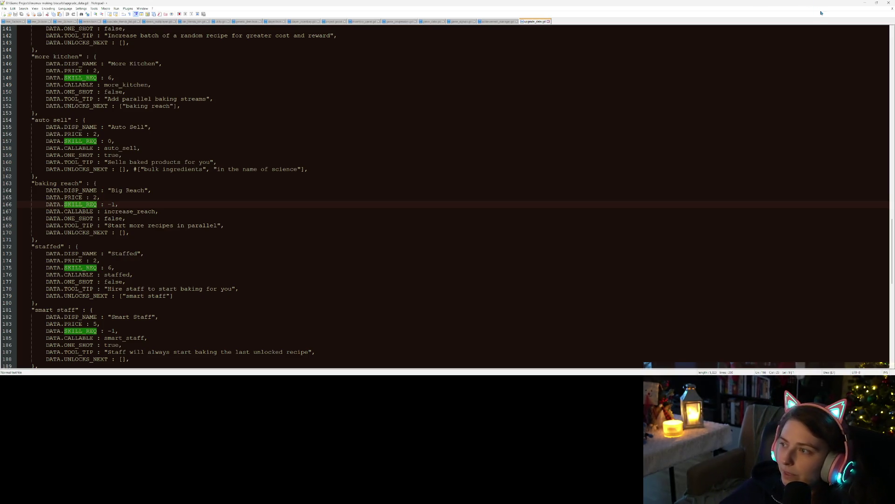
Minimize Notepad++ and bring the Godot achievement_rewards.gd script editor to the front.
{"action": "left_click", "coordinate": [865, 5]}
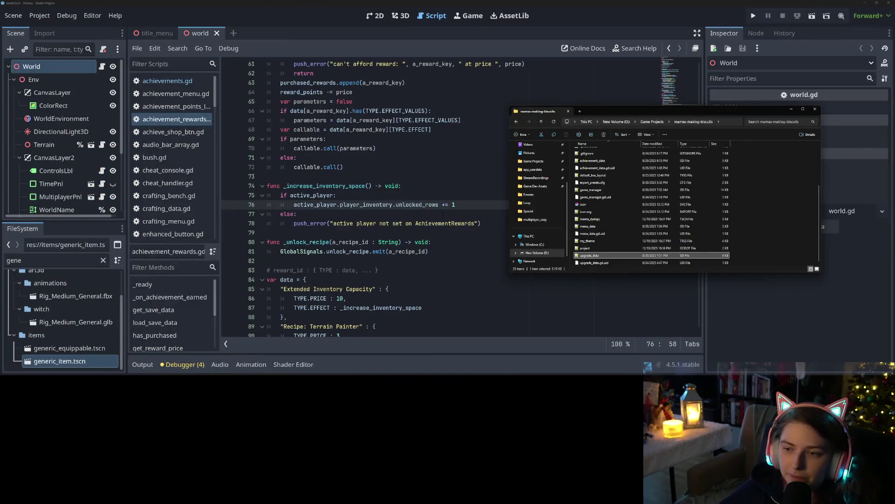
{"action": "left_click", "coordinate": [466, 213]}
{"action": "scroll", "coordinate": [405, 213], "scroll_direction": "up", "scroll_amount": 11}
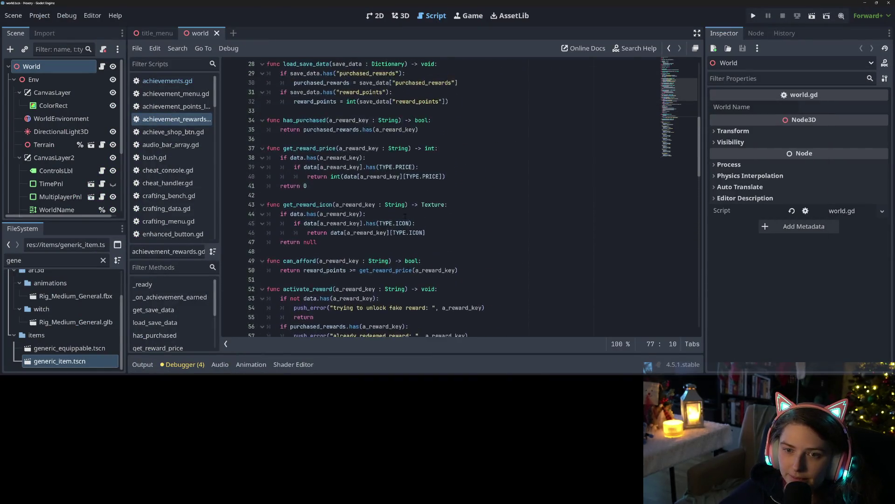
Append AUTO_AVAILABLE and UNLOCKS_NEXT after EFFECT_VALUES in the line-4 TYPE enum, then save.
{"action": "scroll", "coordinate": [404, 212], "scroll_direction": "up", "scroll_amount": 9}
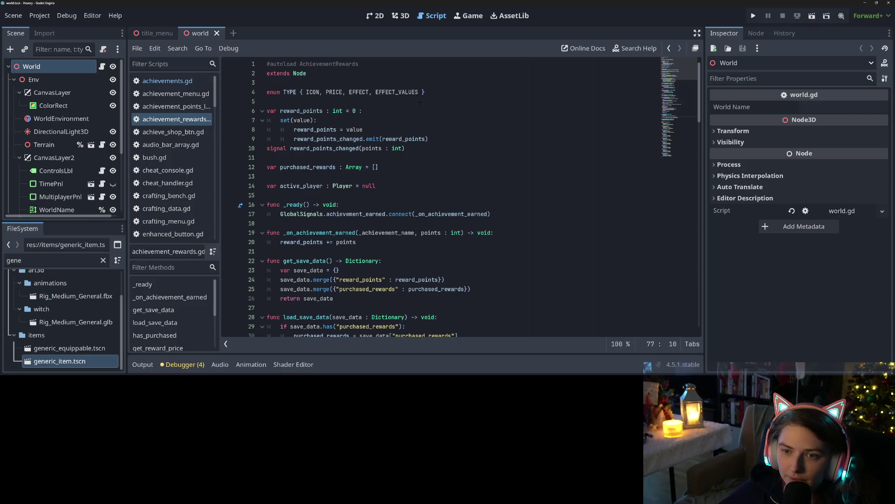
{"action": "left_click", "coordinate": [418, 86]}
{"action": "key", "text": "Down"}
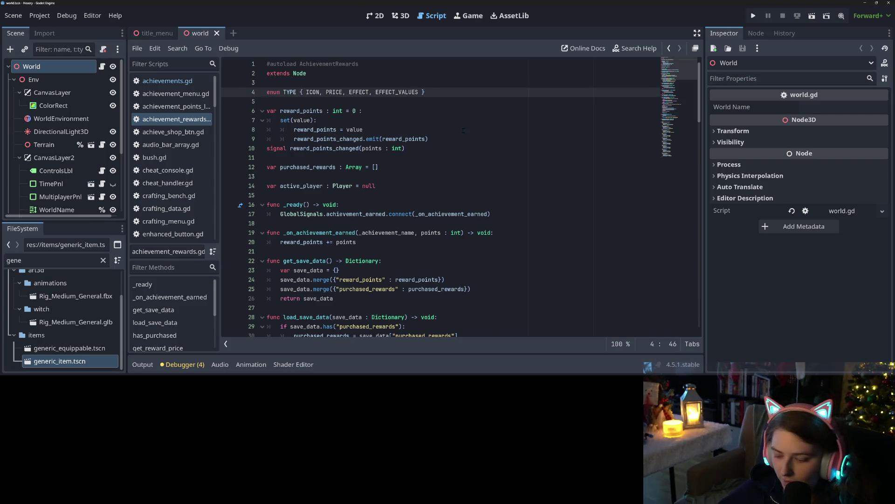
{"action": "type", "text": ", A"}
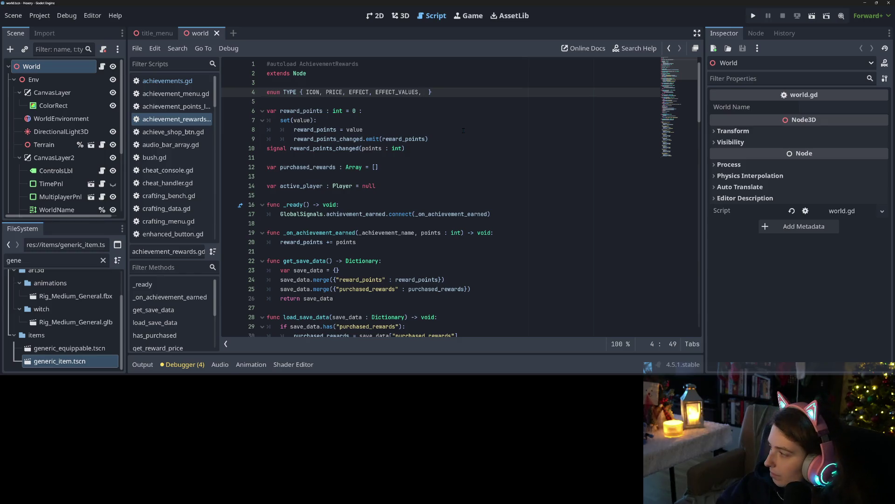
{"action": "type", "text": "UTO_AVAI"}
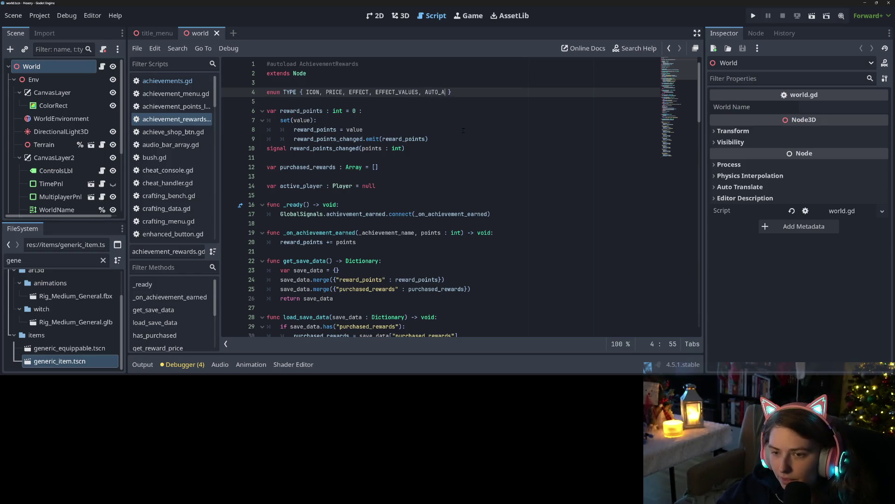
{"action": "type", "text": "LABLE, UN"}
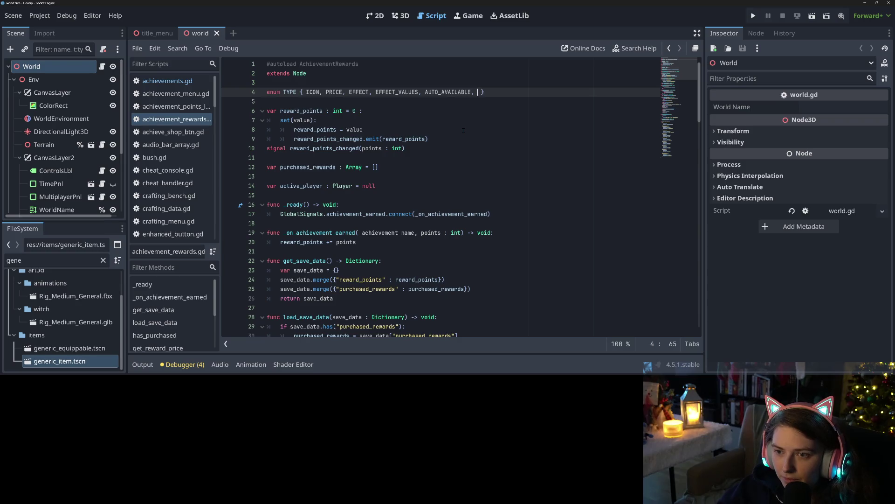
{"action": "type", "text": "LOCKS_"}
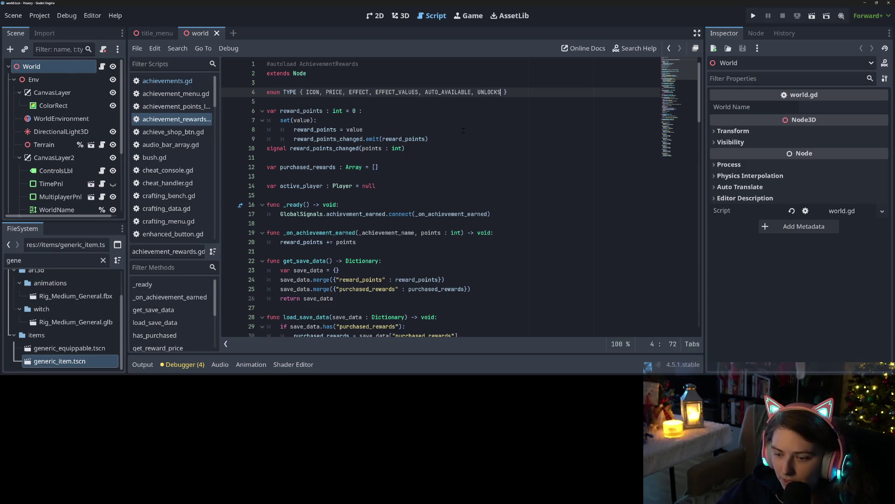
{"action": "type", "text": "NEXT"}
{"action": "key", "text": "ctrl+s"}
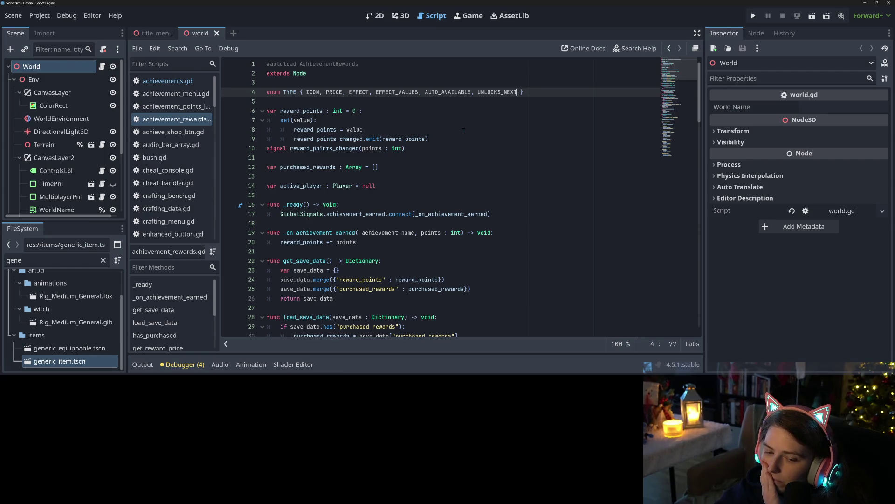
{"action": "scroll", "coordinate": [463, 130], "scroll_direction": "down", "scroll_amount": 4}
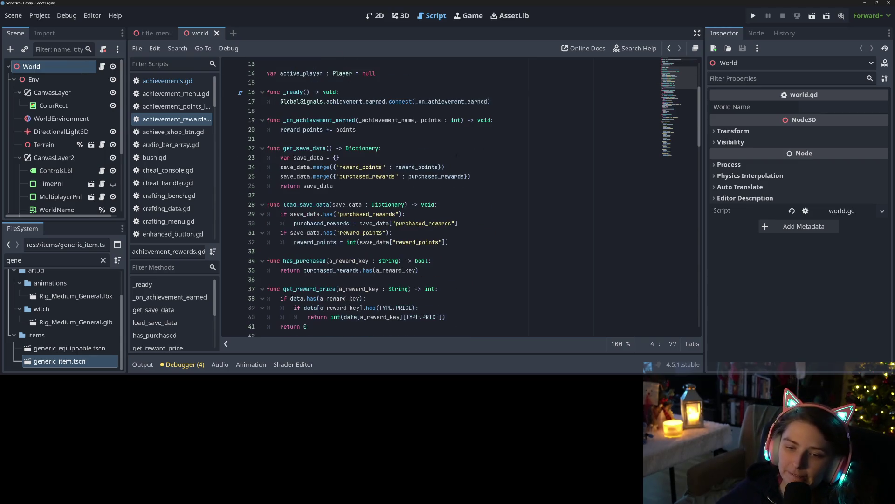
Highlight where reward_points and purchased_rewards are used, including in load_save_data.
{"action": "double_click", "coordinate": [362, 167]}
{"action": "double_click", "coordinate": [367, 176]}
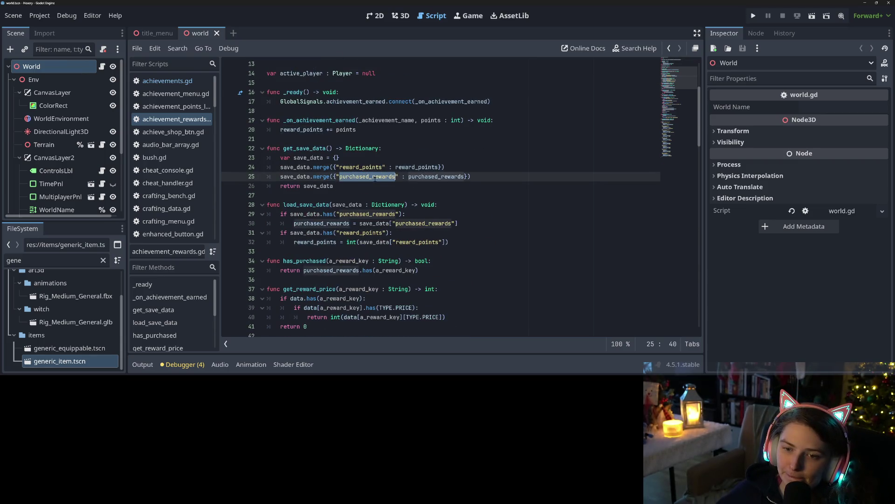
{"action": "scroll", "coordinate": [367, 176], "scroll_direction": "down", "scroll_amount": 1}
{"action": "scroll", "coordinate": [435, 211], "scroll_direction": "down", "scroll_amount": 2}
{"action": "scroll", "coordinate": [435, 211], "scroll_direction": "up", "scroll_amount": 4}
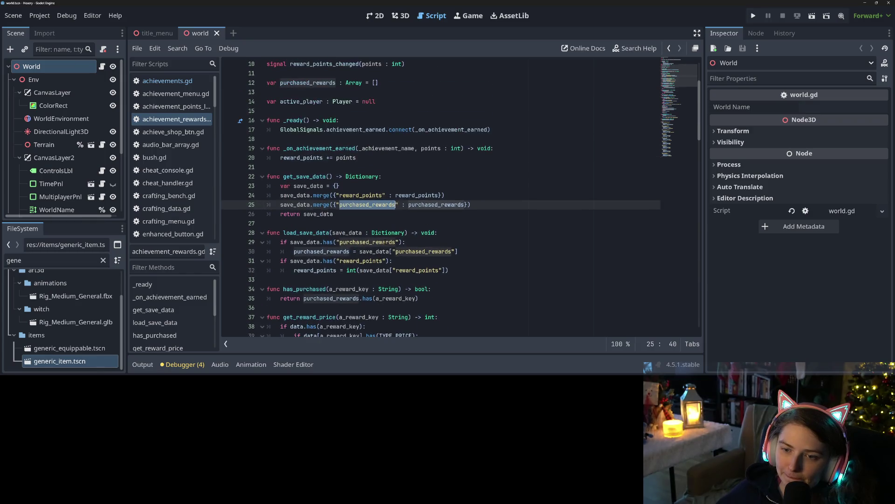
{"action": "double_click", "coordinate": [322, 251]}
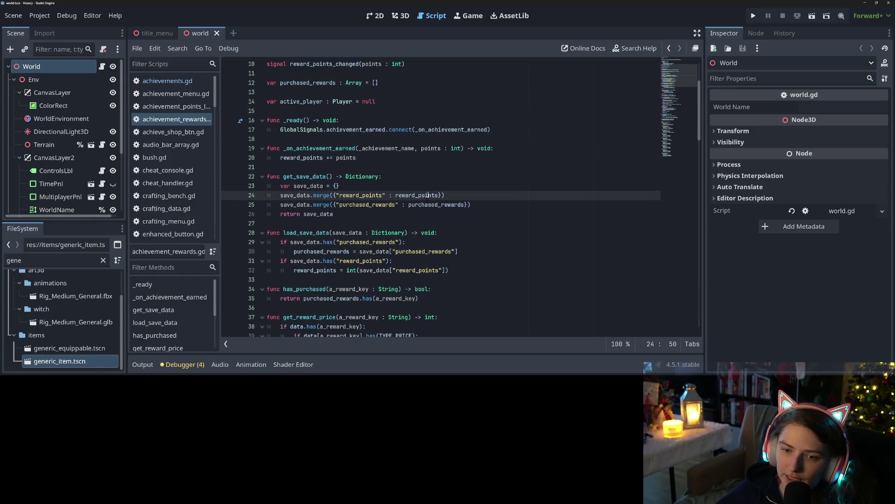
{"action": "double_click", "coordinate": [315, 270]}
{"action": "double_click", "coordinate": [322, 251]}
{"action": "scroll", "coordinate": [357, 271], "scroll_direction": "up", "scroll_amount": 3}
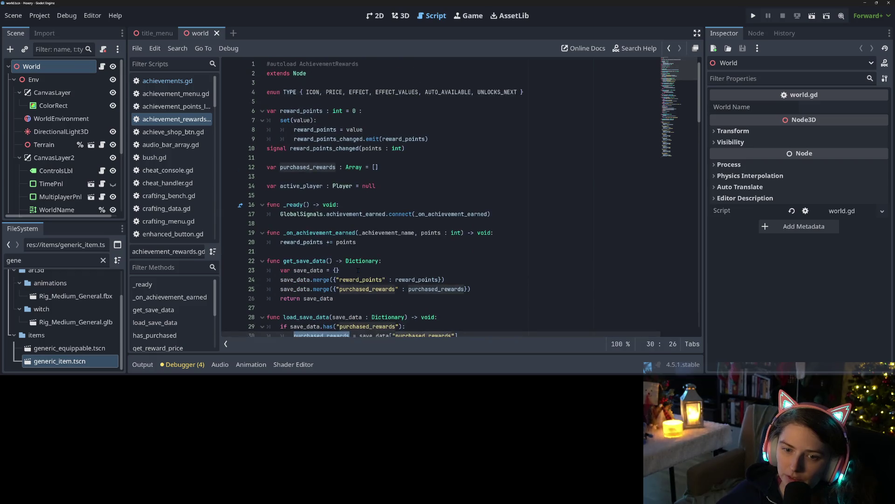
{"action": "scroll", "coordinate": [393, 242], "scroll_direction": "down", "scroll_amount": 1}
Trace purchased_rewards uses from its declaration down to the activate_reward function.
{"action": "double_click", "coordinate": [307, 138]}
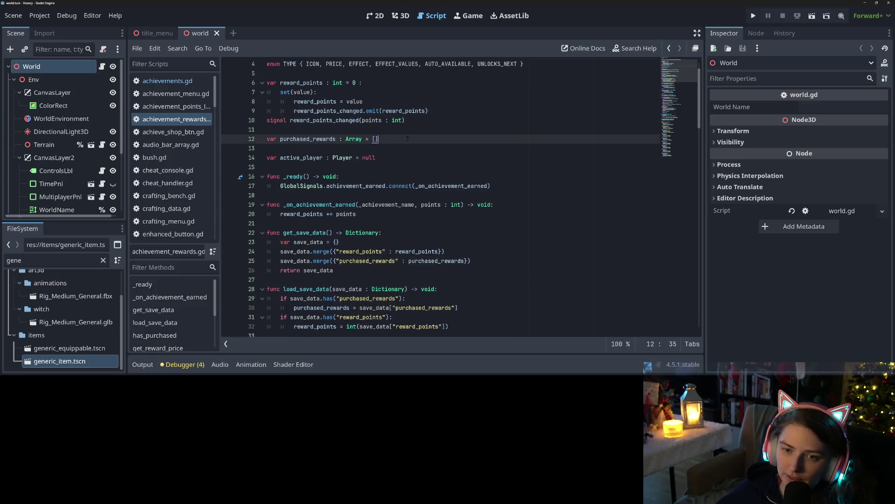
{"action": "scroll", "coordinate": [308, 139], "scroll_direction": "down", "scroll_amount": 1}
{"action": "scroll", "coordinate": [460, 195], "scroll_direction": "down", "scroll_amount": 2}
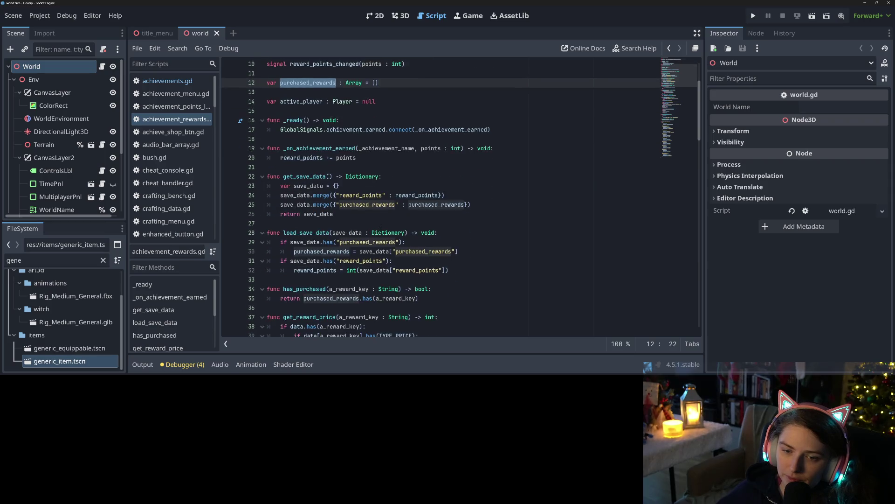
{"action": "scroll", "coordinate": [374, 221], "scroll_direction": "down", "scroll_amount": 7}
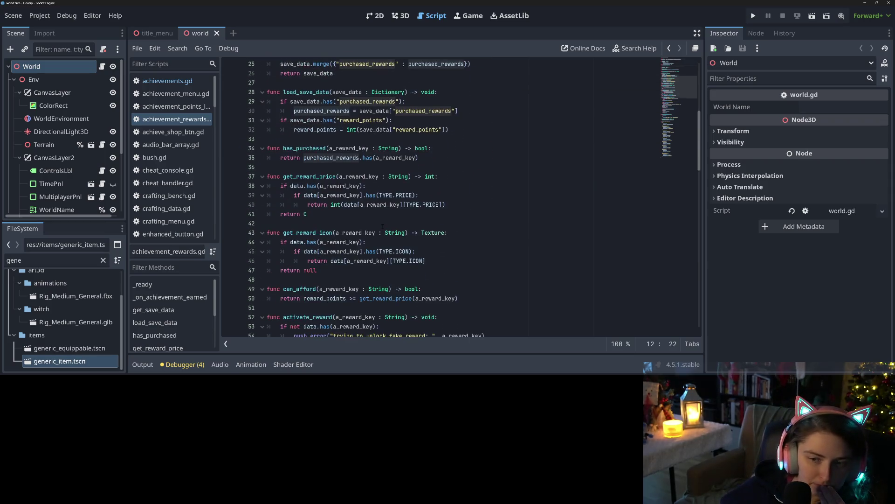
{"action": "scroll", "coordinate": [461, 195], "scroll_direction": "down", "scroll_amount": 4}
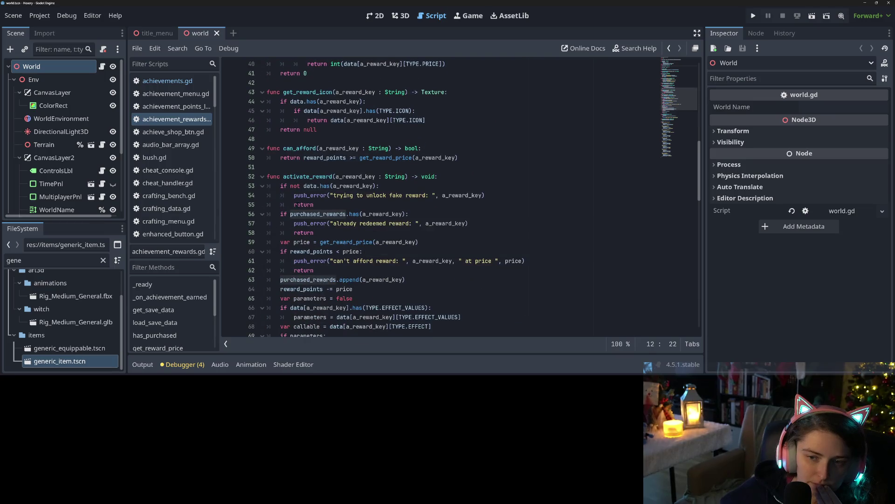
{"action": "left_click", "coordinate": [297, 148]}
{"action": "scroll", "coordinate": [352, 253], "scroll_direction": "down", "scroll_amount": 13}
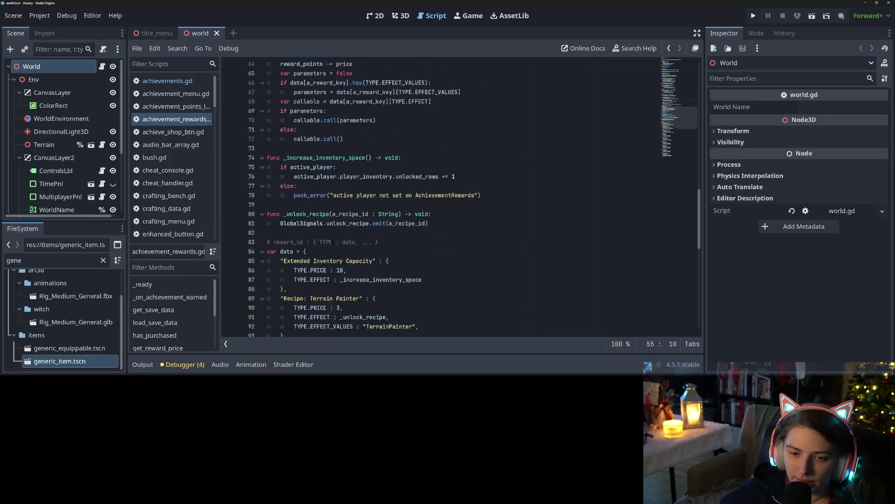
{"action": "scroll", "coordinate": [352, 254], "scroll_direction": "up", "scroll_amount": 5}
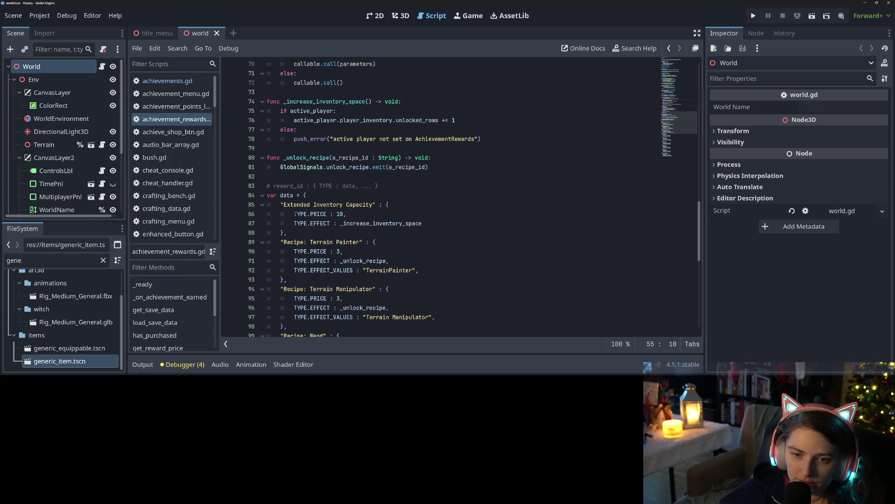
Collapse the Extended Inventory Capacity, Terrain Painter, Terrain Manipulator, Wand, Wood Floor and Chair entries.
{"action": "left_click", "coordinate": [262, 205]}
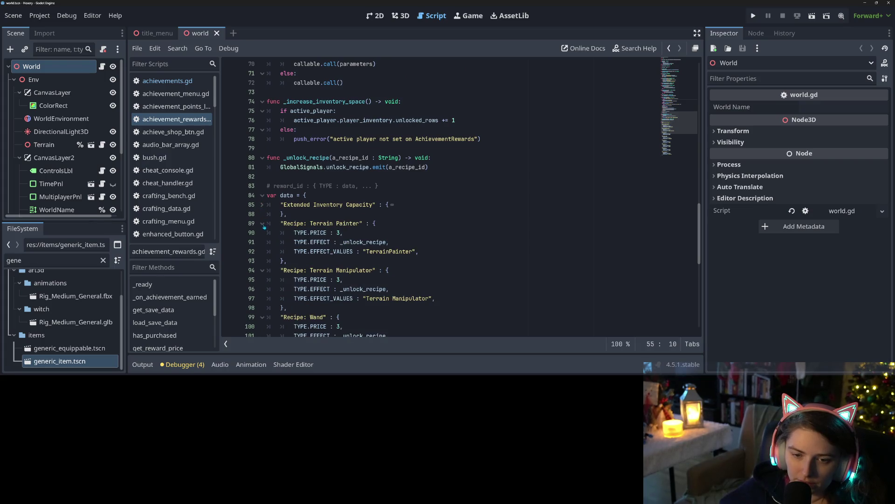
{"action": "left_click", "coordinate": [263, 224]}
{"action": "left_click", "coordinate": [262, 242]}
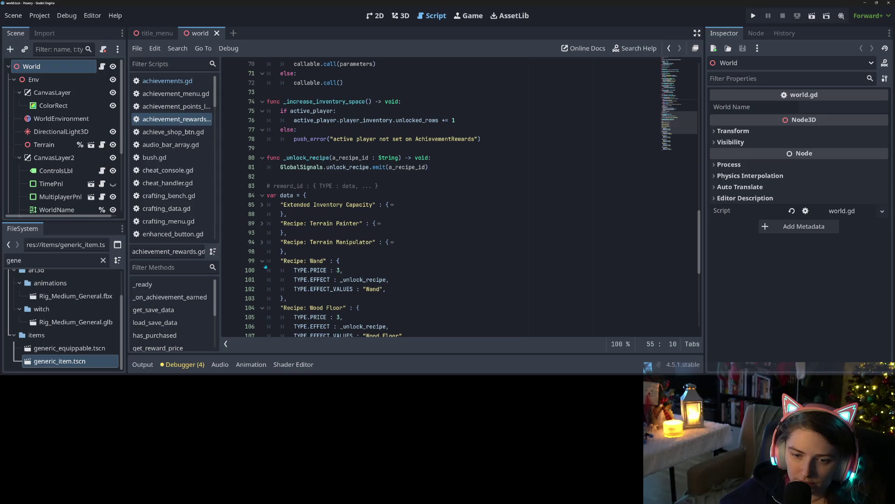
{"action": "left_click", "coordinate": [263, 262]}
{"action": "left_click", "coordinate": [264, 281]}
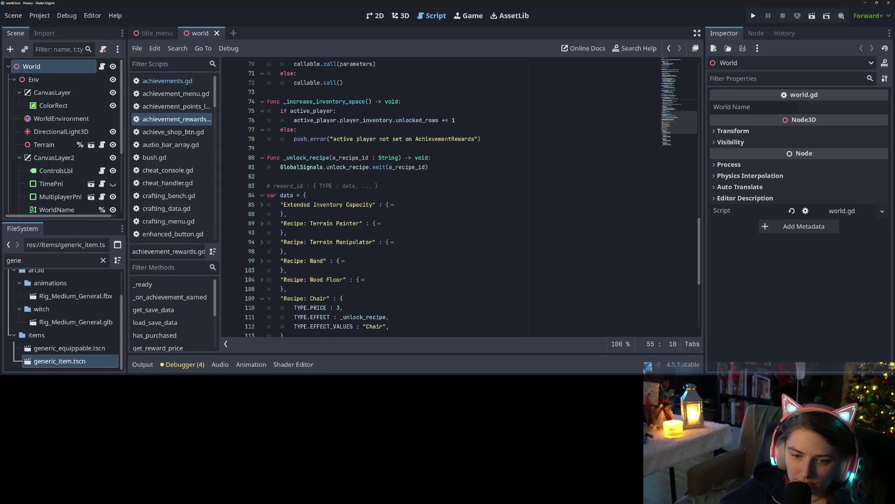
{"action": "left_click", "coordinate": [262, 299]}
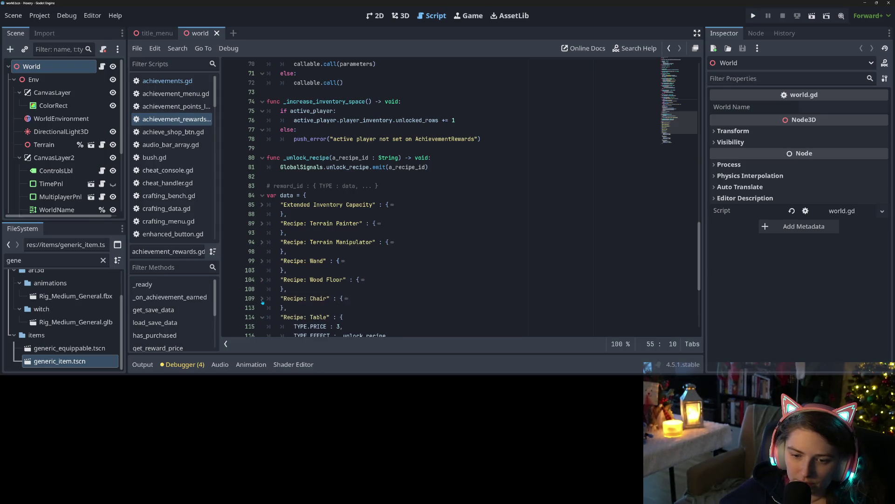
Re-expand the Extended Inventory Capacity and Recipe: Terrain Painter entries.
{"action": "left_click", "coordinate": [263, 205]}
{"action": "left_click", "coordinate": [262, 242]}
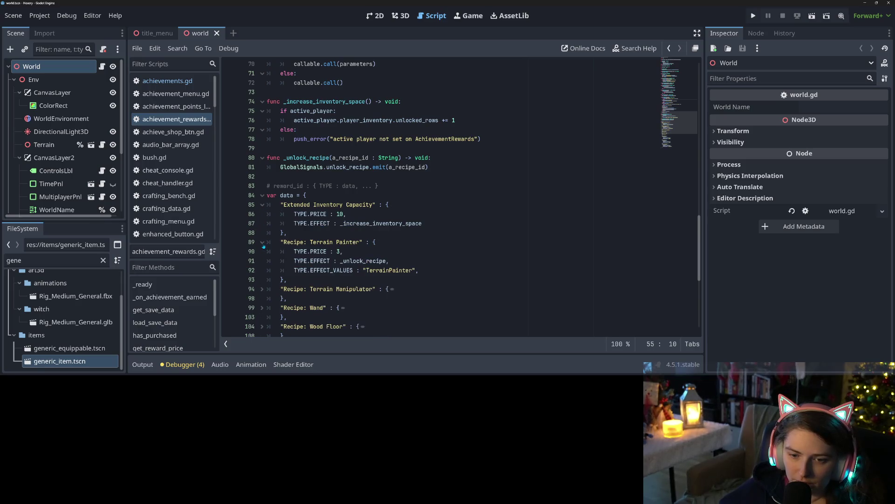
{"action": "left_click", "coordinate": [300, 232]}
Duplicate the Extended Inventory Capacity entry as 'Extendeder Inventory Capacity' with price 15.
{"action": "mouse_move", "coordinate": [279, 204]}
{"action": "left_mouse_down"}
{"action": "mouse_move", "coordinate": [394, 205]}
{"action": "mouse_move", "coordinate": [297, 232]}
{"action": "left_mouse_up"}
{"action": "key", "text": "ctrl+c"}
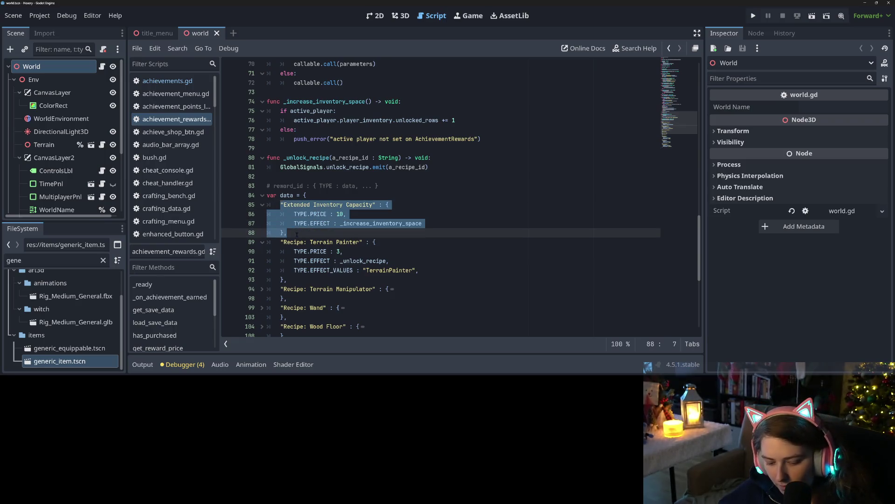
{"action": "left_click", "coordinate": [296, 235]}
{"action": "key", "text": "Return"}
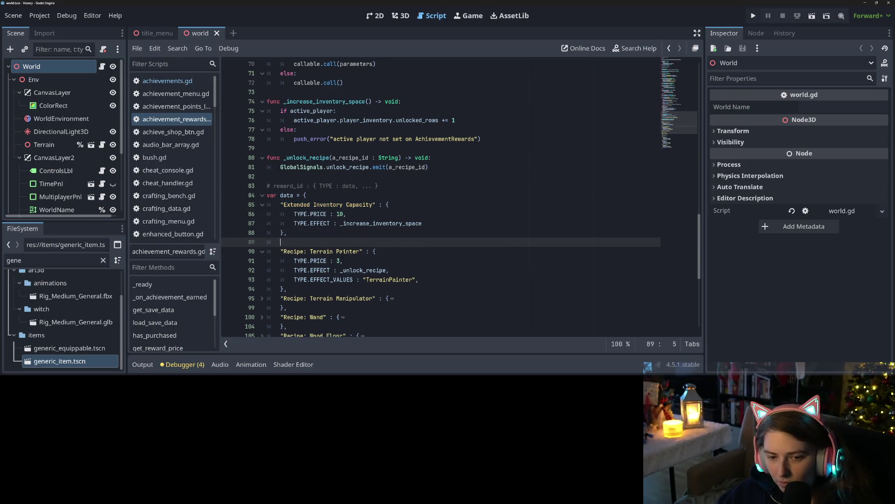
{"action": "key", "text": "ctrl+v"}
{"action": "left_click", "coordinate": [310, 241]}
{"action": "type", "text": "er"}
{"action": "left_click", "coordinate": [353, 241]}
{"action": "left_click", "coordinate": [346, 251]}
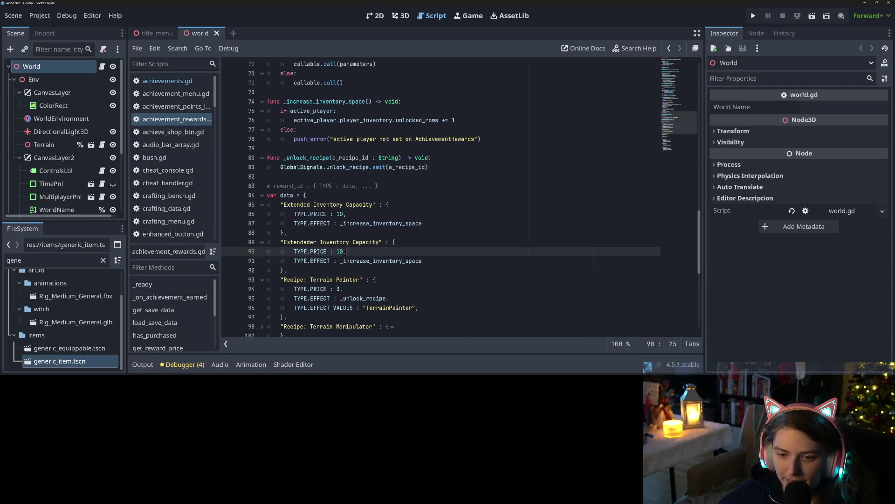
{"action": "key", "text": "Left"}
{"action": "type", "text": "5"}
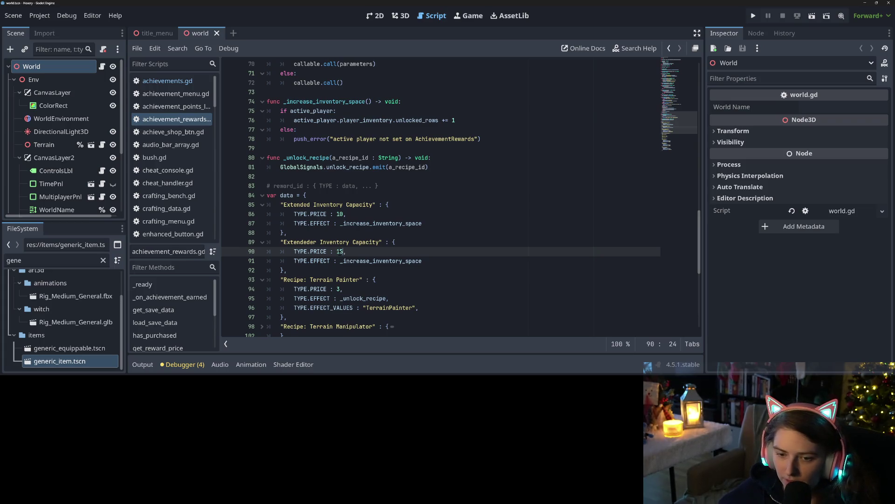
{"action": "double_click", "coordinate": [381, 261]}
Add TYPE.AUTO_AVAILABLE : false to the Extendeder Inventory Capacity entry.
{"action": "scroll", "coordinate": [383, 268], "scroll_direction": "up", "scroll_amount": 5}
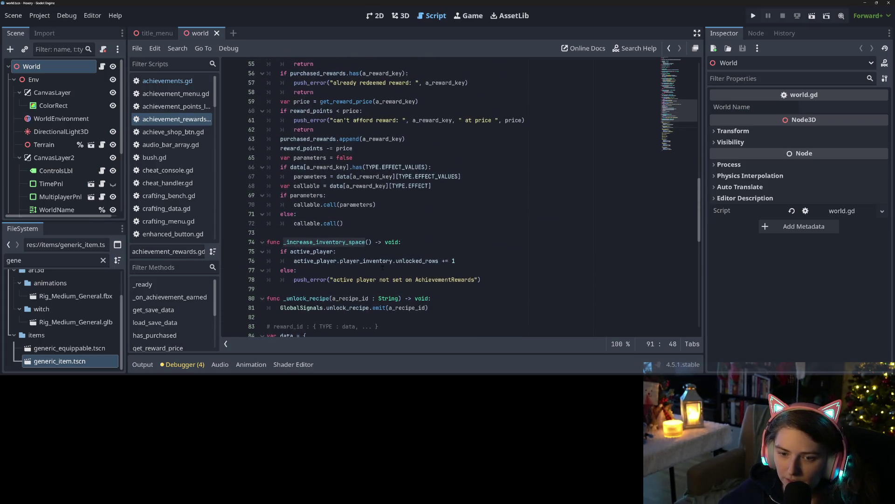
{"action": "scroll", "coordinate": [382, 267], "scroll_direction": "down", "scroll_amount": 3}
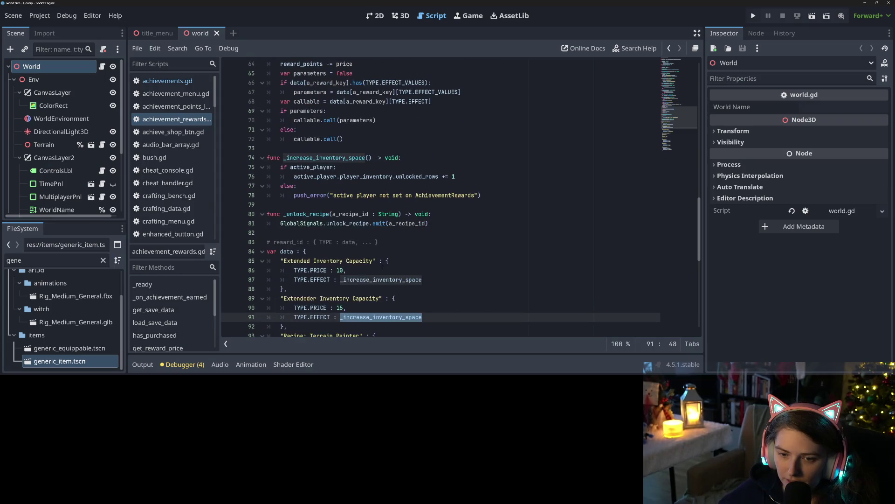
{"action": "left_click", "coordinate": [360, 274]}
{"action": "scroll", "coordinate": [401, 280], "scroll_direction": "down", "scroll_amount": 1}
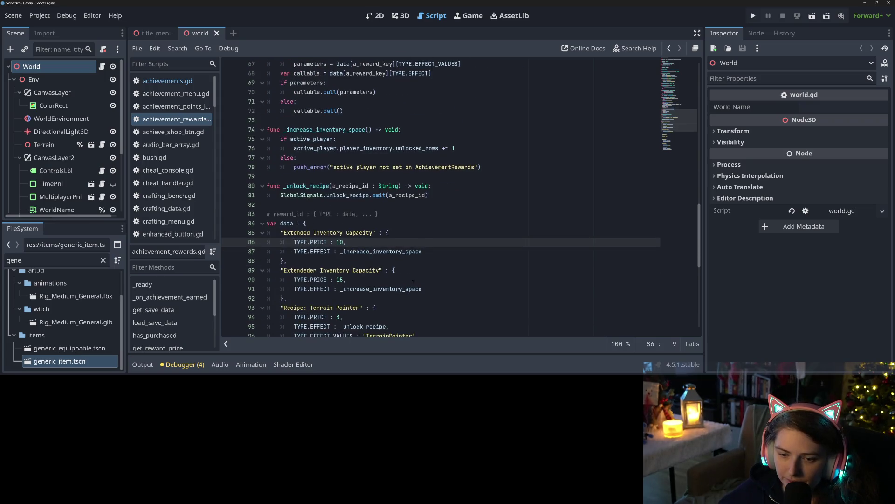
{"action": "left_click", "coordinate": [447, 290]}
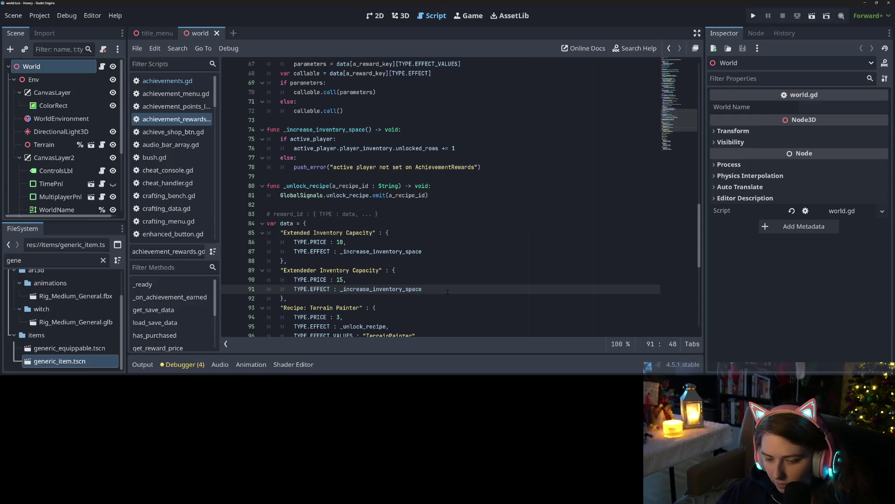
{"action": "type", "text": ","}
{"action": "key", "text": "Return"}
{"action": "type", "text": "TYPE."}
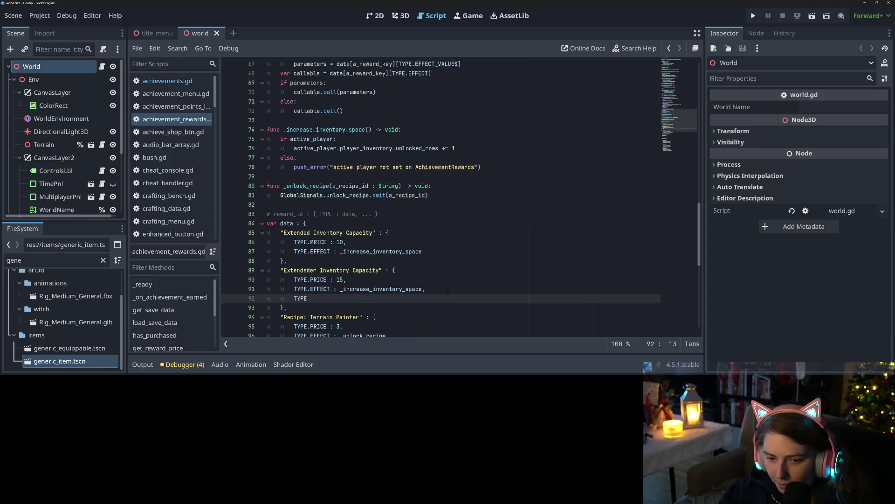
{"action": "key", "text": "Down"}
{"action": "key", "text": "Down"}
{"action": "key", "text": "Down"}
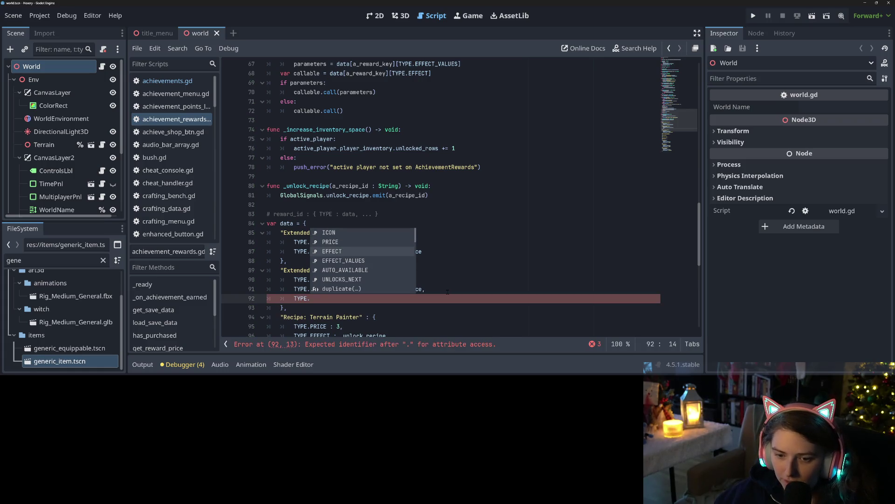
{"action": "key", "text": "Return"}
{"action": "type", "text": ": false,"}
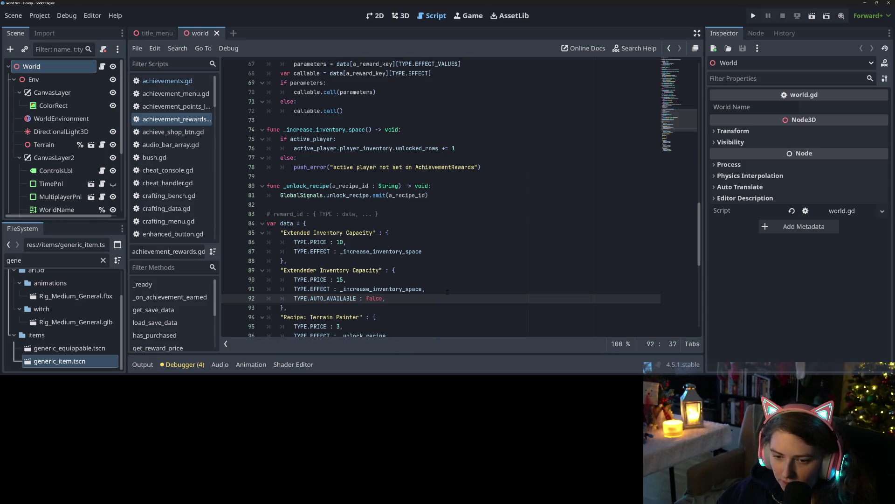
Add an empty TYPE.UNLOCKS_NEXT : [] list to the Extended Inventory Capacity entry.
{"action": "left_click", "coordinate": [440, 252]}
{"action": "key", "text": "Return"}
{"action": "type", "text": "TYPE.UNLO"}
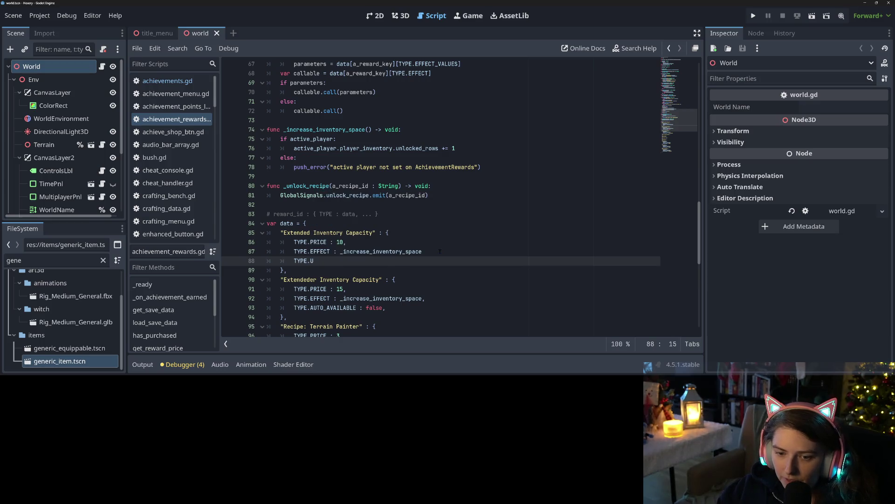
{"action": "type", "text": "CK"}
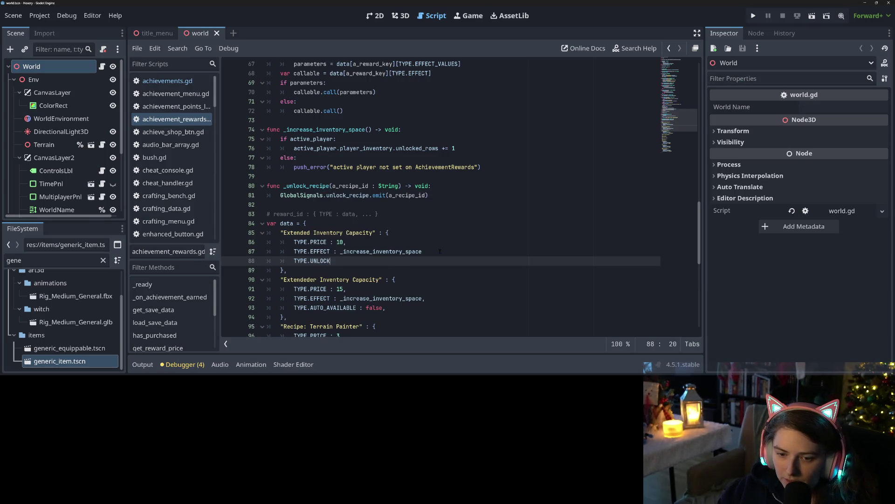
{"action": "key", "text": "BackSpace"}
{"action": "key", "text": "BackSpace"}
{"action": "key", "text": "BackSpace"}
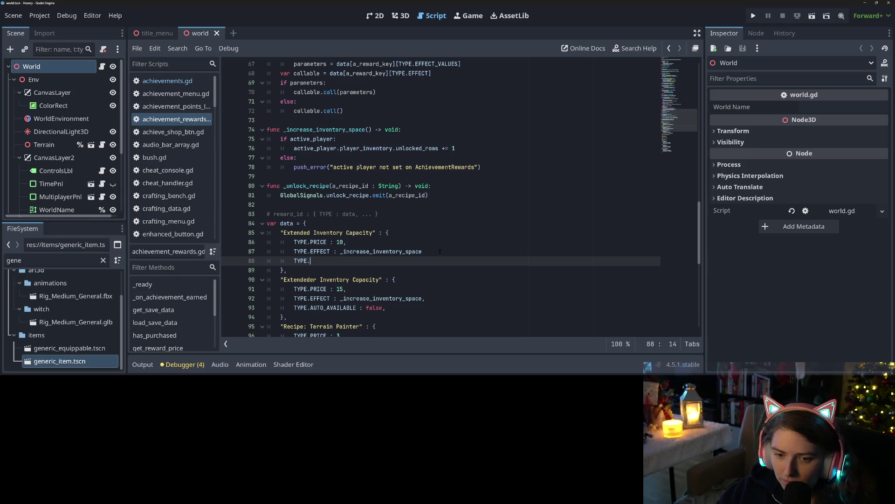
{"action": "scroll", "coordinate": [440, 251], "scroll_direction": "up", "scroll_amount": 15}
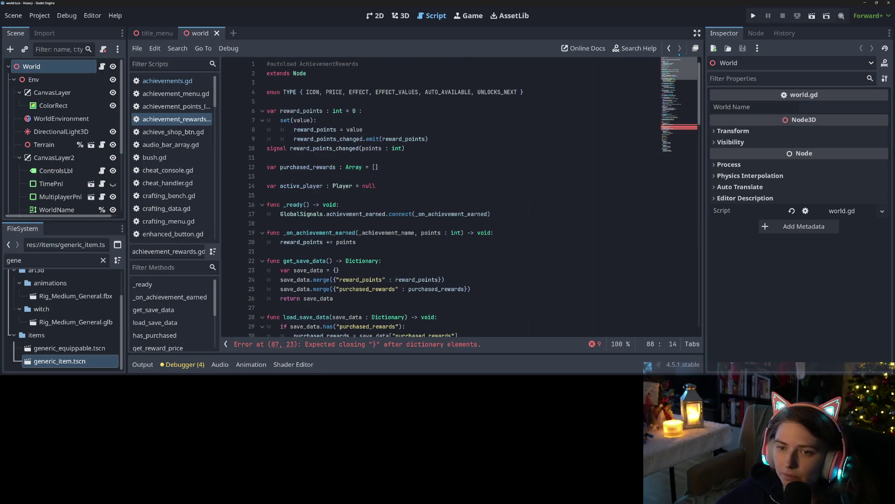
{"action": "double_click", "coordinate": [495, 92]}
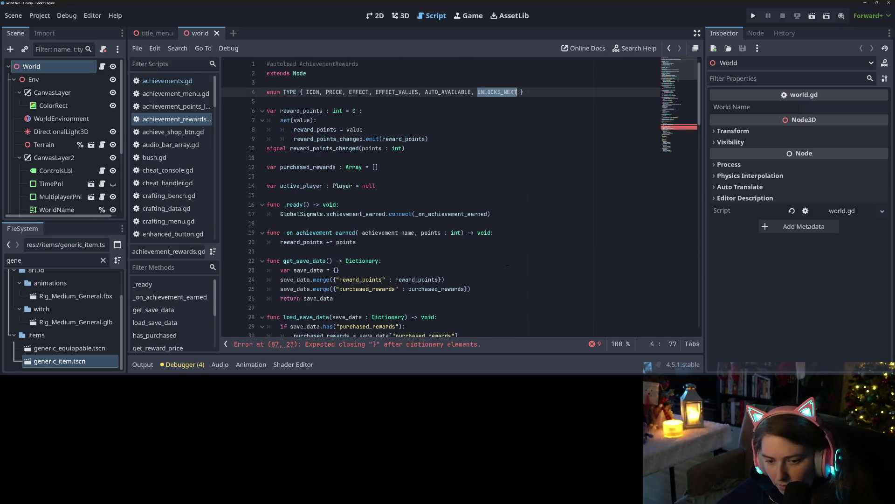
{"action": "scroll", "coordinate": [508, 268], "scroll_direction": "down", "scroll_amount": 18}
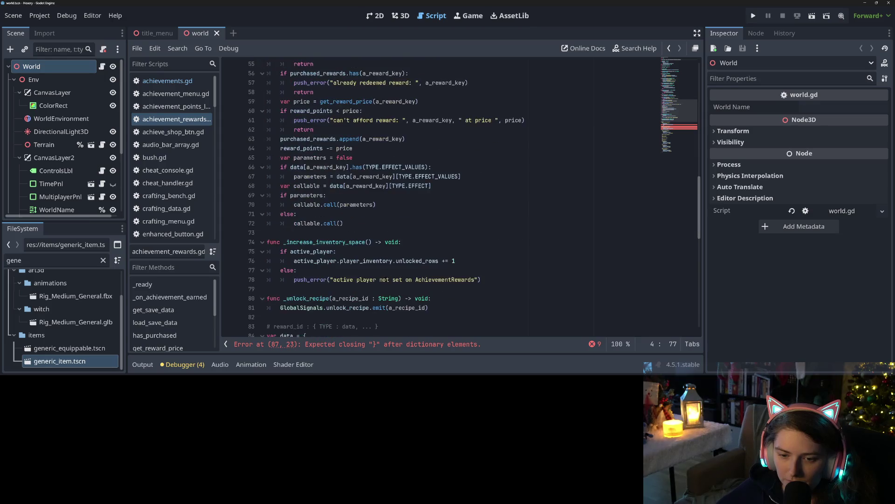
{"action": "scroll", "coordinate": [377, 280], "scroll_direction": "down", "scroll_amount": 4}
{"action": "left_click", "coordinate": [443, 254]}
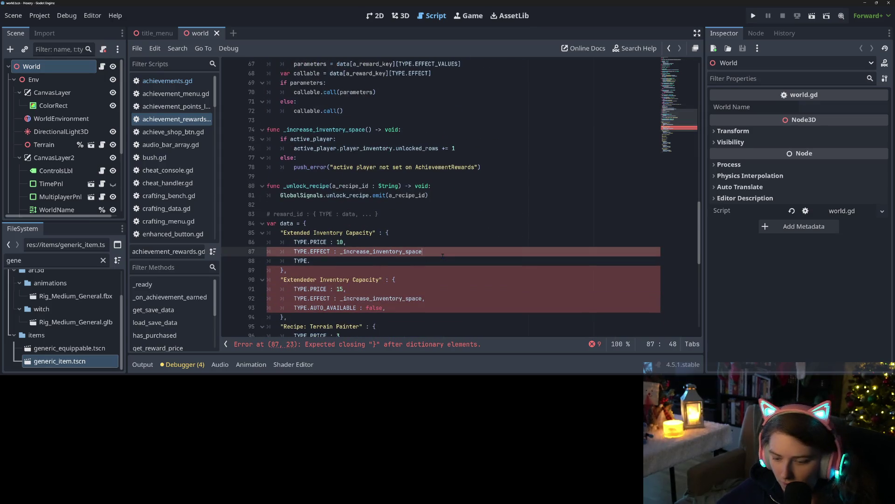
{"action": "type", "text": ",UNLOCKS_NEXT"}
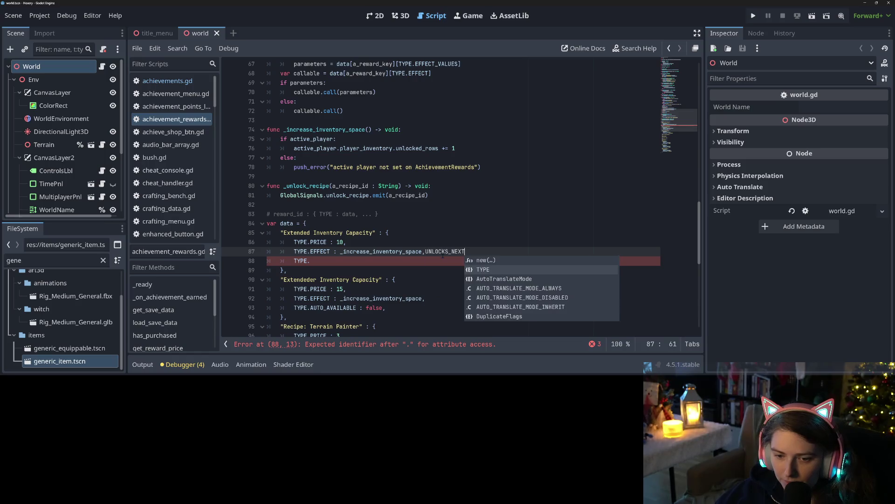
{"action": "key", "text": "ctrl+BackSpace"}
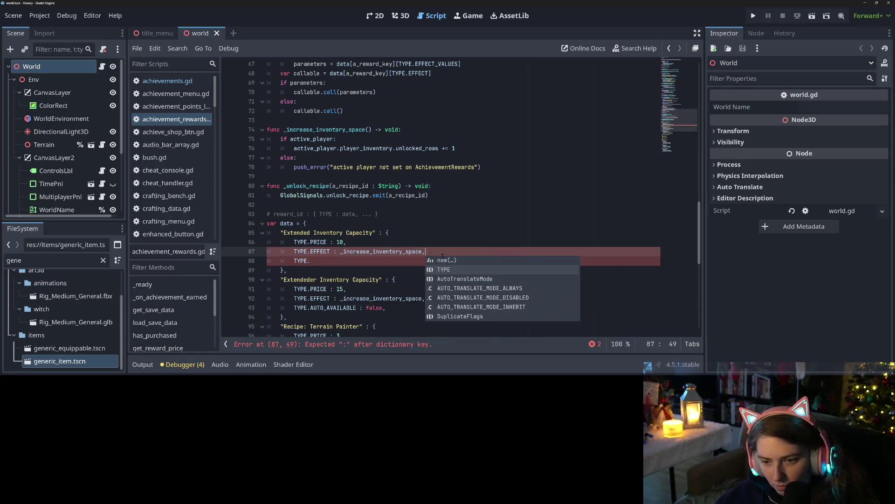
{"action": "left_click", "coordinate": [407, 263]}
{"action": "type", "text": "UNLOCKS_NEXT : [],"}
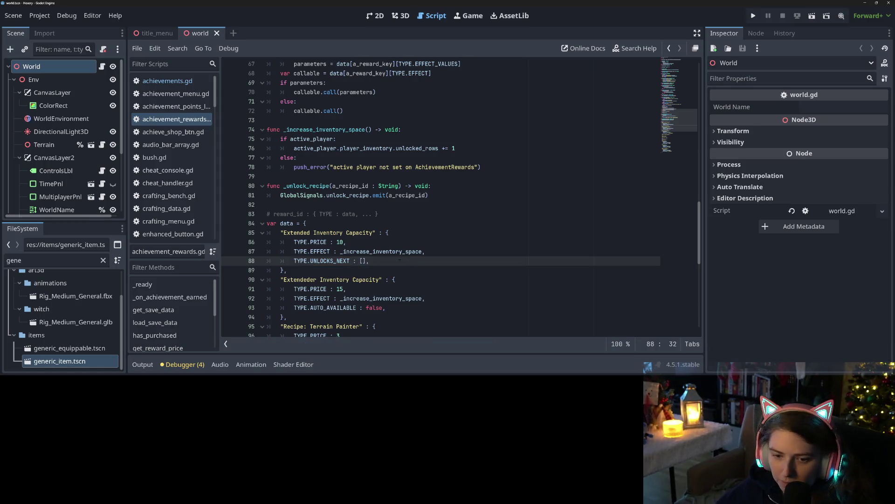
Copy "Extendeder Inventory Capacity" into the UNLOCKS_NEXT list.
{"action": "left_click_drag", "start_coordinate": [281, 279], "coordinate": [382, 279]}
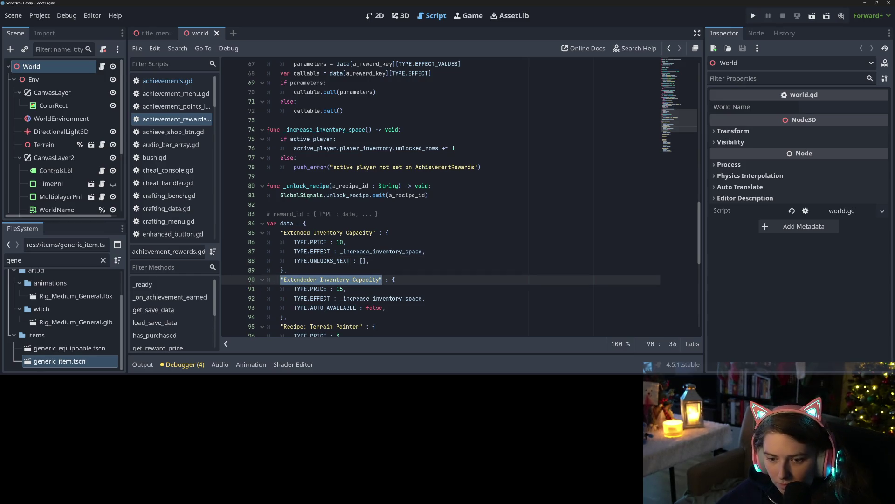
{"action": "key", "text": "ctrl+c"}
{"action": "left_click", "coordinate": [364, 260]}
{"action": "key", "text": "ctrl+v"}
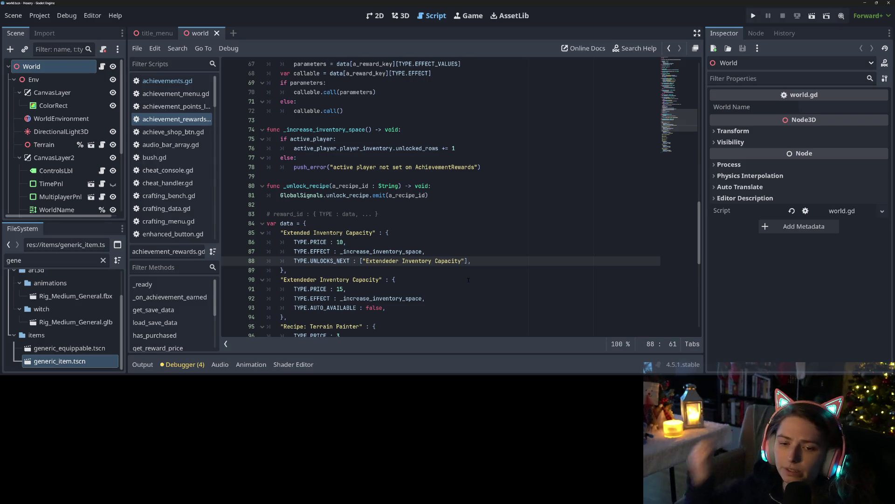
{"action": "double_click", "coordinate": [410, 262]}
{"action": "scroll", "coordinate": [409, 269], "scroll_direction": "up", "scroll_amount": 9}
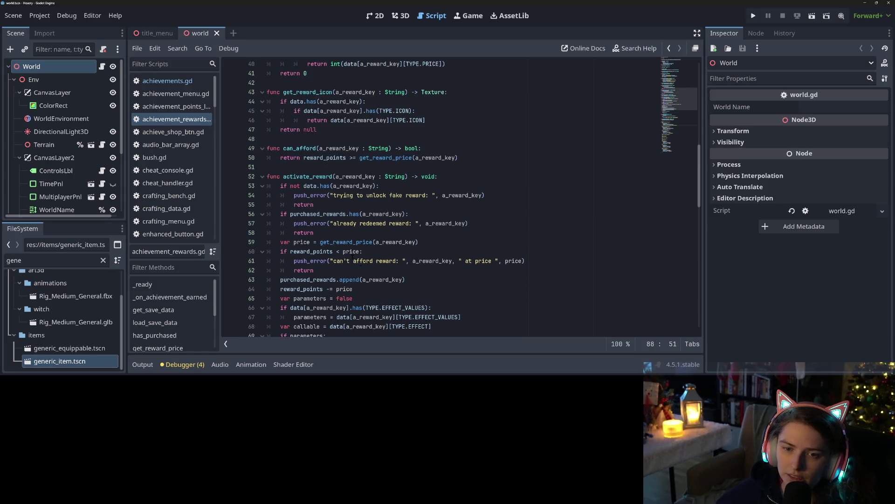
Review can_afford, get_reward_price, get_save_data and _on_achievement_earned by highlighting their names.
{"action": "scroll", "coordinate": [408, 269], "scroll_direction": "up", "scroll_amount": 3}
{"action": "double_click", "coordinate": [303, 233]}
{"action": "scroll", "coordinate": [325, 253], "scroll_direction": "up", "scroll_amount": 3}
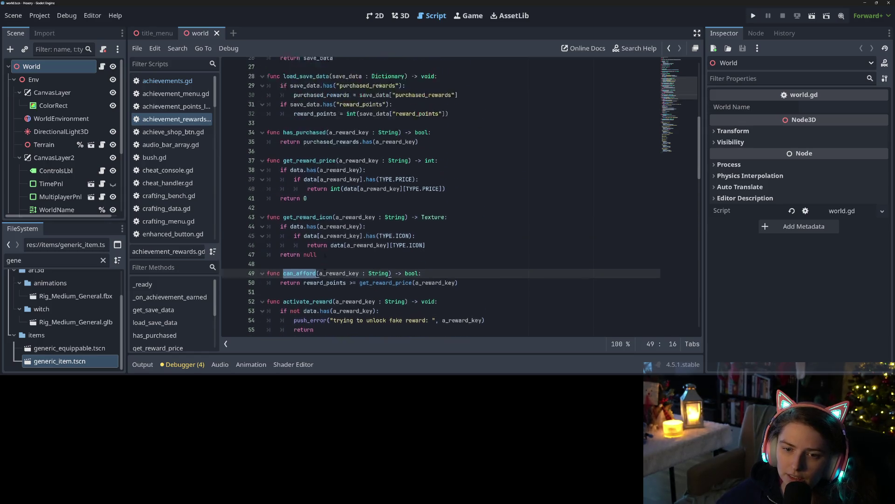
{"action": "double_click", "coordinate": [309, 204]}
{"action": "scroll", "coordinate": [353, 249], "scroll_direction": "up", "scroll_amount": 3}
{"action": "scroll", "coordinate": [353, 249], "scroll_direction": "up", "scroll_amount": 1}
{"action": "left_click", "coordinate": [326, 204]}
{"action": "double_click", "coordinate": [361, 206]}
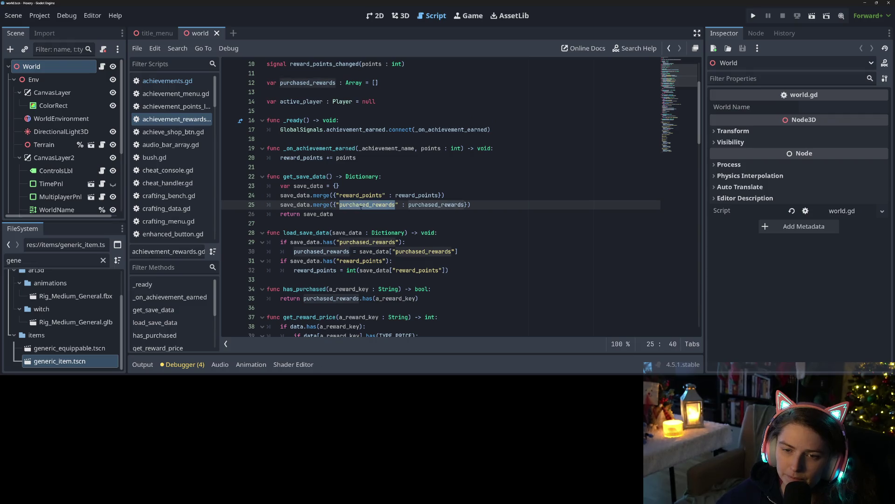
{"action": "double_click", "coordinate": [295, 195]}
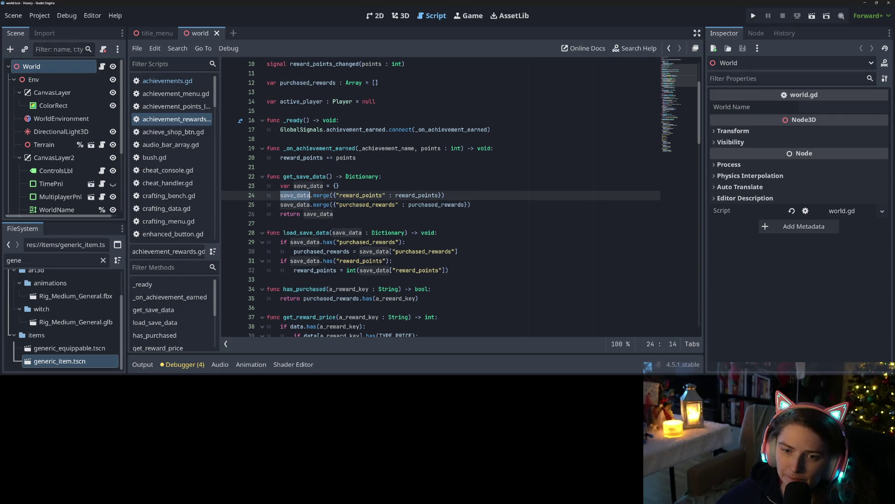
{"action": "double_click", "coordinate": [327, 148]}
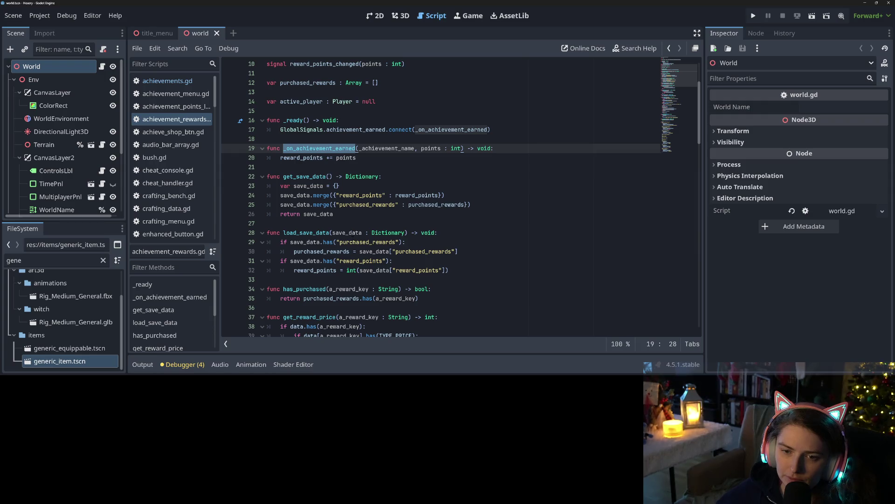
Review can_afford and activate_reward, then add a blank line after callable.call().
{"action": "scroll", "coordinate": [461, 198], "scroll_direction": "down", "scroll_amount": 7}
{"action": "scroll", "coordinate": [307, 195], "scroll_direction": "down", "scroll_amount": 2}
{"action": "double_click", "coordinate": [300, 176]}
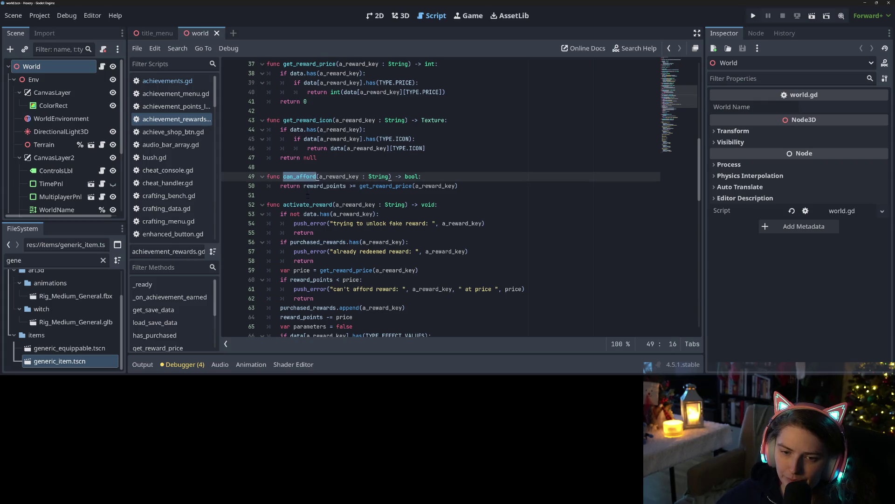
{"action": "scroll", "coordinate": [308, 195], "scroll_direction": "down", "scroll_amount": 2}
{"action": "double_click", "coordinate": [308, 149]}
{"action": "scroll", "coordinate": [308, 148], "scroll_direction": "down", "scroll_amount": 3}
{"action": "scroll", "coordinate": [338, 196], "scroll_direction": "down", "scroll_amount": 1}
{"action": "left_click", "coordinate": [338, 224]}
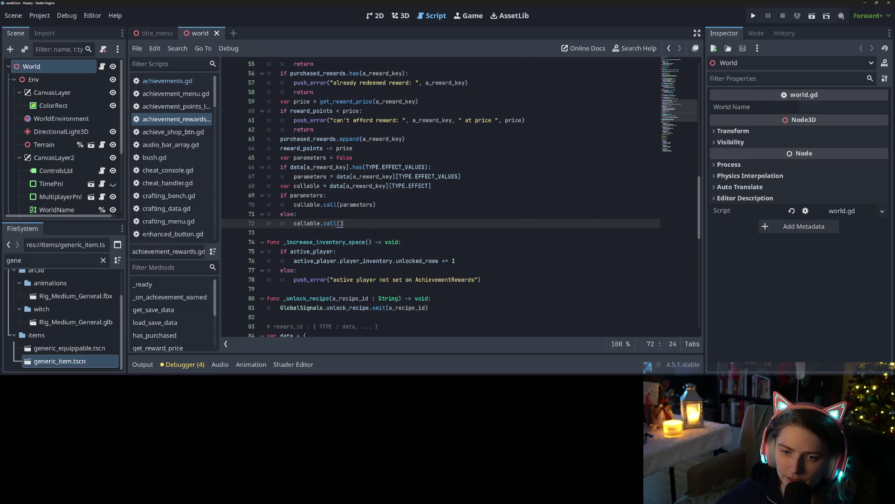
{"action": "key", "text": "Return"}
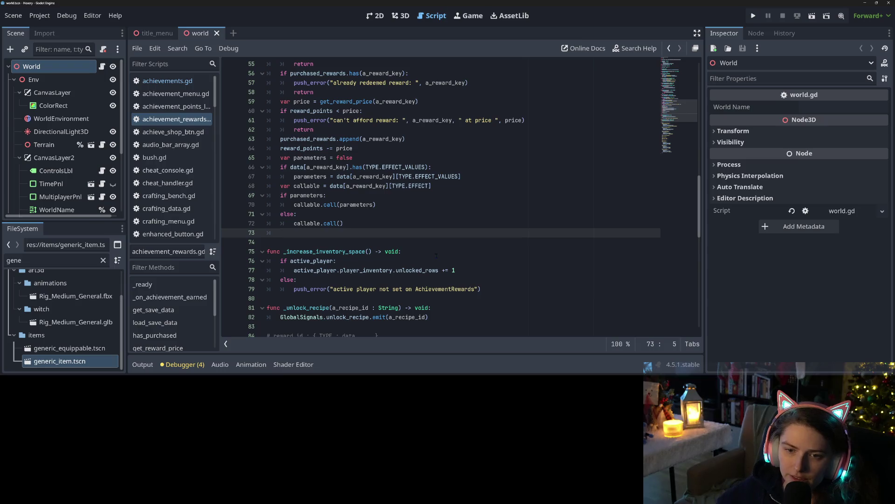
Insert an empty line after get_reward_price for a new function.
{"action": "scroll", "coordinate": [436, 255], "scroll_direction": "up", "scroll_amount": 9}
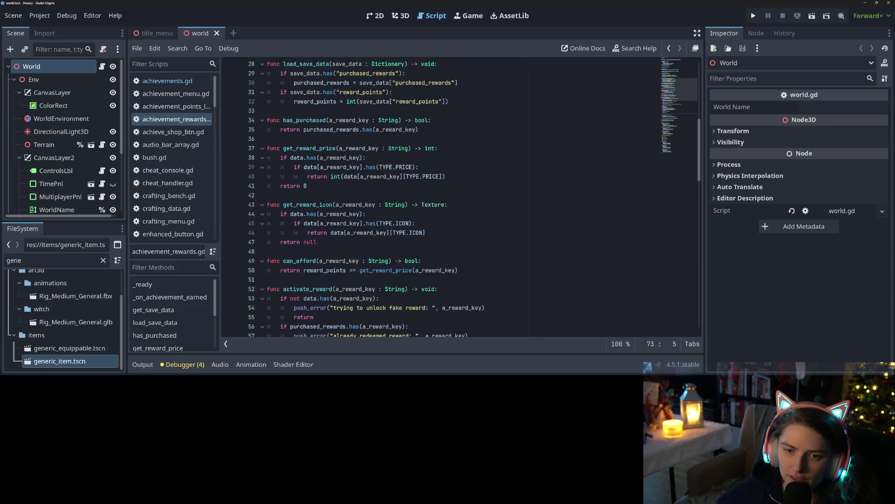
{"action": "left_click", "coordinate": [328, 196]}
{"action": "key", "text": "Return"}
{"action": "key", "text": "Return"}
Write the header func get_data(a_reward_key : String, a_data_type : TYPE): above get_reward_price.
{"action": "key", "text": "Up"}
{"action": "key", "text": "BackSpace"}
{"action": "type", "text": "fu"}
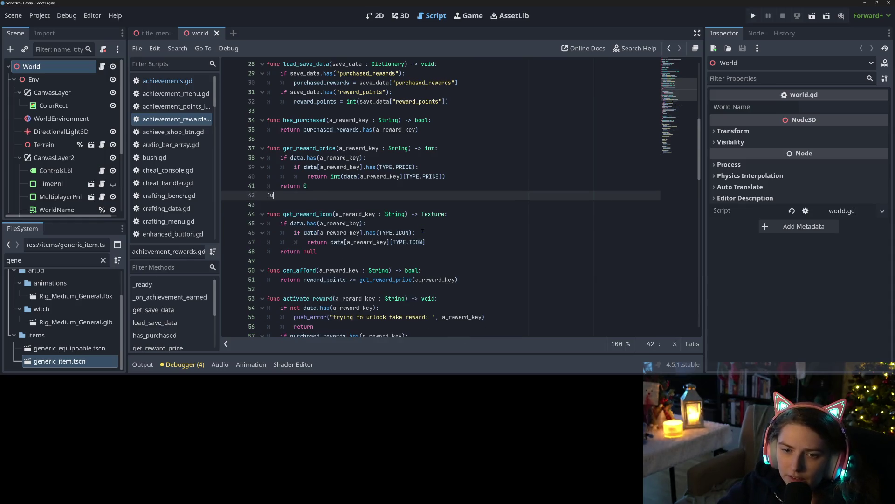
{"action": "key", "text": "BackSpace"}
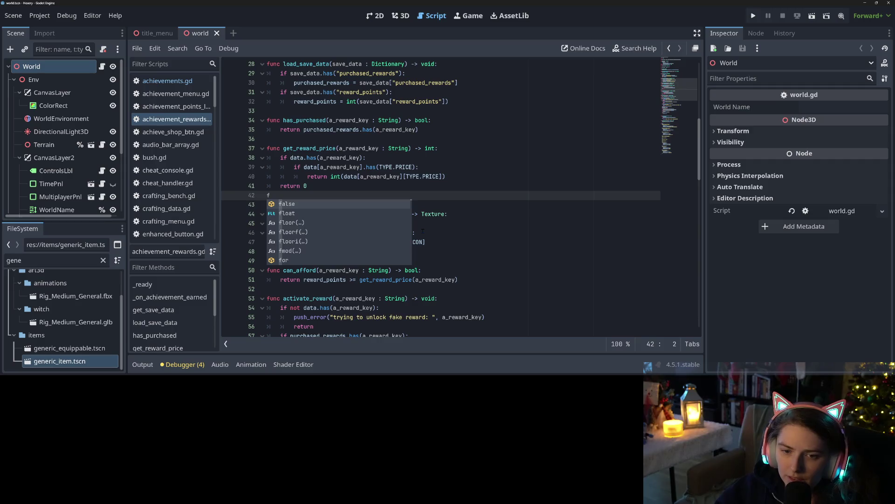
{"action": "key", "text": "BackSpace"}
{"action": "key", "text": "BackSpace"}
{"action": "key", "text": "Up"}
{"action": "key", "text": "Up"}
{"action": "key", "text": "Up"}
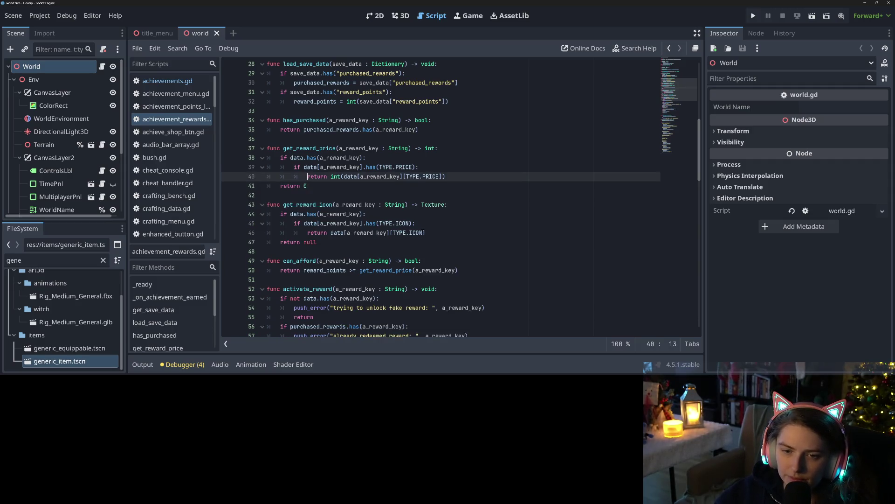
{"action": "key", "text": "Return"}
{"action": "type", "text": "fu"}
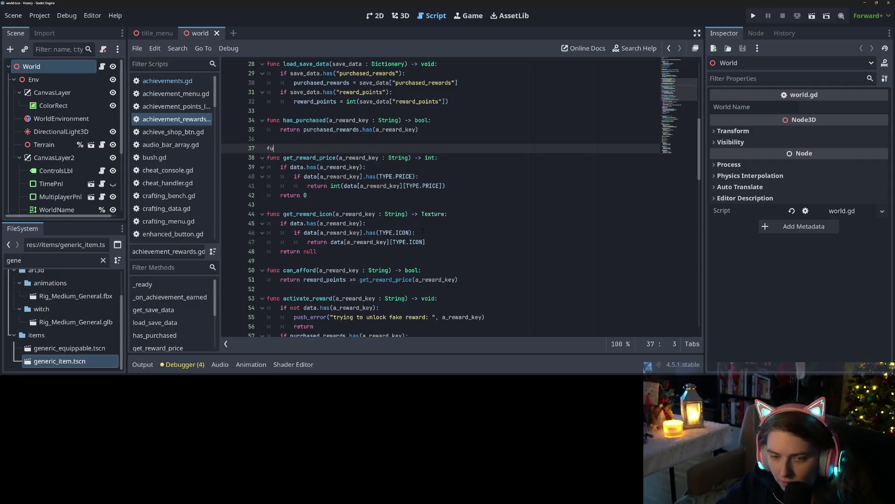
{"action": "type", "text": "nc get_data"}
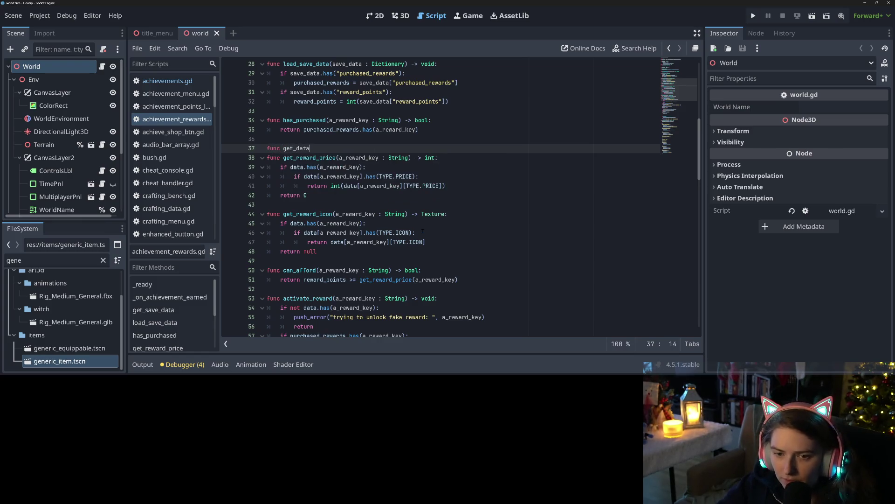
{"action": "type", "text": "(a_re"}
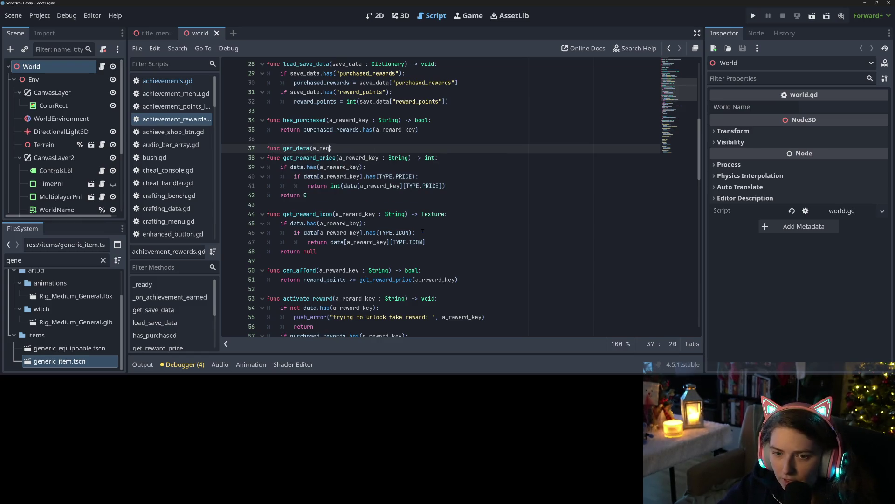
{"action": "type", "text": "ward"}
{"action": "type", "text": "_key :"}
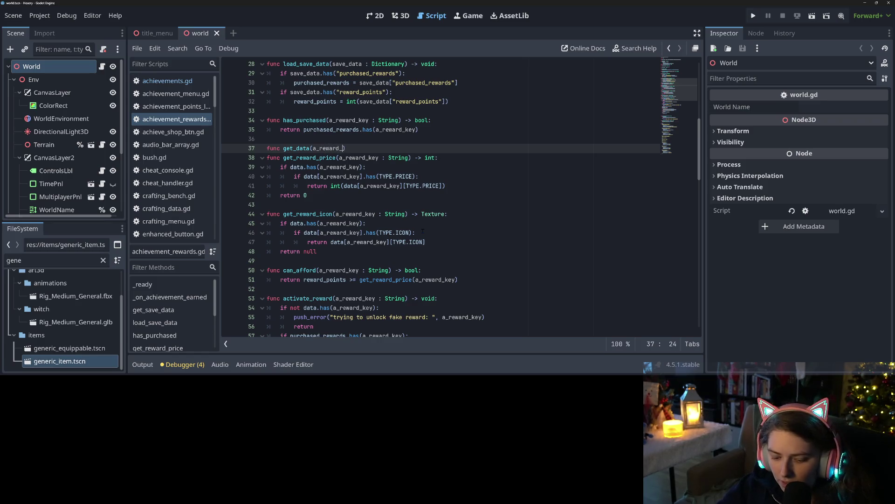
{"action": "type", "text": " String, "}
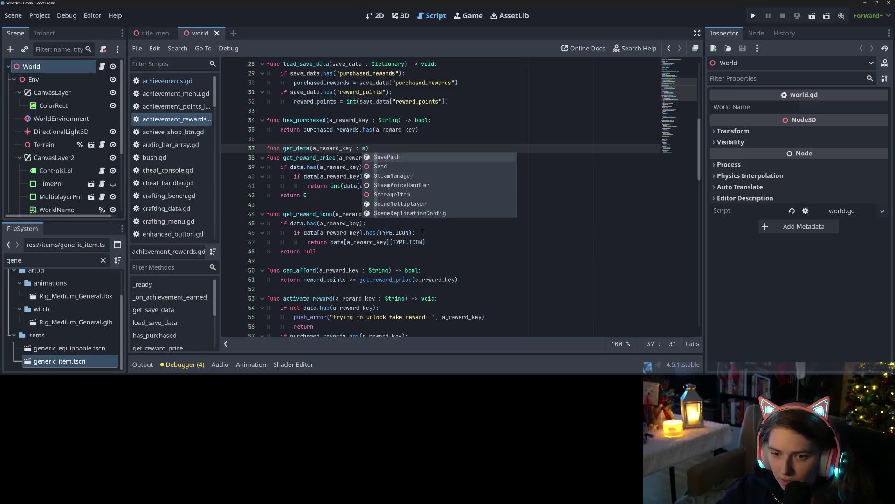
{"action": "type", "text": "a_data_ty"}
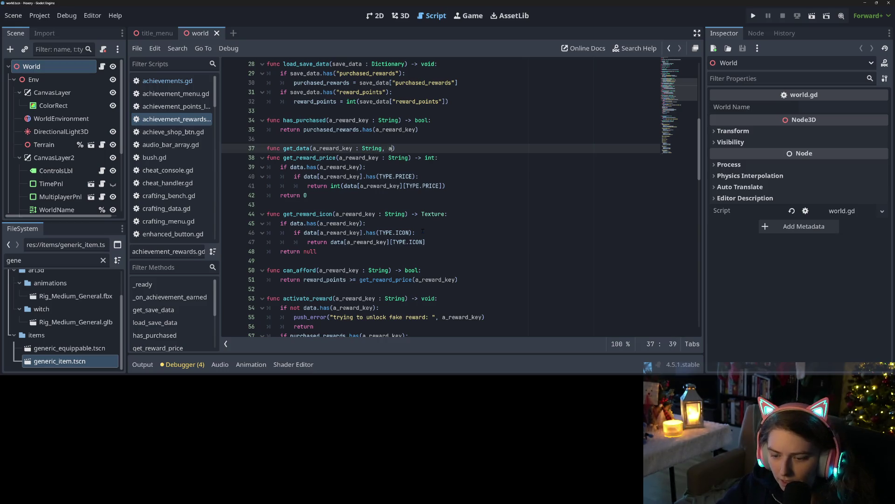
{"action": "type", "text": "pe : "}
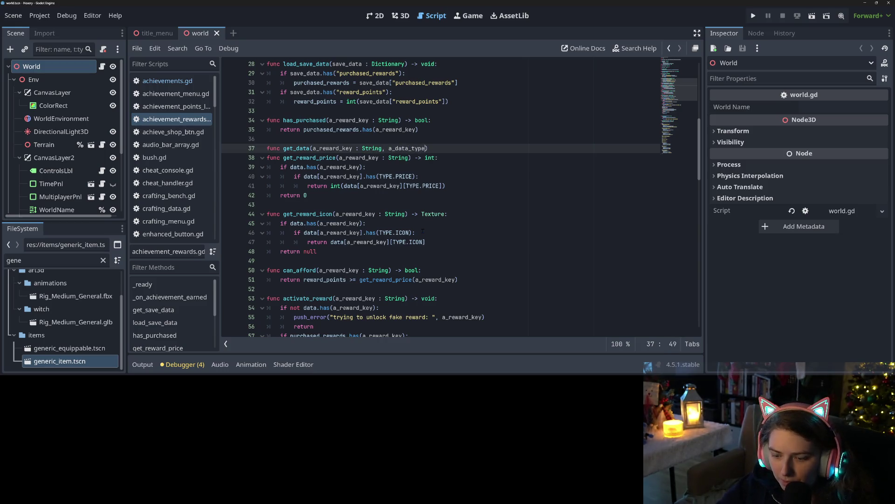
{"action": "type", "text": "TYPE"}
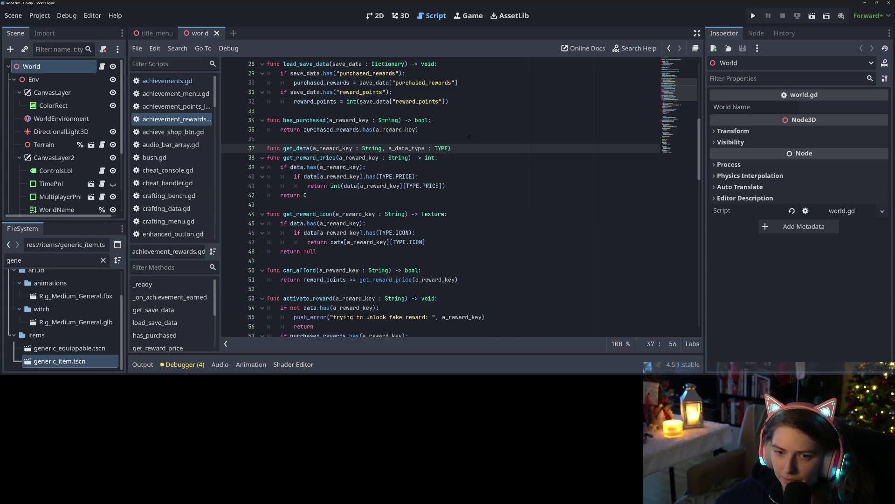
{"action": "type", "text": "):"}
{"action": "key", "text": "Return"}
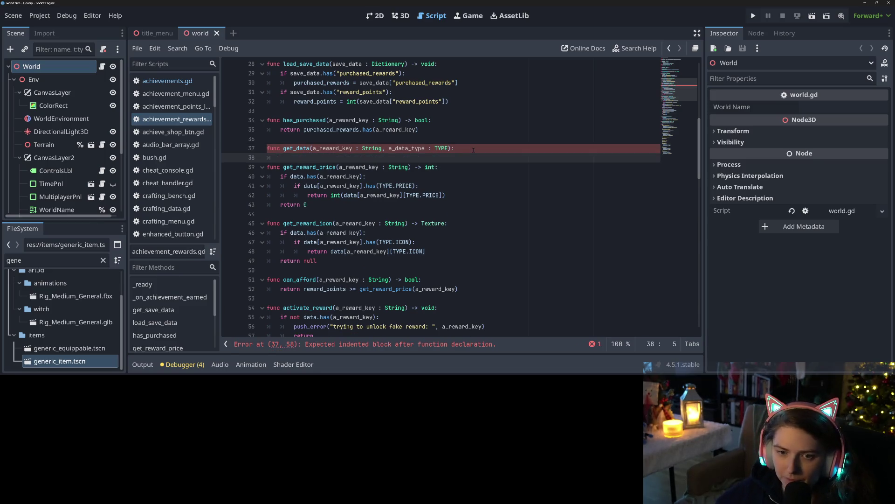
Paste get_reward_price's checks into get_data, replacing TYPE.PRICE with a_data_type.
{"action": "mouse_move", "coordinate": [278, 176]}
{"action": "left_mouse_down"}
{"action": "mouse_move", "coordinate": [410, 186]}
{"action": "mouse_move", "coordinate": [453, 205]}
{"action": "left_mouse_up"}
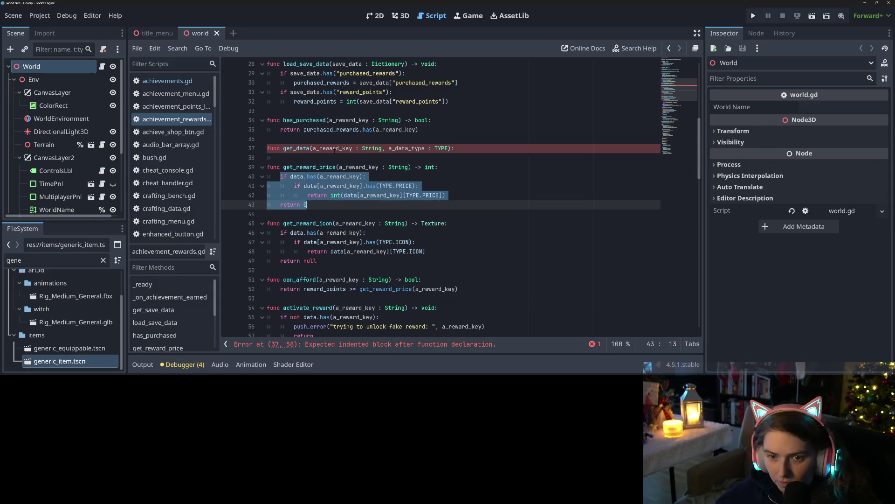
{"action": "left_click", "coordinate": [330, 161]}
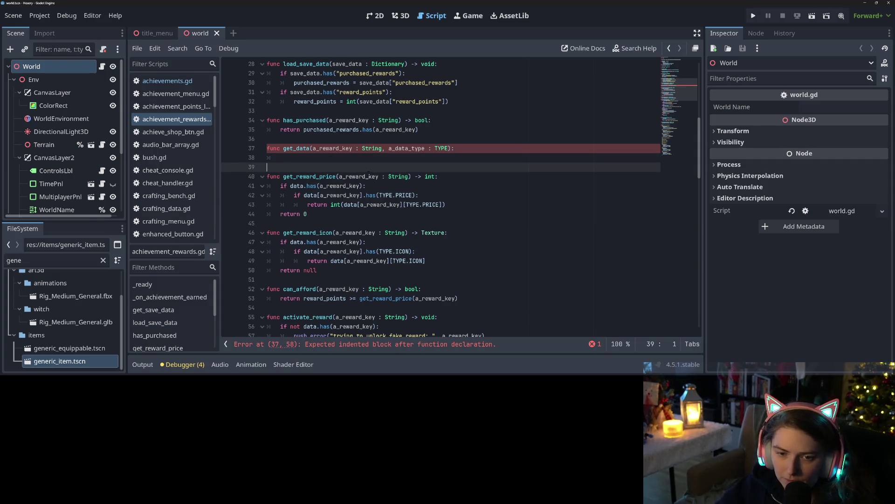
{"action": "key", "text": "ctrl+v"}
{"action": "left_click", "coordinate": [334, 158]}
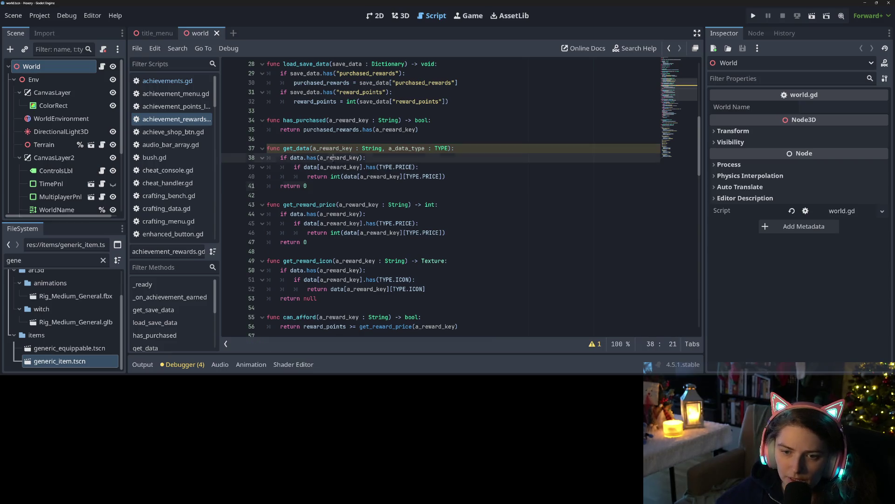
{"action": "left_click", "coordinate": [312, 167]}
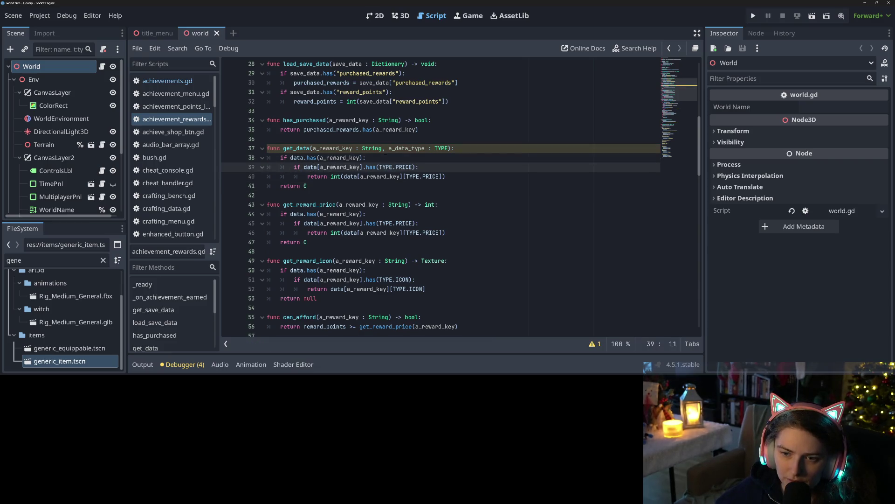
{"action": "double_click", "coordinate": [406, 149]}
{"action": "key", "text": "ctrl+c"}
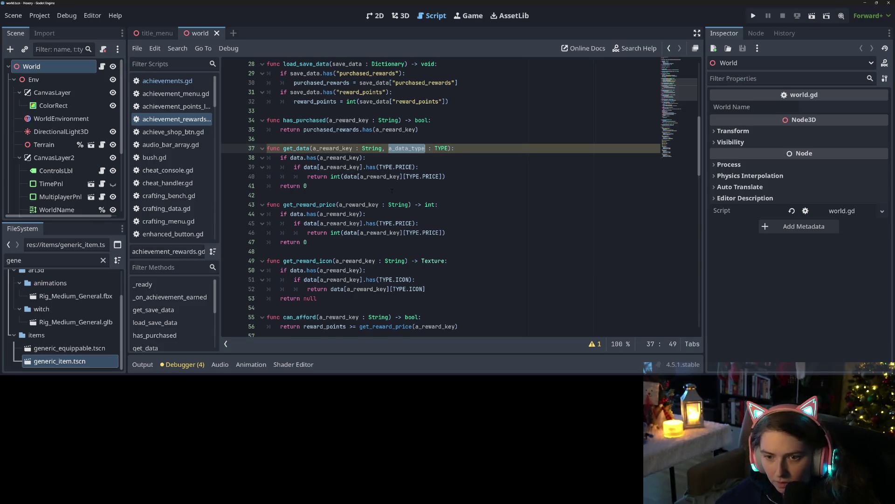
{"action": "double_click", "coordinate": [404, 167]}
{"action": "key", "text": "ctrl+v"}
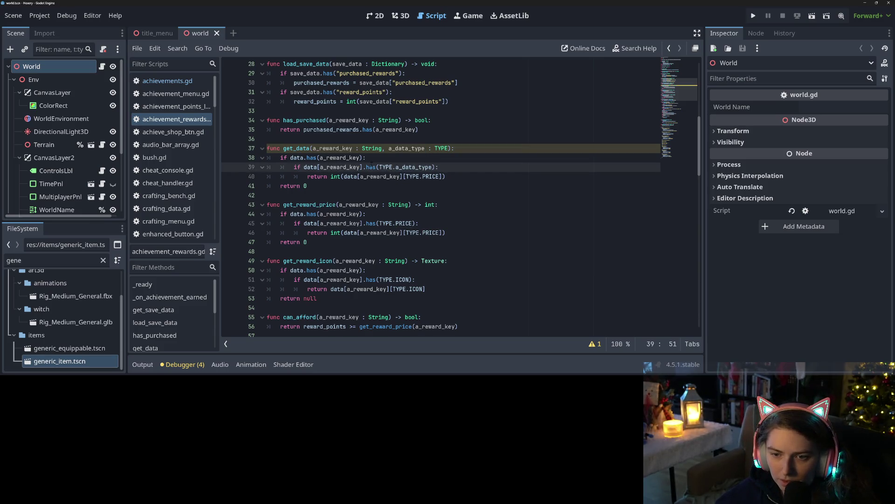
{"action": "double_click", "coordinate": [388, 167]}
{"action": "key", "text": "Delete"}
{"action": "key", "text": "Delete"}
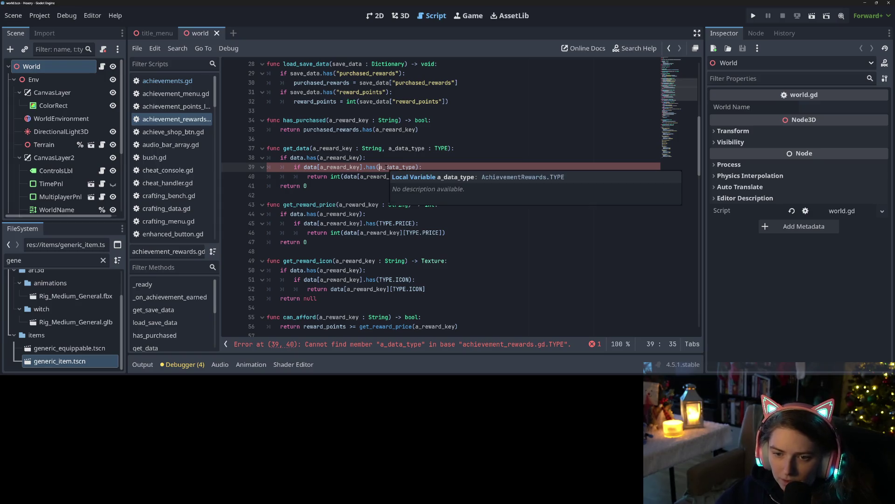
Return data[a_reward_key][a_data_type] without int(), and null as the fallback.
{"action": "left_click", "coordinate": [347, 167]}
{"action": "left_click_drag", "start_coordinate": [330, 176], "coordinate": [425, 178]}
{"action": "key", "text": "BackSpace"}
{"action": "left_click", "coordinate": [437, 176]}
{"action": "key", "text": "BackSpace"}
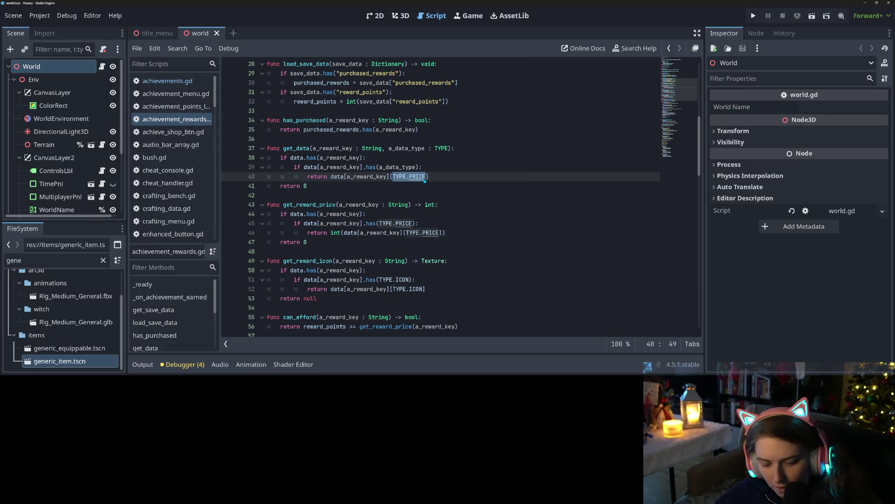
{"action": "type", "text": "a_data_type"}
{"action": "left_click", "coordinate": [305, 186]}
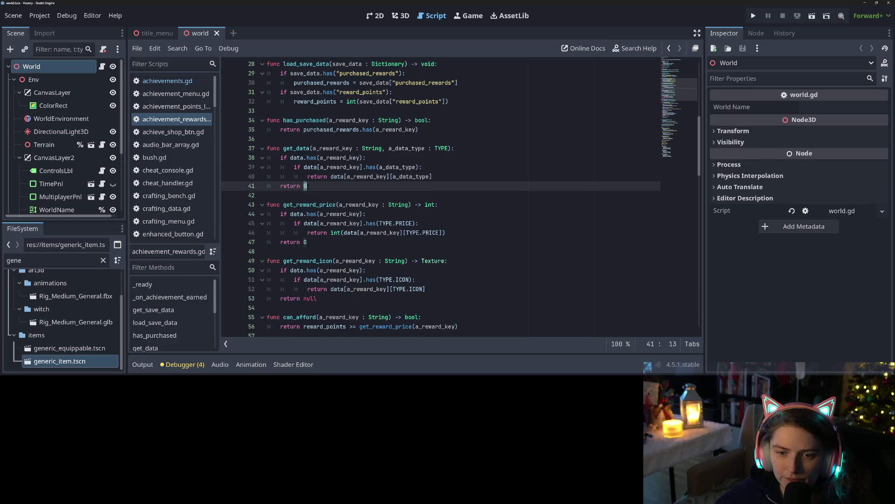
{"action": "type", "text": "null"}
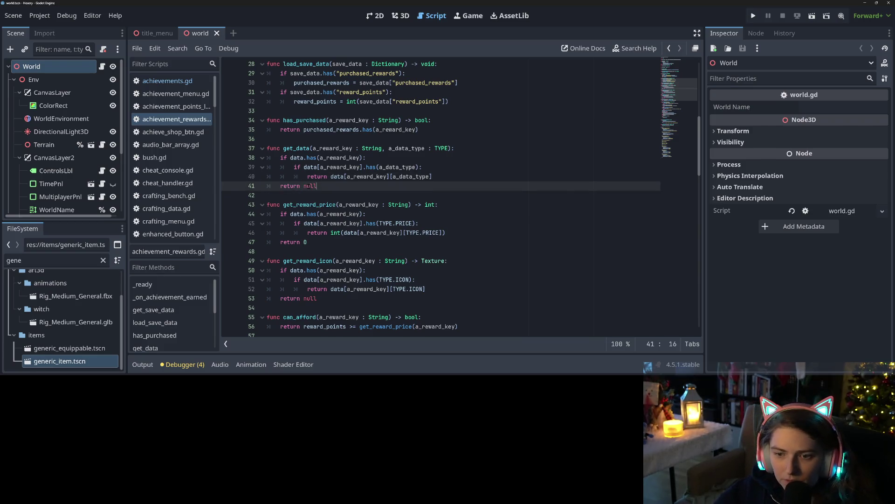
Copy the get_data name and select get_reward_price's old checks.
{"action": "double_click", "coordinate": [288, 148]}
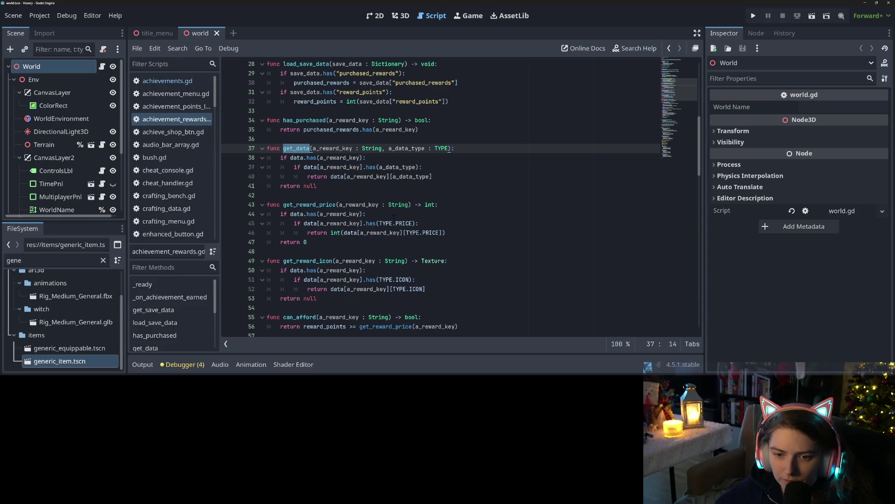
{"action": "left_click", "coordinate": [306, 242]}
{"action": "left_click_drag", "start_coordinate": [280, 214], "coordinate": [450, 234]}
{"action": "left_click", "coordinate": [450, 206]}
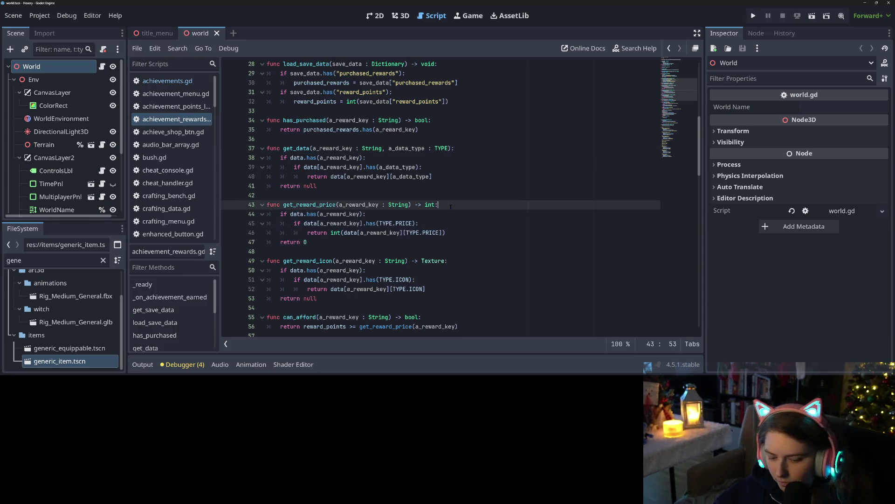
Add 'var price = get_data(a_reward_key, TYPE.PRICE)' at the top of get_reward_price.
{"action": "key", "text": "Return"}
{"action": "type", "text": "var price = get_data"}
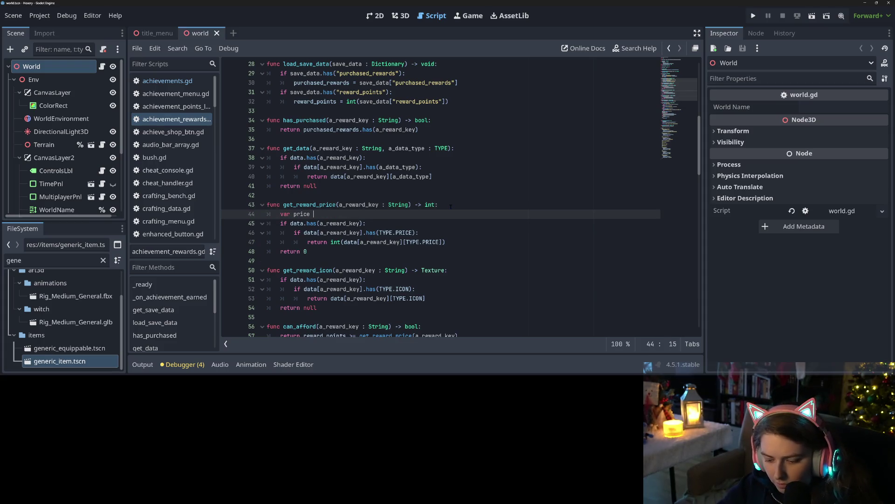
{"action": "type", "text": "(a"}
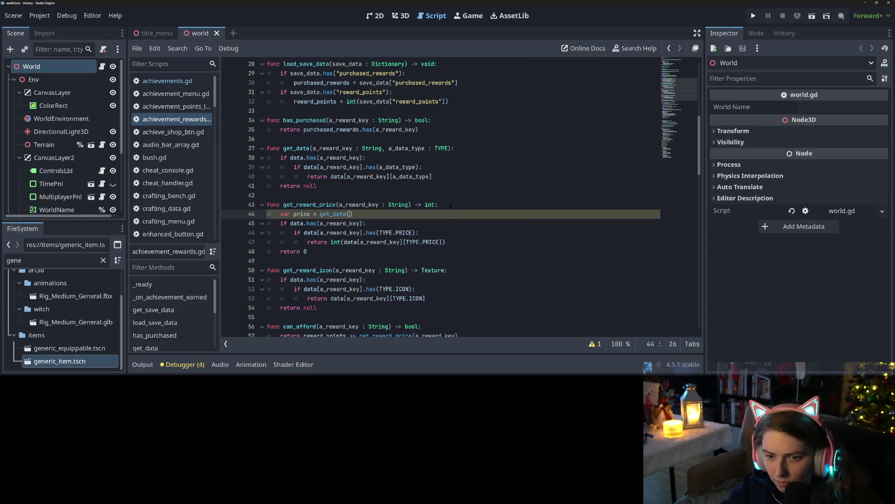
{"action": "type", "text": "_reward_key, "}
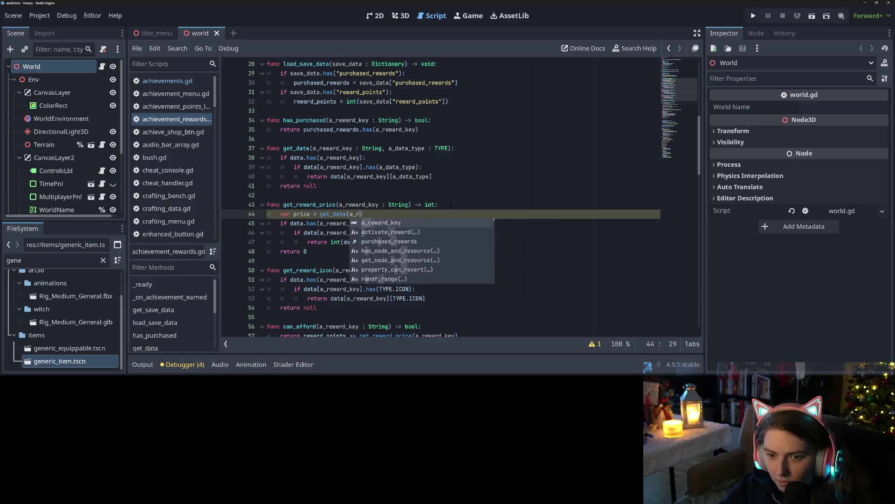
{"action": "type", "text": "TYPE.PRICE"}
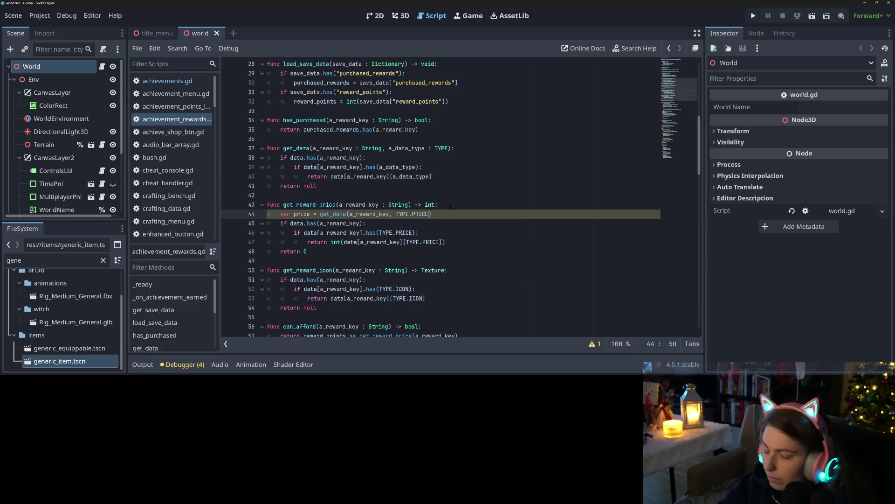
{"action": "key", "text": "Return"}
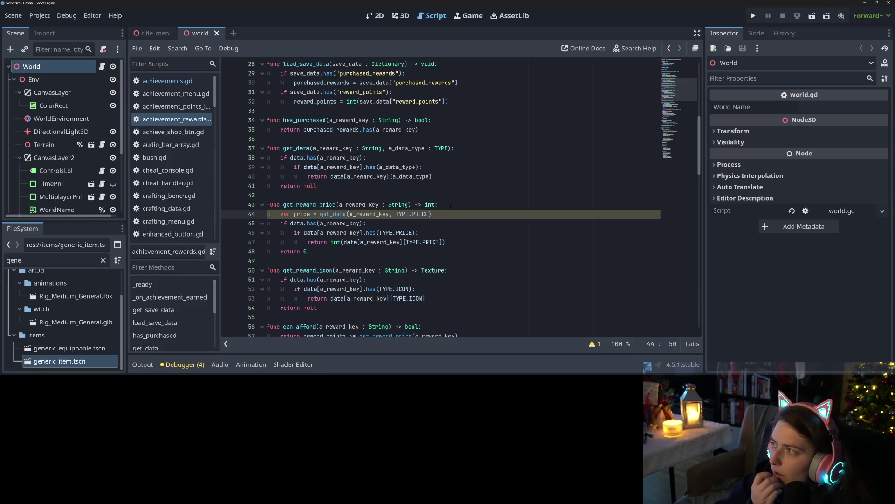
{"action": "left_click", "coordinate": [446, 214]}
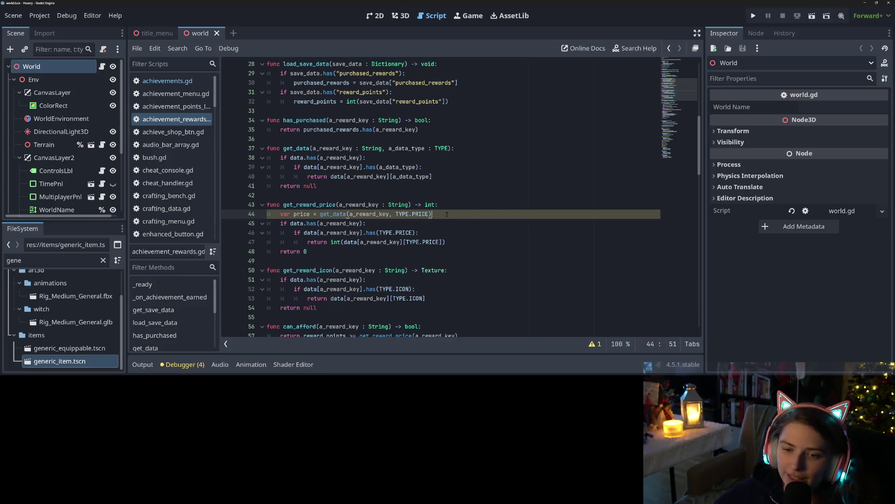
{"action": "left_click", "coordinate": [351, 242]}
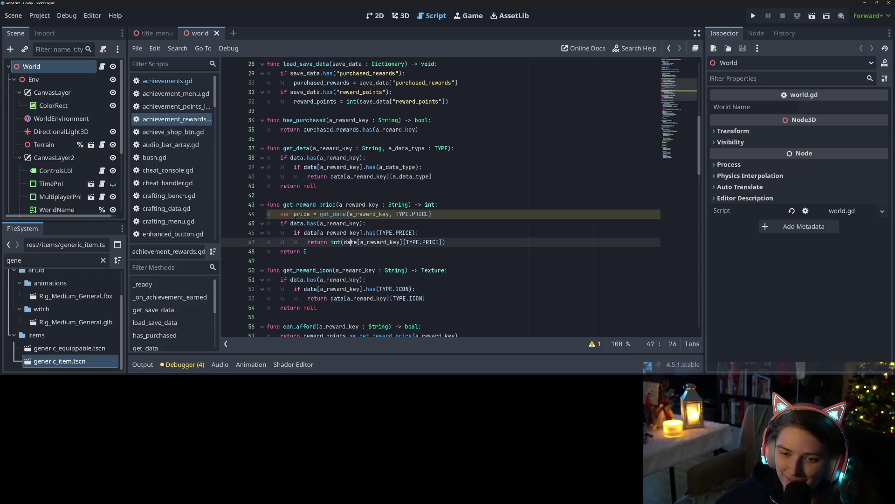
{"action": "left_click", "coordinate": [310, 214]}
Replace the nested data.has price checks with 'if price: return int(price)' and save.
{"action": "scroll", "coordinate": [305, 237], "scroll_direction": "down", "scroll_amount": 1}
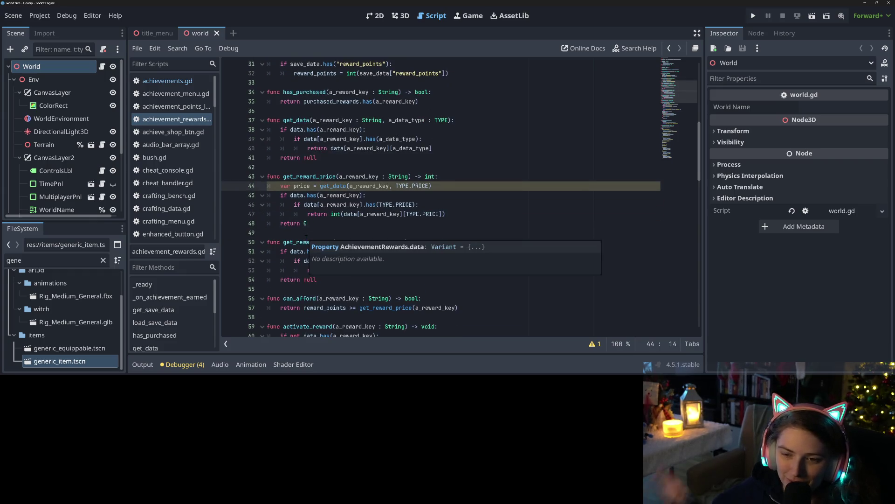
{"action": "left_click", "coordinate": [320, 195]}
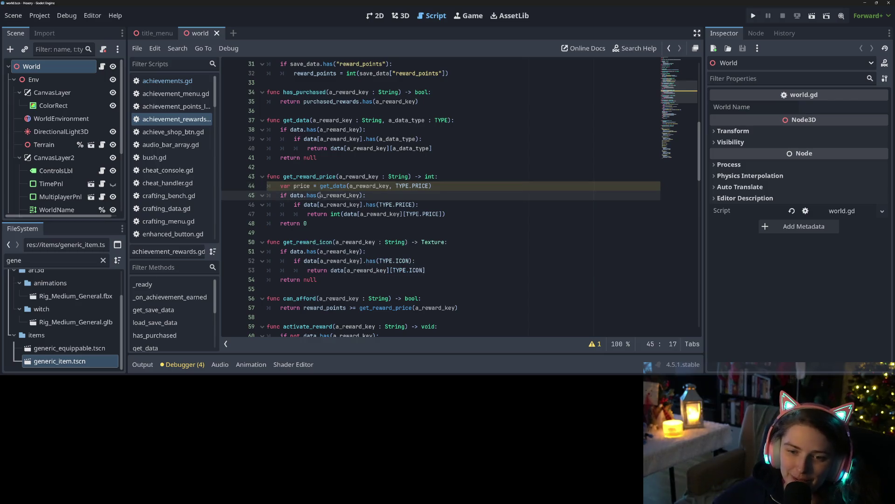
{"action": "left_click", "coordinate": [397, 214]}
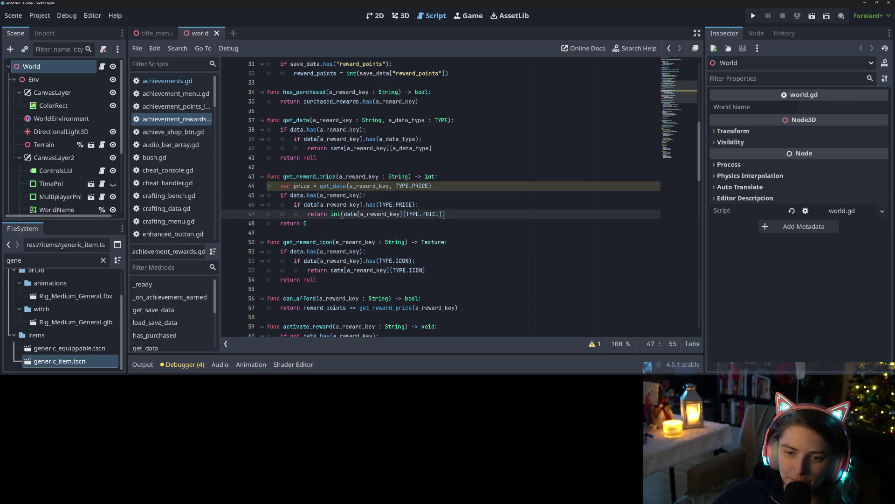
{"action": "left_click_drag", "start_coordinate": [281, 195], "coordinate": [484, 212]}
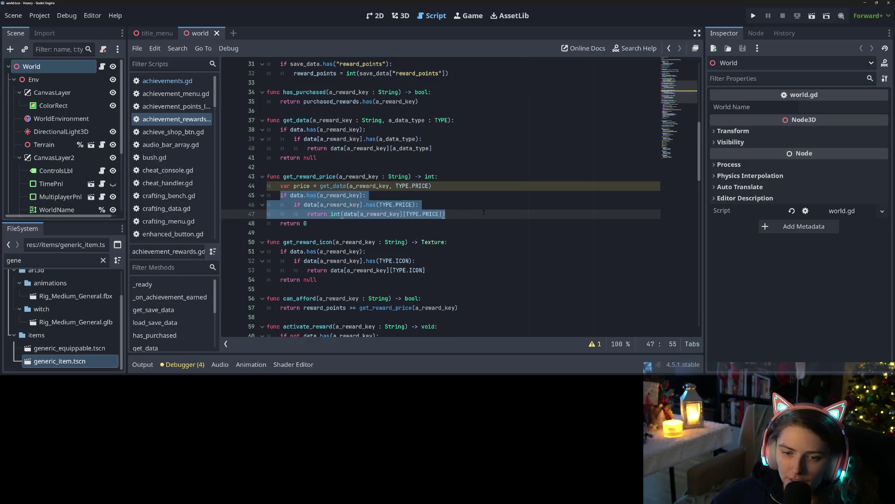
{"action": "key", "text": "BackSpace"}
{"action": "type", "text": "price: return int(price"}
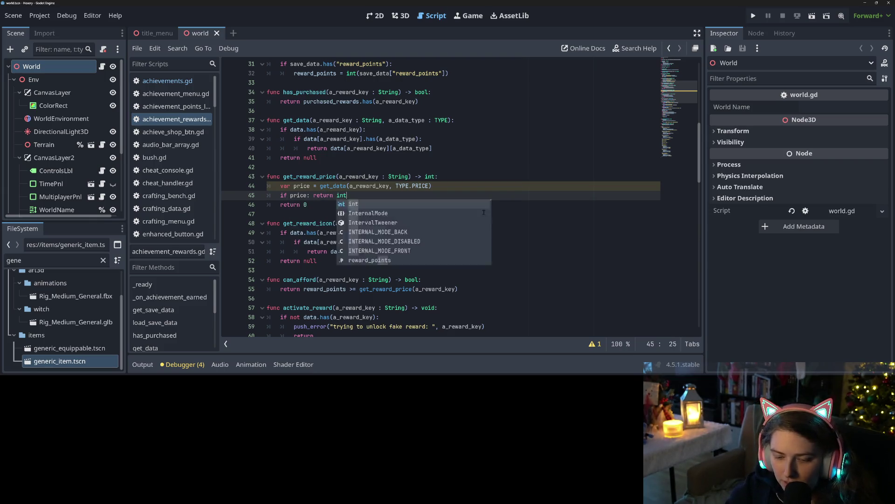
{"action": "key", "text": "ctrl+s"}
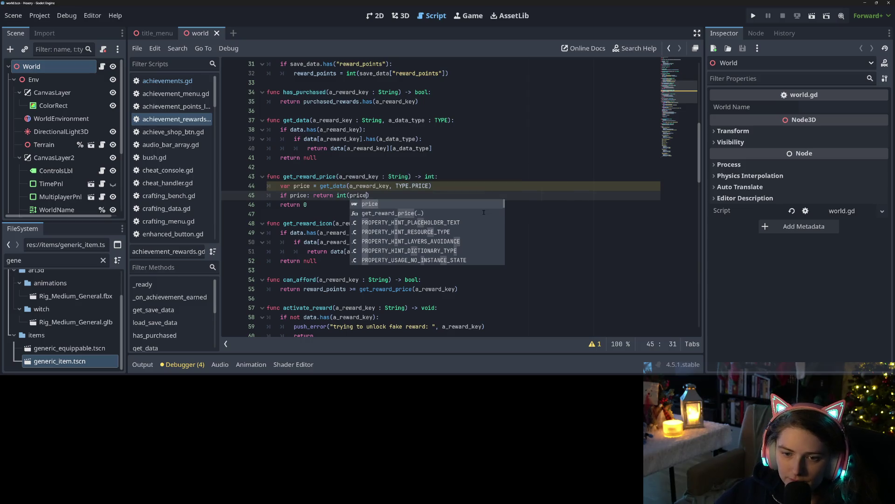
{"action": "left_click", "coordinate": [328, 195]}
{"action": "left_click", "coordinate": [307, 204]}
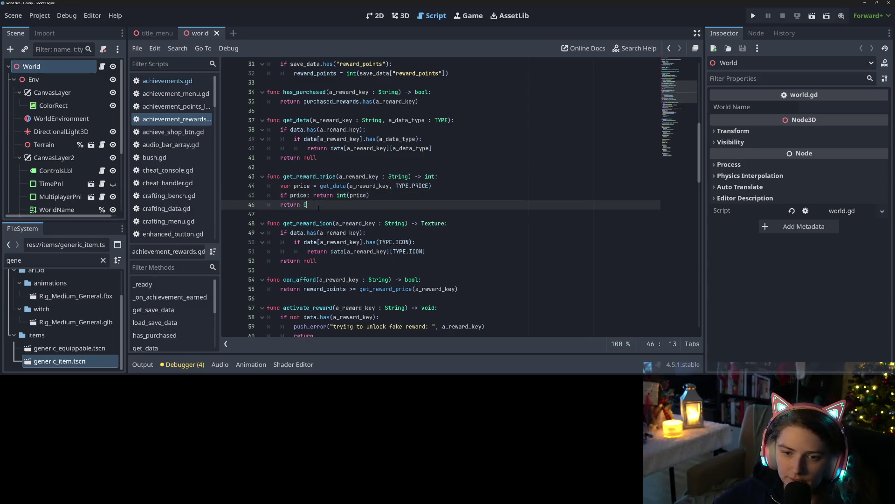
{"action": "scroll", "coordinate": [306, 204], "scroll_direction": "down", "scroll_amount": 1}
{"action": "left_click", "coordinate": [467, 194]}
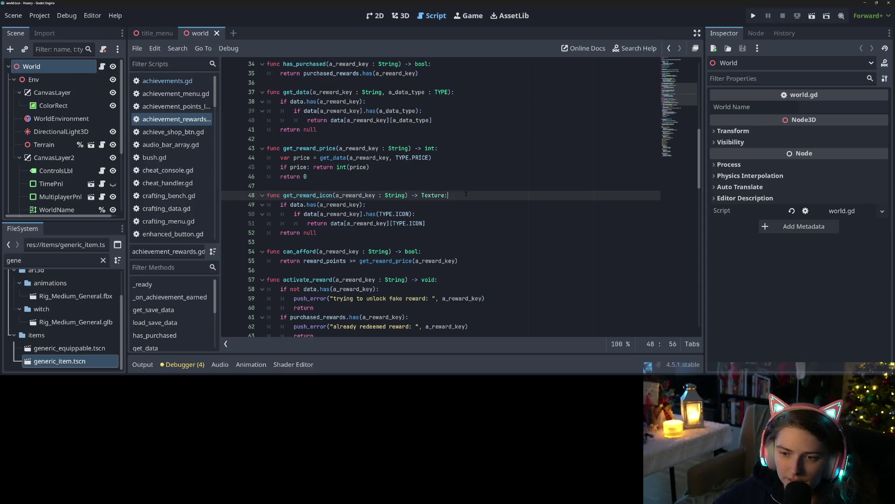
Write 'return get_data(a_reward_key, TYPE.ICON)' as the first line of get_reward_icon.
{"action": "key", "text": "Return"}
{"action": "type", "text": "var"}
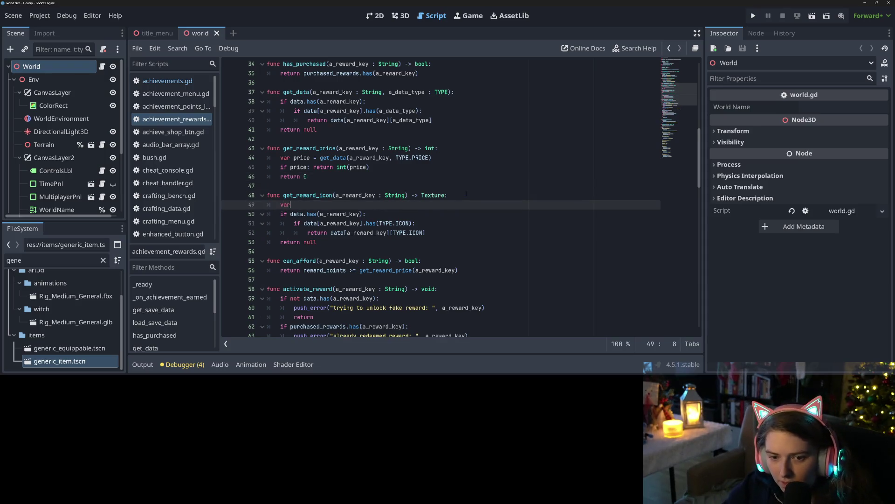
{"action": "type", "text": " texture"}
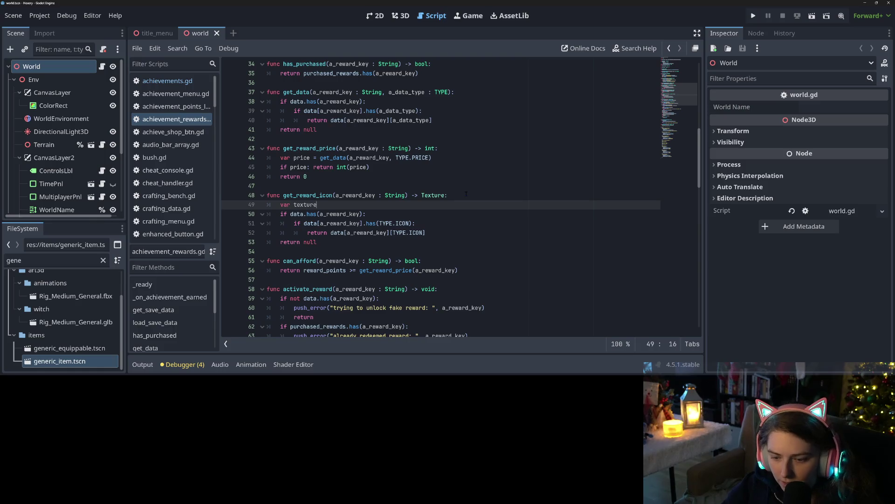
{"action": "type", "text": " = ge"}
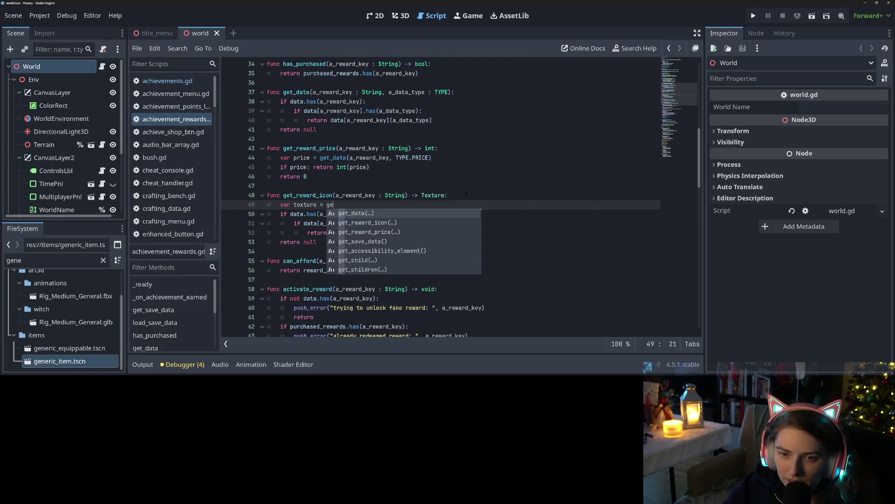
{"action": "type", "text": "t_data(a_reward_key"}
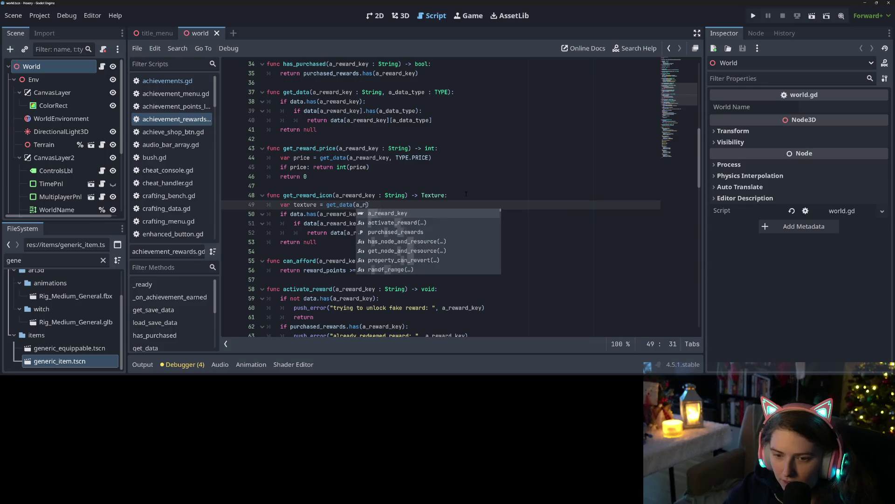
{"action": "type", "text": ", TYPE.ICON"}
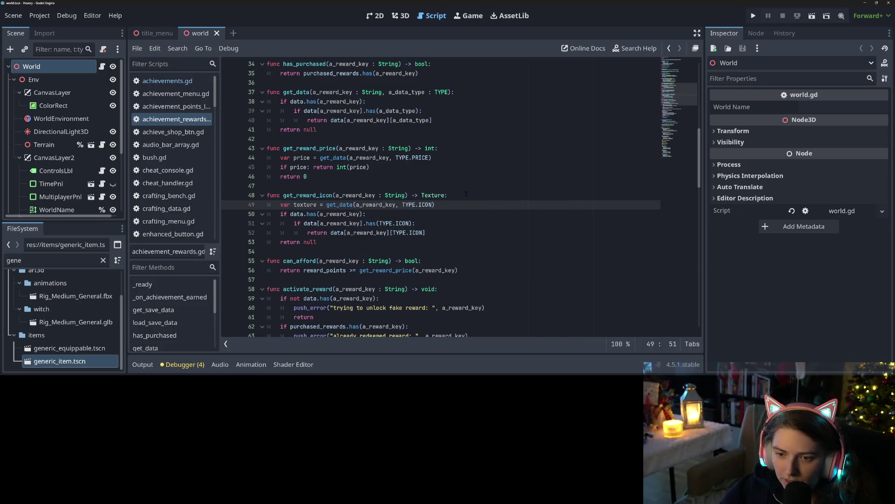
{"action": "key", "text": "Return"}
{"action": "type", "text": "if"}
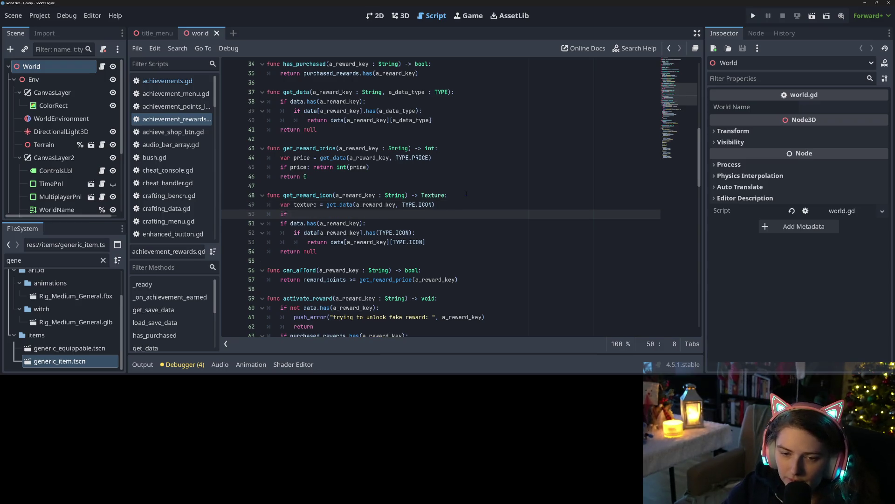
{"action": "key", "text": "BackSpace"}
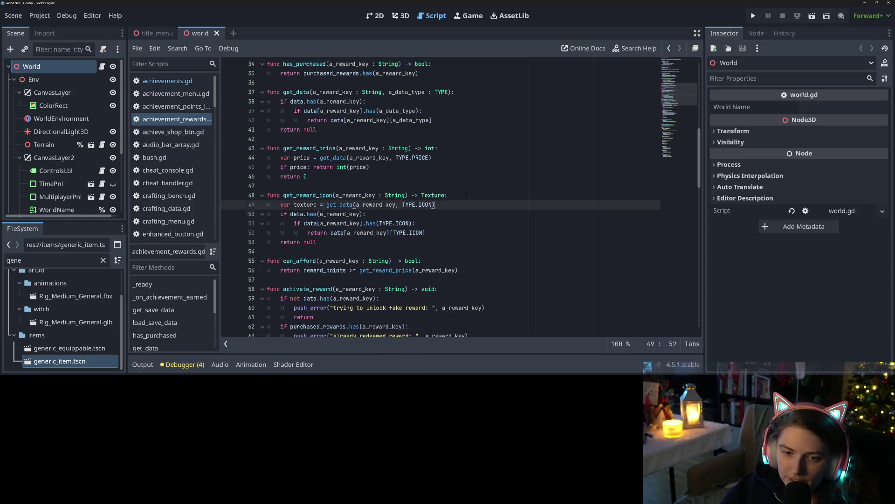
{"action": "left_click_drag", "start_coordinate": [326, 205], "coordinate": [280, 205]}
{"action": "type", "text": "return"}
Delete the old nested icon checks and the extra blank line between functions, saving.
{"action": "mouse_move", "coordinate": [247, 213]}
{"action": "left_mouse_down"}
{"action": "mouse_move", "coordinate": [261, 233]}
{"action": "mouse_move", "coordinate": [317, 242]}
{"action": "left_mouse_up"}
{"action": "key", "text": "BackSpace"}
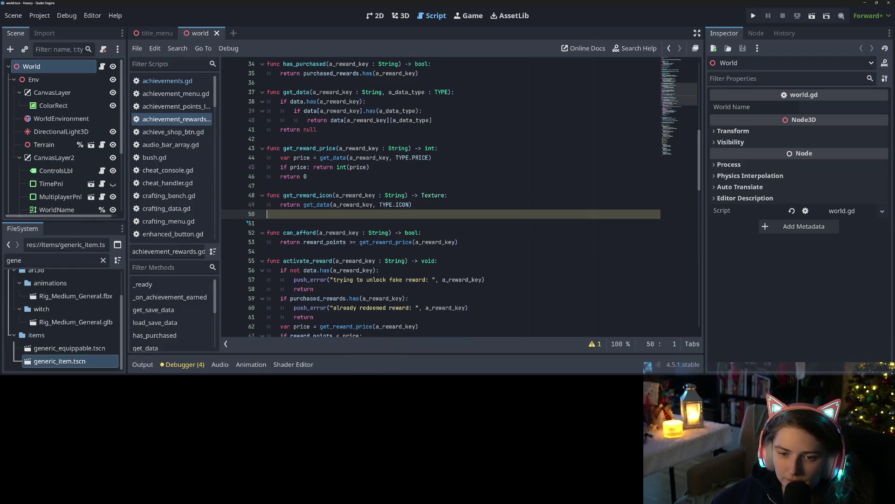
{"action": "key", "text": "BackSpace"}
{"action": "key", "text": "ctrl+s"}
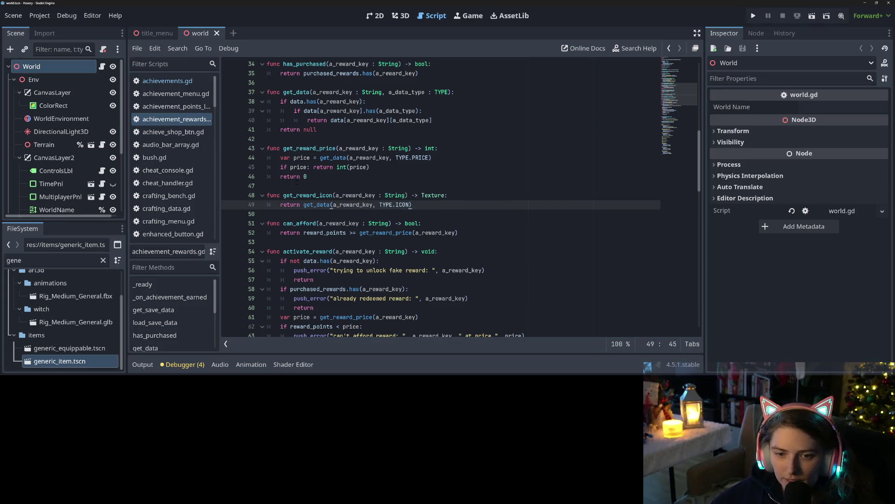
{"action": "left_click", "coordinate": [321, 187]}
{"action": "key", "text": "BackSpace"}
{"action": "key", "text": "ctrl+s"}
Insert an empty line below get_reward_icon for a new function.
{"action": "left_click", "coordinate": [296, 196]}
{"action": "left_click", "coordinate": [385, 204]}
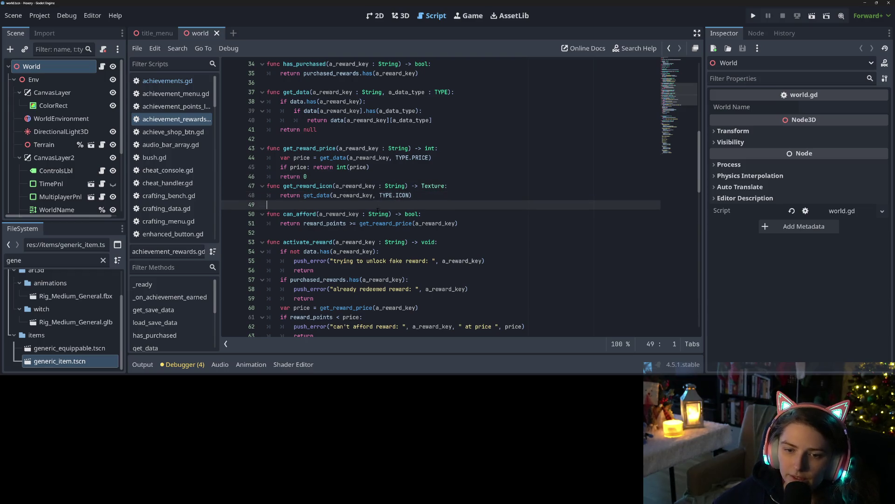
{"action": "key", "text": "Return"}
{"action": "key", "text": "Up"}
Declare get_next_unlocks(a_reward_key : String) -> Array, fetching unlocks via get_data with TYPE.UNLOCKS_NEXT.
{"action": "type", "text": "func ge"}
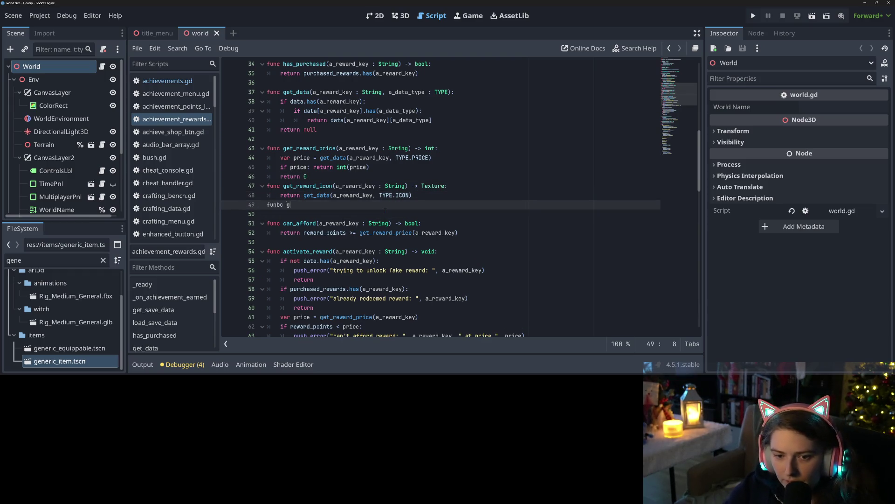
{"action": "type", "text": "t_next_"}
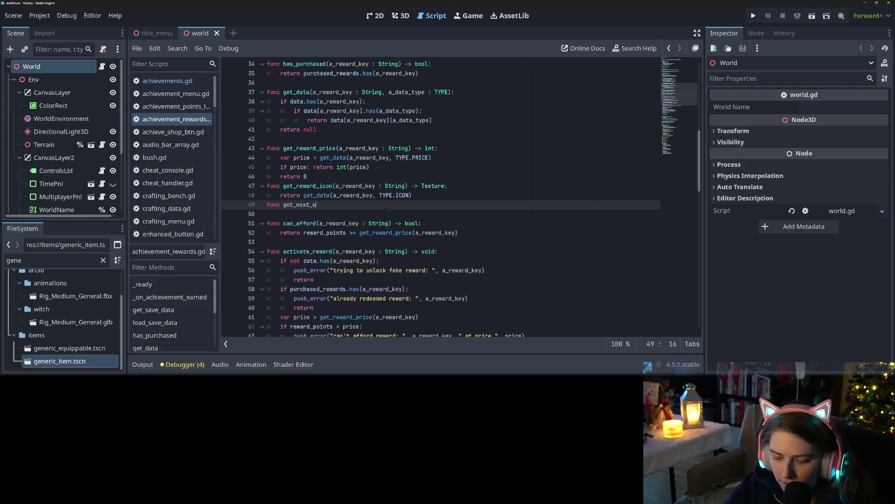
{"action": "type", "text": "unlco"}
{"action": "type", "text": "ocks"}
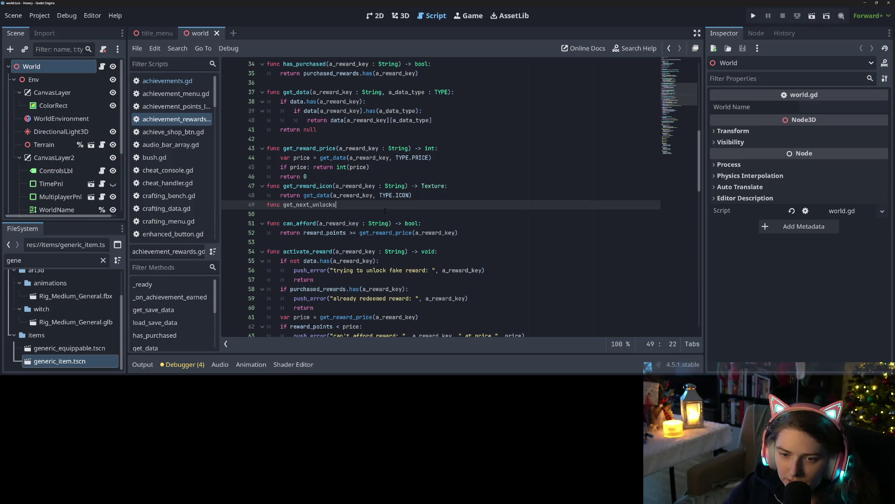
{"action": "type", "text": "(a_reward"}
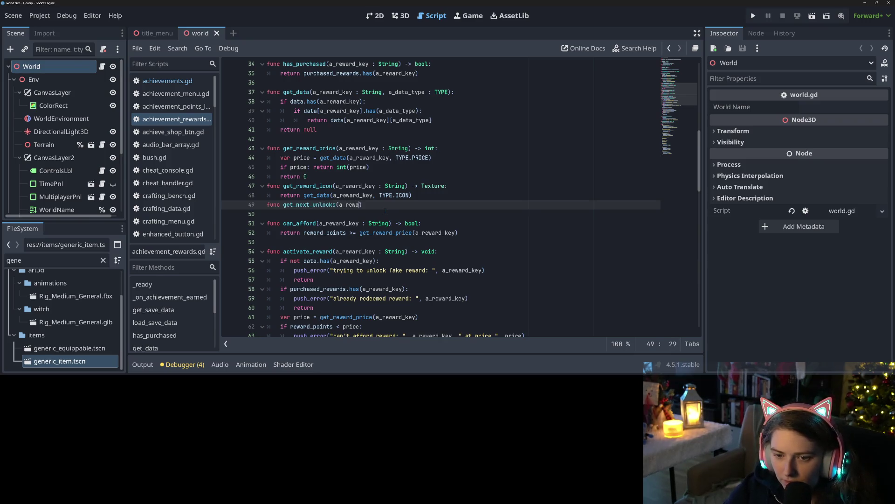
{"action": "type", "text": "_key : S"}
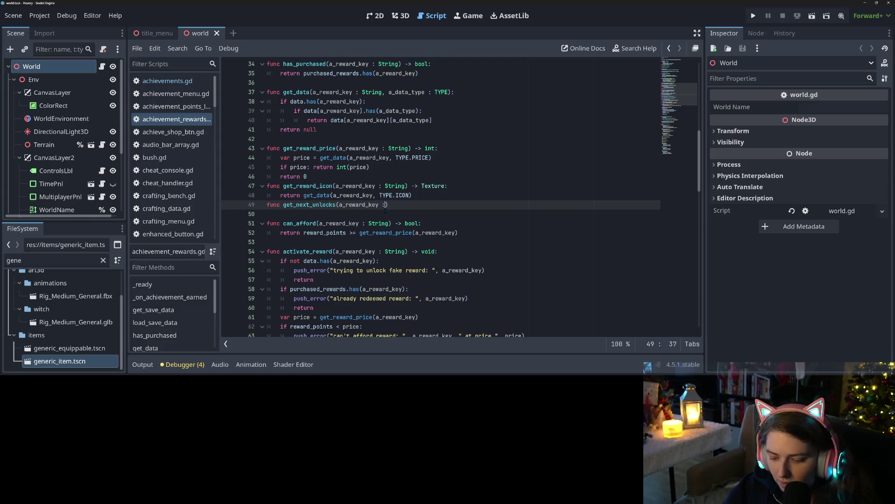
{"action": "type", "text": "tring) -"}
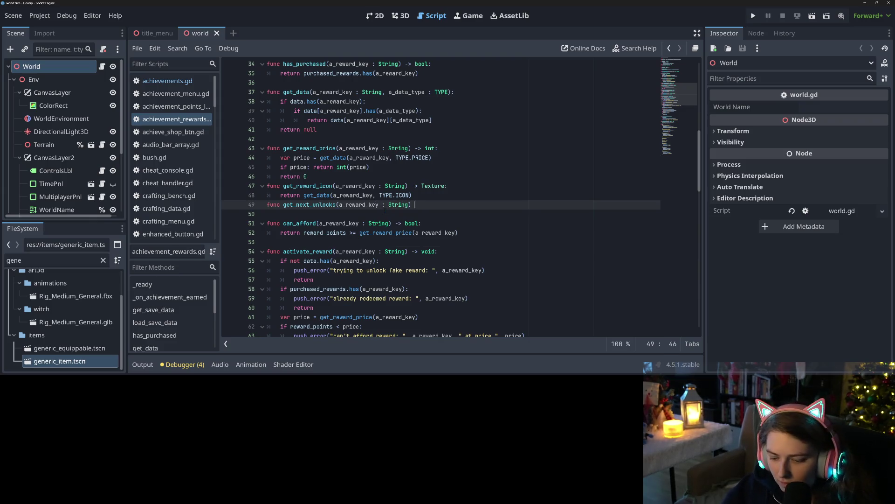
{"action": "type", "text": "Ar"}
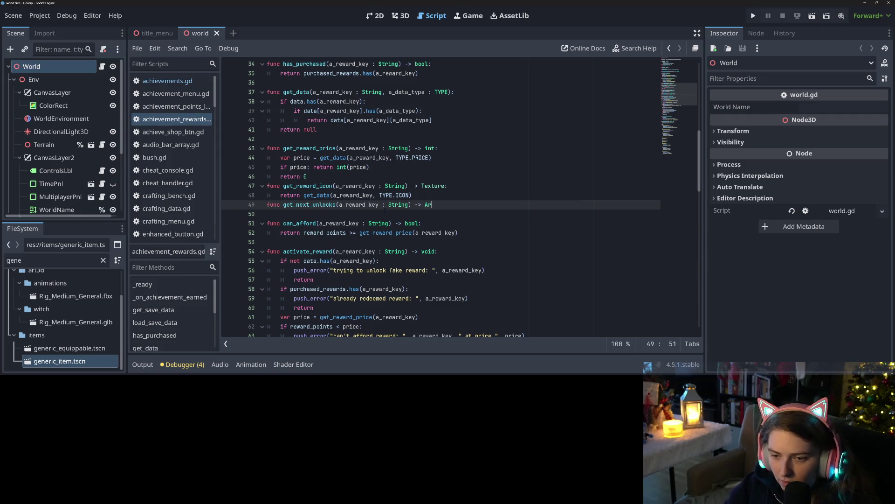
{"action": "type", "text": "ray:"}
{"action": "key", "text": "Return"}
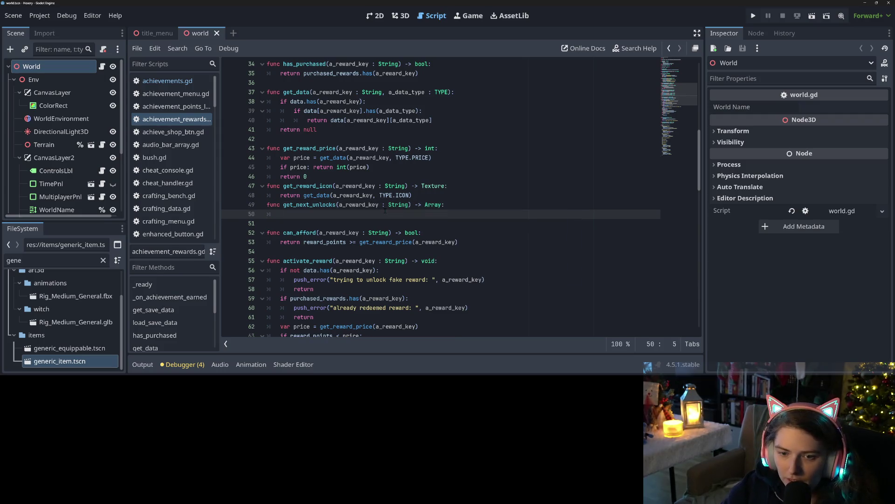
{"action": "type", "text": "var unlocks ="}
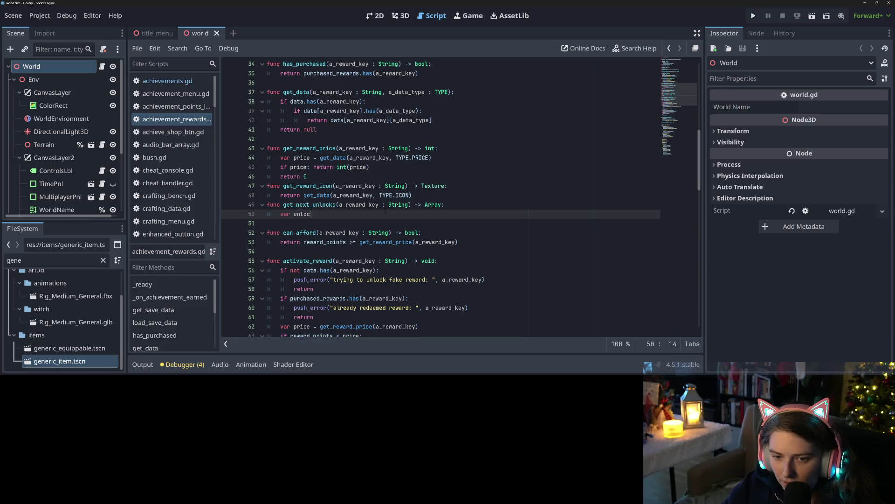
{"action": "type", "text": " get_d"}
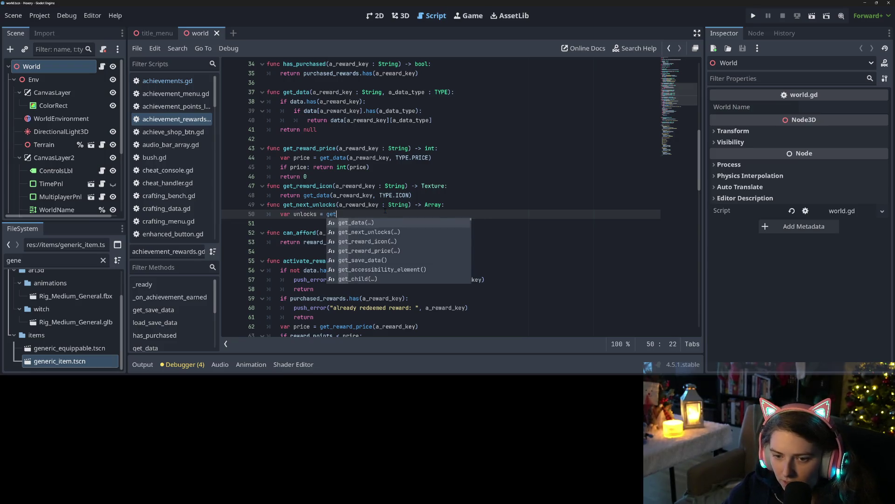
{"action": "key", "text": "Return"}
{"action": "key", "text": "Return"}
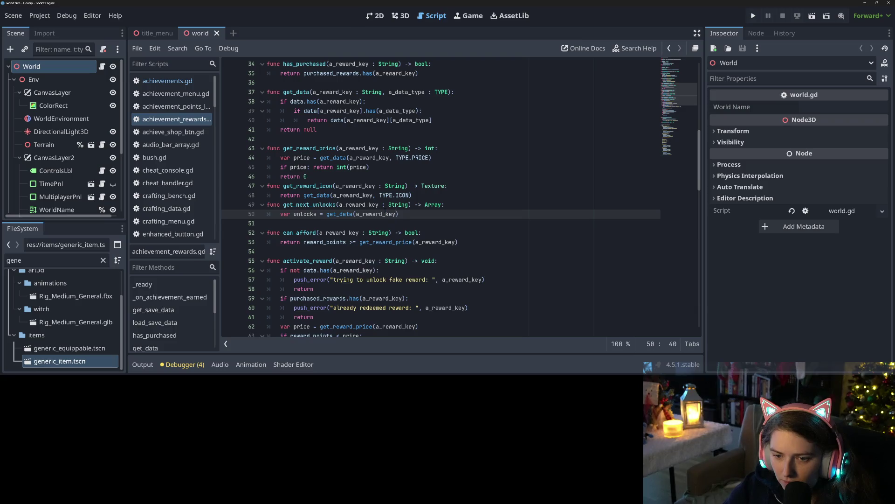
{"action": "type", "text": "TYPE"}
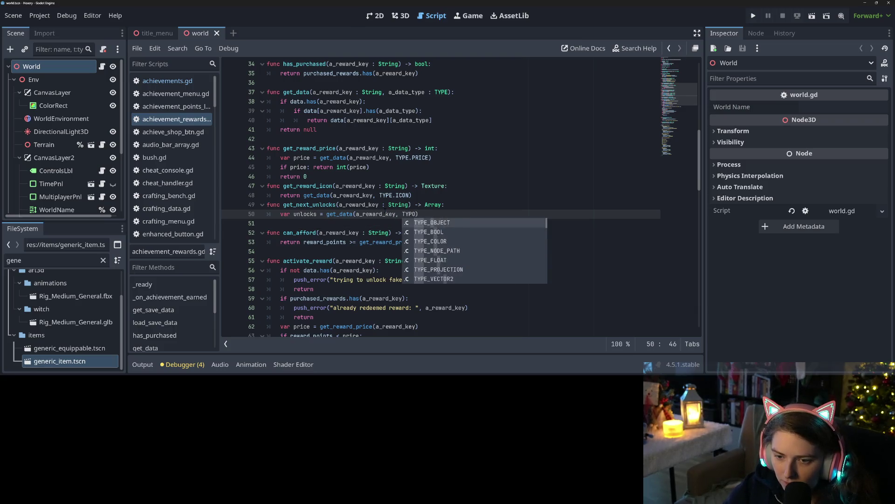
{"action": "type", "text": ".U"}
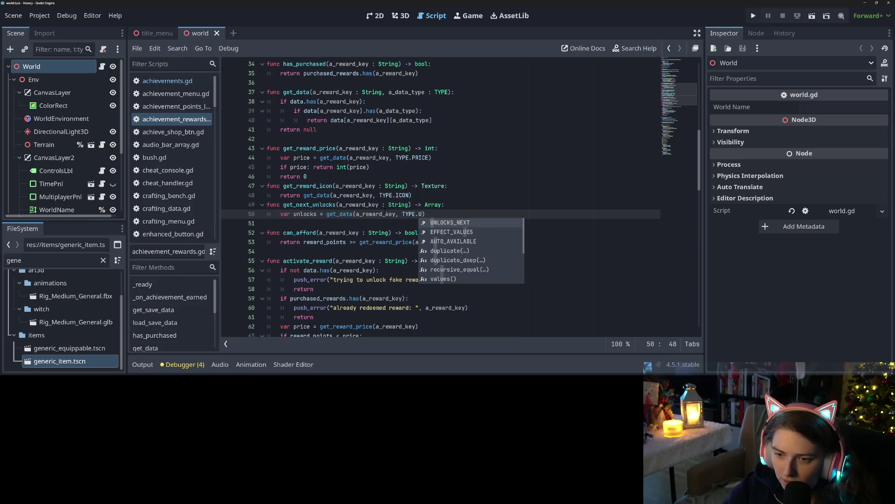
{"action": "key", "text": "Return"}
Add 'if unlocks: return unlocks' followed by a fallback 'return []'.
{"action": "key", "text": "Return"}
{"action": "type", "text": "if un"}
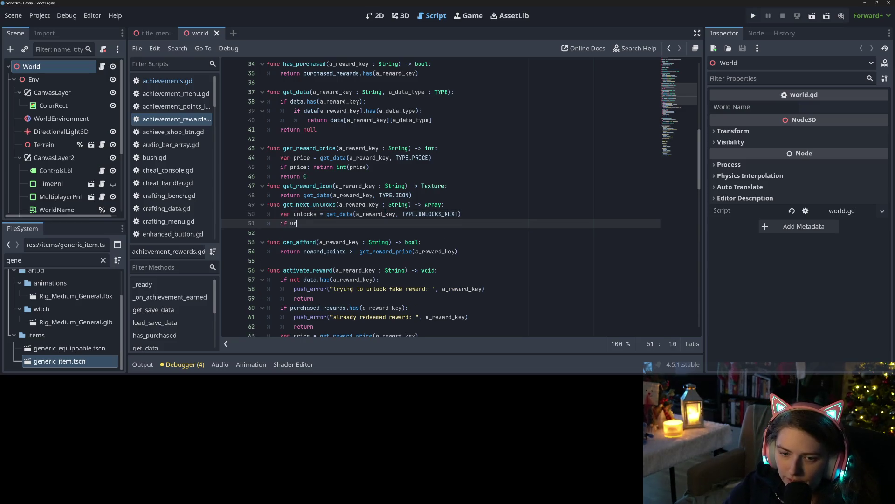
{"action": "type", "text": "l"}
{"action": "key", "text": "Return"}
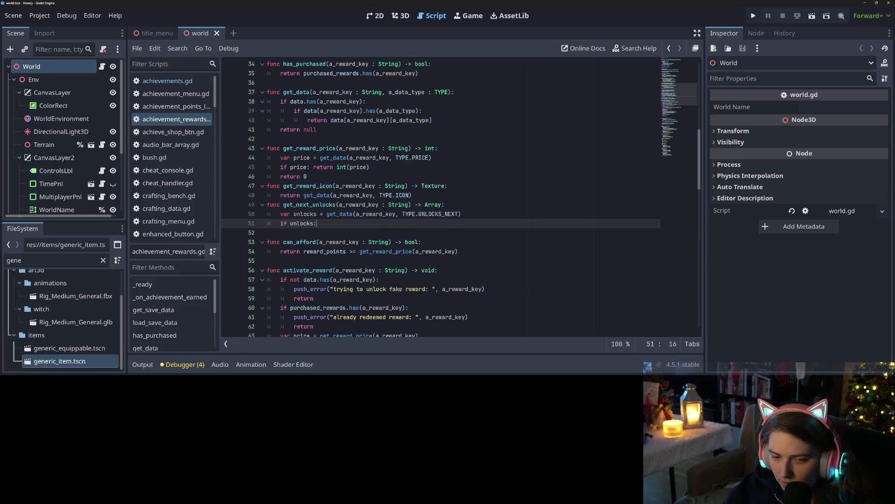
{"action": "key", "text": "Return"}
{"action": "type", "text": "f"}
{"action": "key", "text": "BackSpace"}
{"action": "key", "text": "BackSpace"}
{"action": "key", "text": "BackSpace"}
{"action": "key", "text": "BackSpace"}
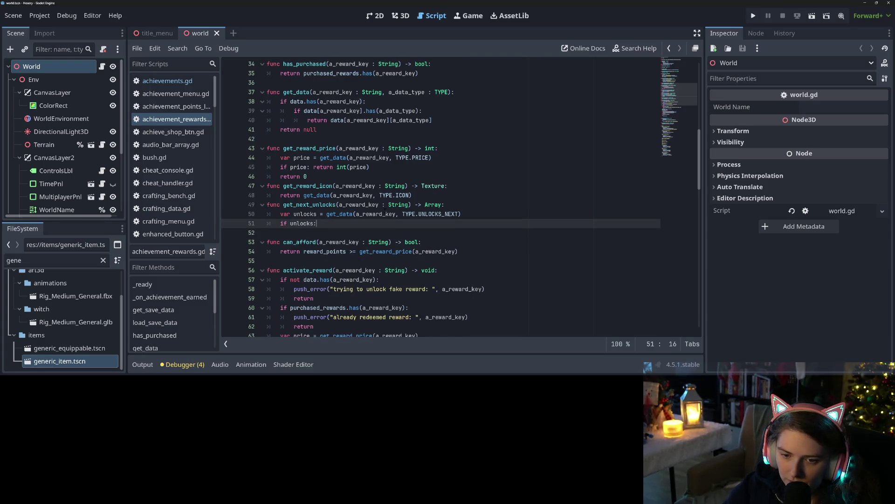
{"action": "type", "text": " return "}
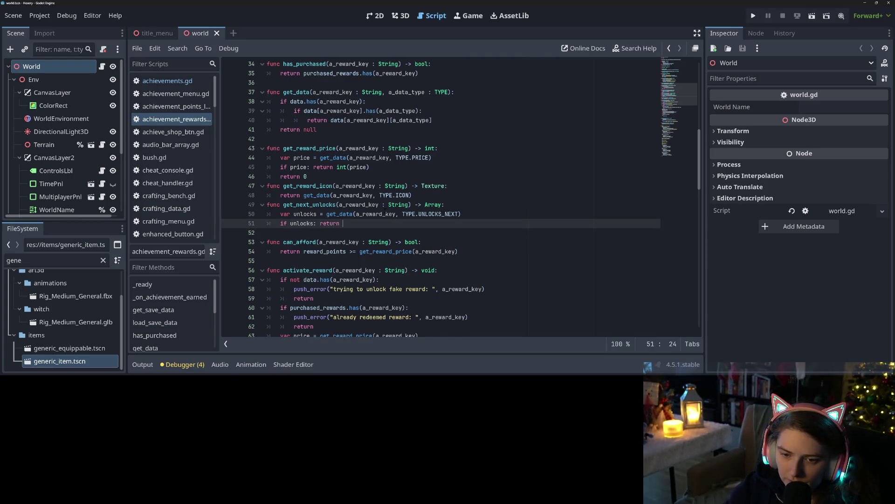
{"action": "type", "text": "unl"}
{"action": "key", "text": "Return"}
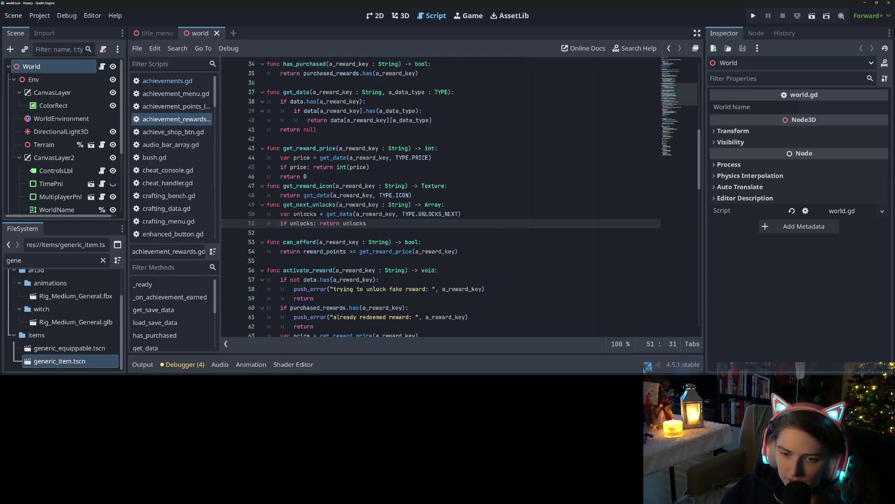
{"action": "key", "text": "Return"}
{"action": "type", "text": "re"}
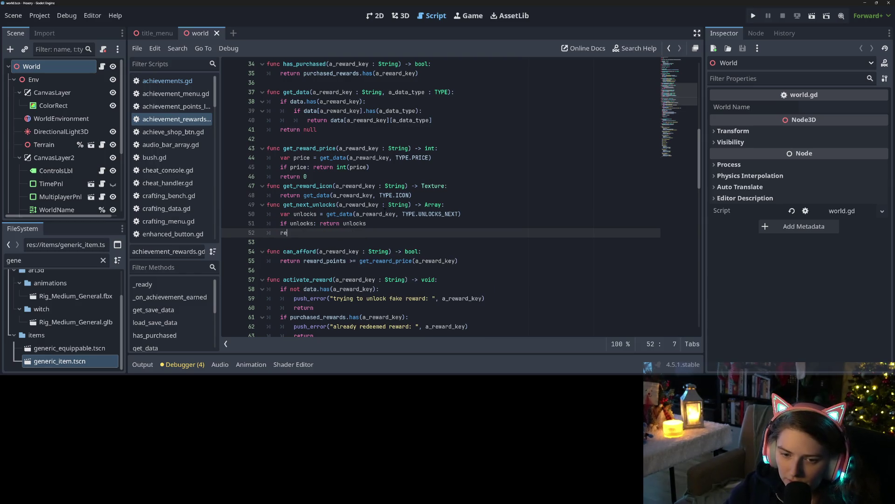
{"action": "type", "text": "turn"}
{"action": "type", "text": "[]"}
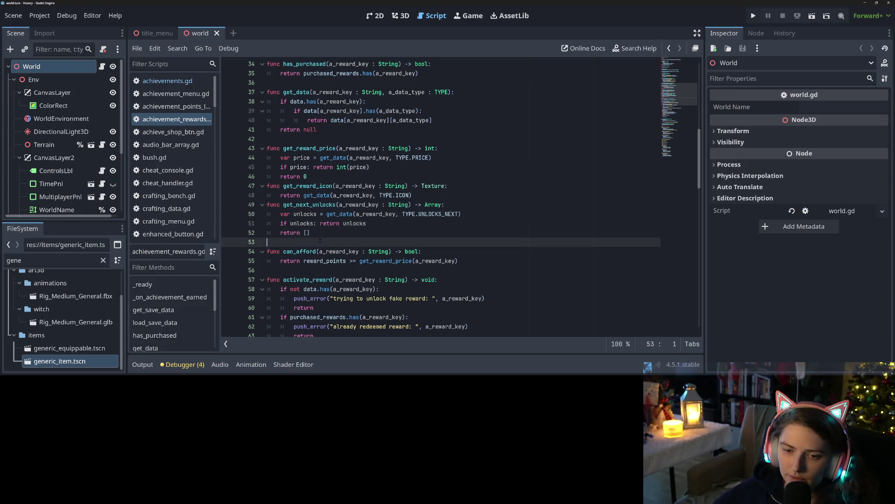
{"action": "left_click", "coordinate": [327, 204]}
End activate_reward with 'for a_unlock in get_next_unlocks(a_reward_key):' and a pass body.
{"action": "double_click", "coordinate": [327, 204]}
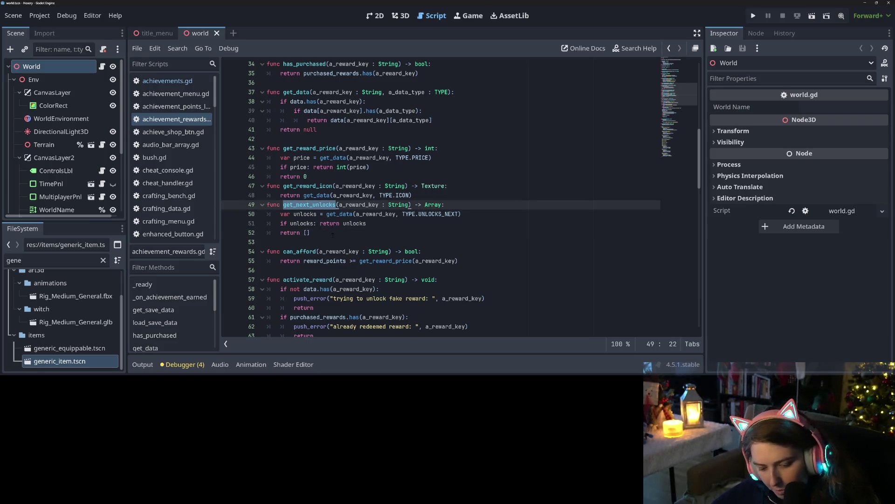
{"action": "scroll", "coordinate": [327, 205], "scroll_direction": "down", "scroll_amount": 7}
{"action": "scroll", "coordinate": [462, 196], "scroll_direction": "down", "scroll_amount": 7}
{"action": "scroll", "coordinate": [462, 195], "scroll_direction": "up", "scroll_amount": 5}
{"action": "left_click", "coordinate": [318, 223]}
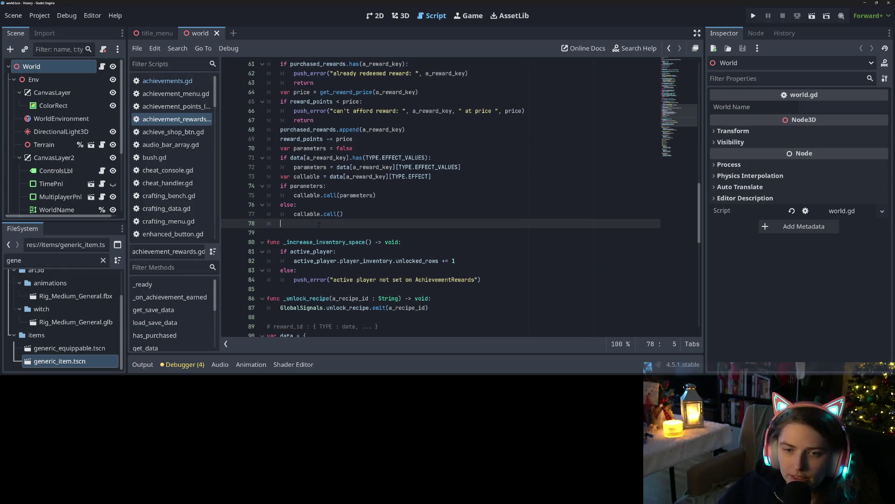
{"action": "type", "text": "fora"}
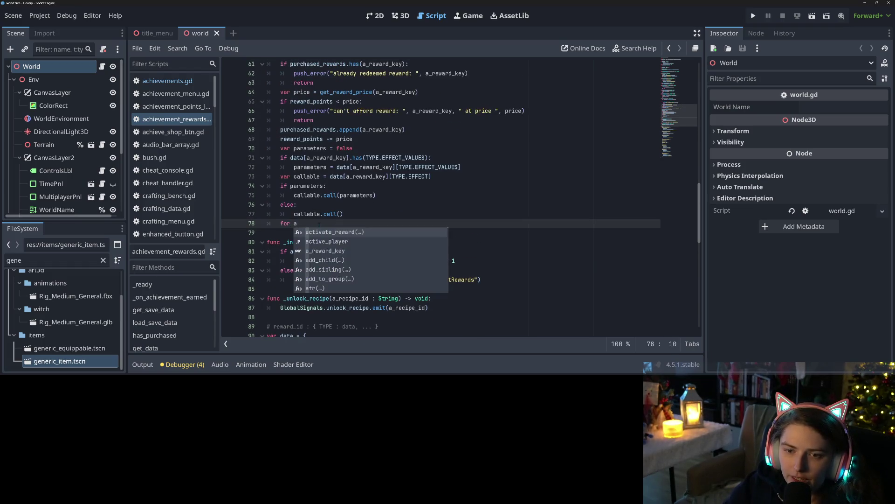
{"action": "type", "text": "_"}
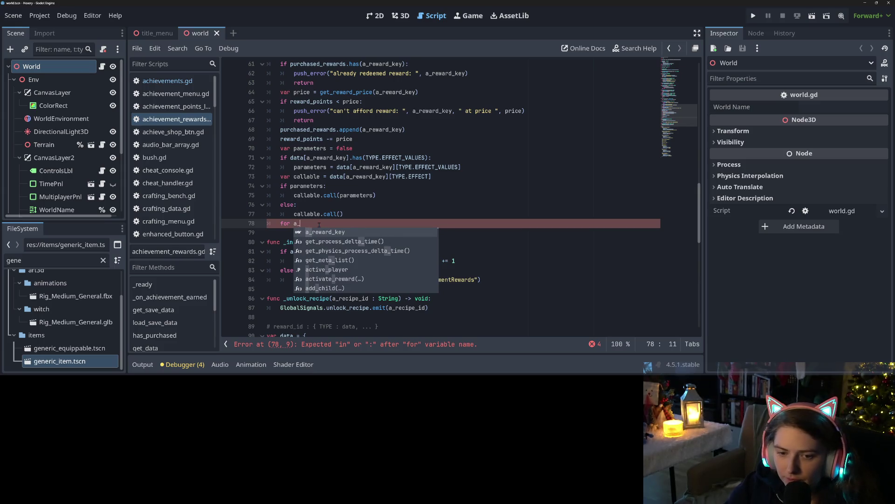
{"action": "type", "text": "unlo"}
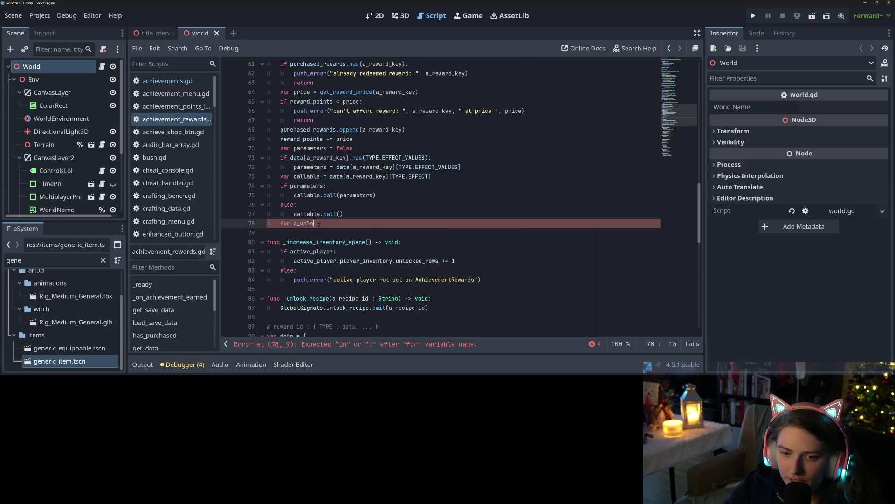
{"action": "type", "text": "ck in get_next_unlocks("}
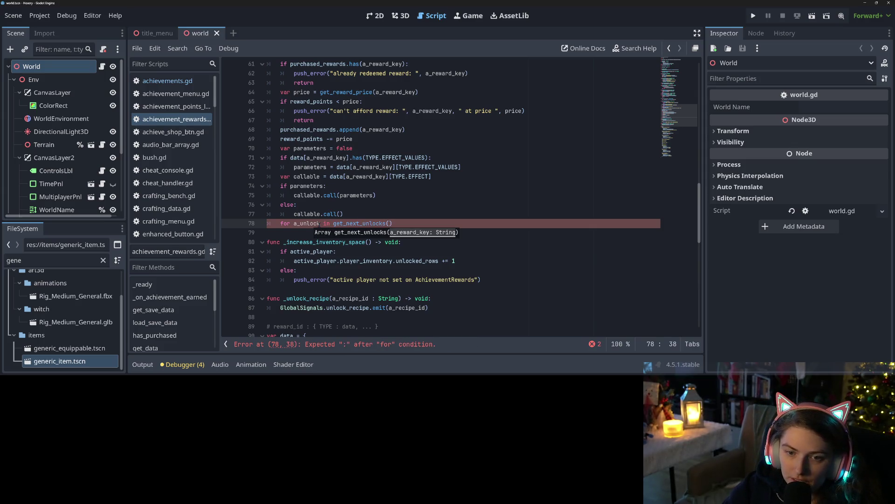
{"action": "type", "text": "a_reward_key)"}
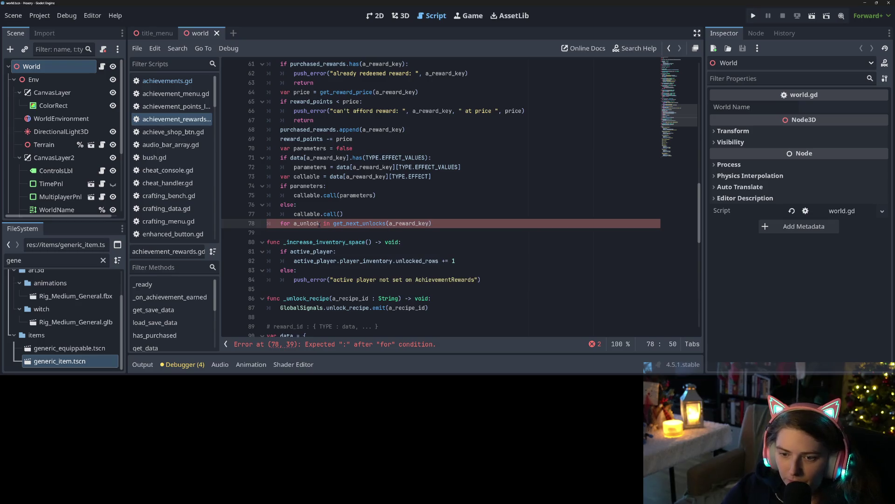
{"action": "type", "text": ":"}
{"action": "key", "text": "Return"}
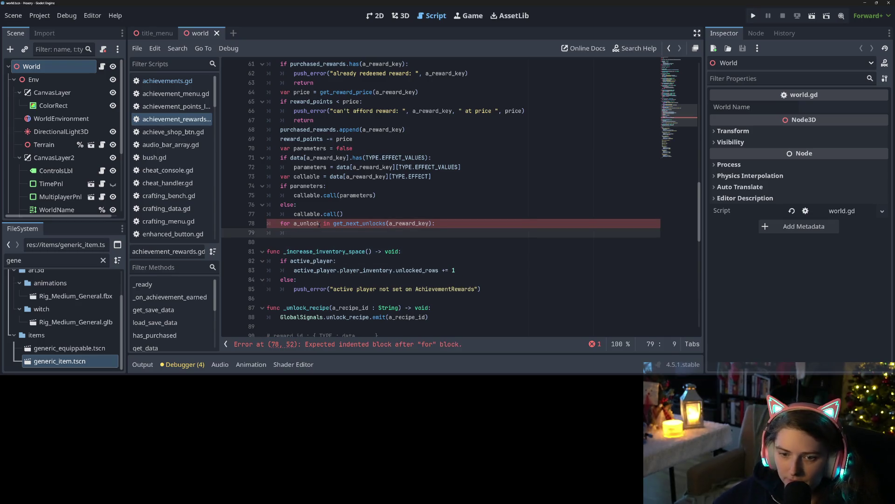
{"action": "type", "text": "pass"}
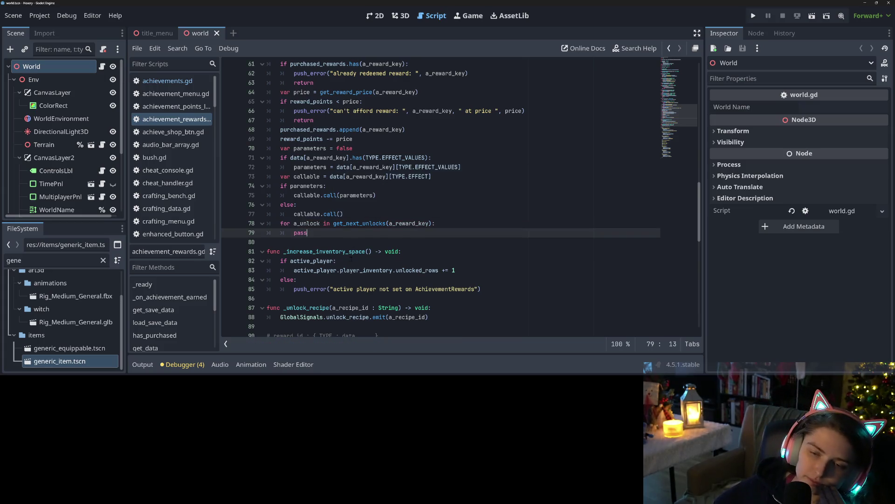
Scroll up through achievement_rewards.gd reviewing get_reward_icon, get_data and has_purchased.
{"action": "scroll", "coordinate": [350, 259], "scroll_direction": "up", "scroll_amount": 10}
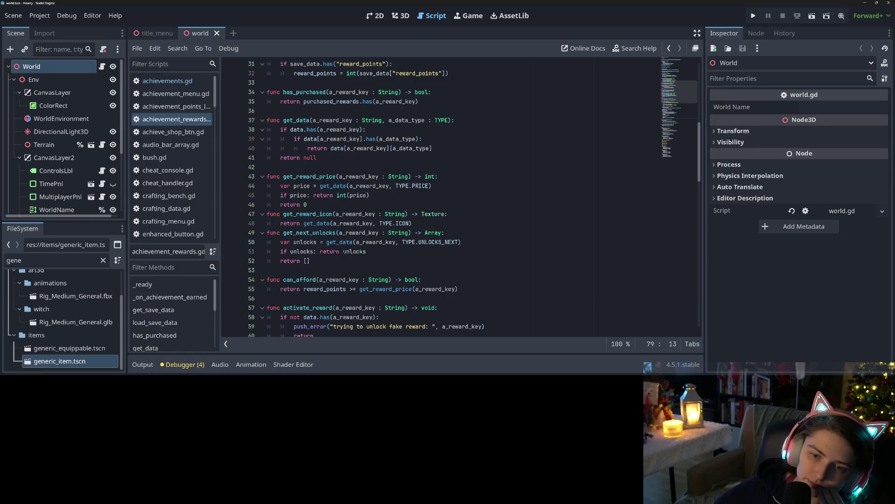
{"action": "double_click", "coordinate": [308, 214]}
{"action": "scroll", "coordinate": [308, 213], "scroll_direction": "up", "scroll_amount": 4}
{"action": "left_click", "coordinate": [303, 251]}
{"action": "left_click", "coordinate": [304, 232]}
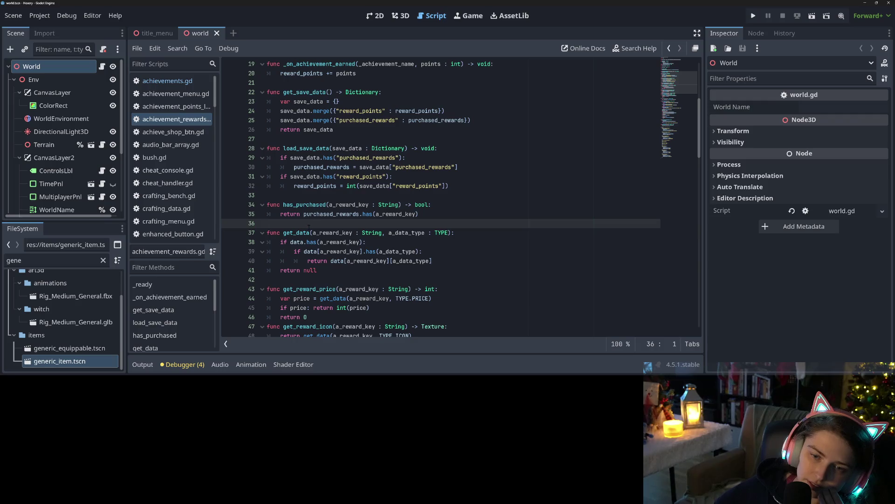
{"action": "scroll", "coordinate": [309, 227], "scroll_direction": "up", "scroll_amount": 1}
{"action": "double_click", "coordinate": [308, 232]}
{"action": "scroll", "coordinate": [308, 231], "scroll_direction": "up", "scroll_amount": 2}
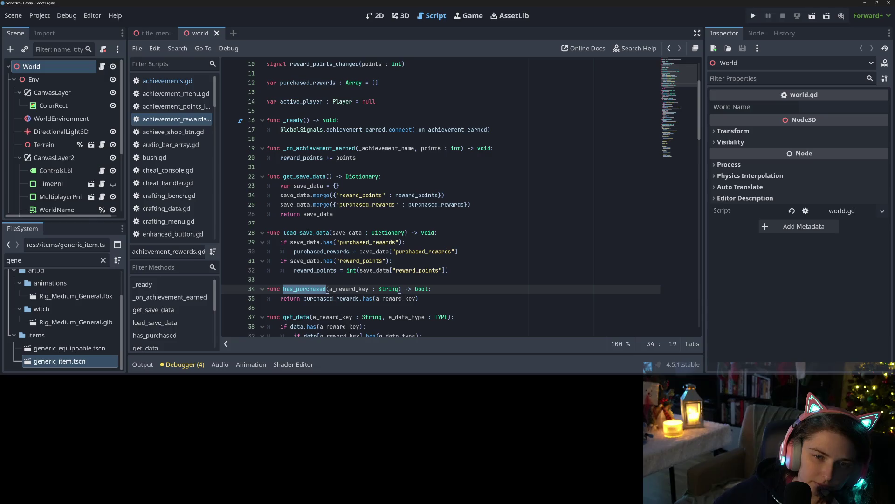
Inspect set_data in achieve_shop_btn.gd, then return to achievement_rewards.gd.
{"action": "left_click", "coordinate": [173, 132]}
{"action": "double_click", "coordinate": [288, 139]}
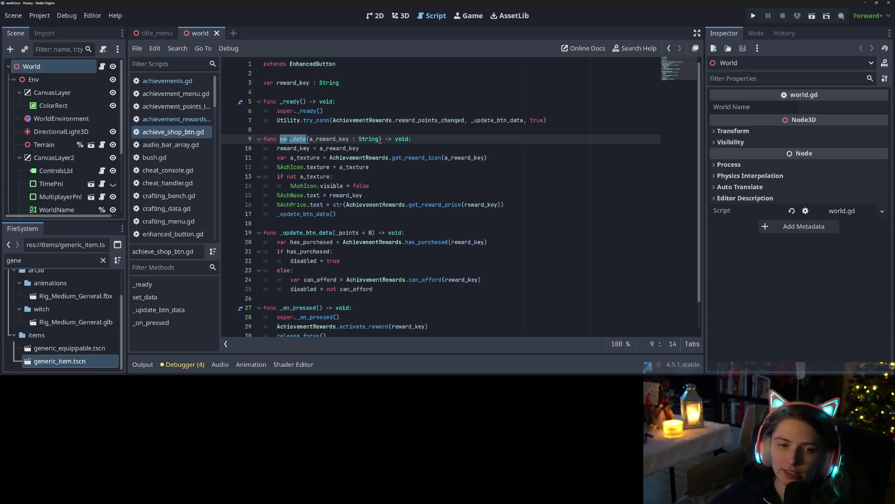
{"action": "left_click", "coordinate": [177, 119]}
Declare 'signal reward_unlocked(a_reward_key : String)' below the existing signal declaration.
{"action": "left_click", "coordinate": [396, 166]}
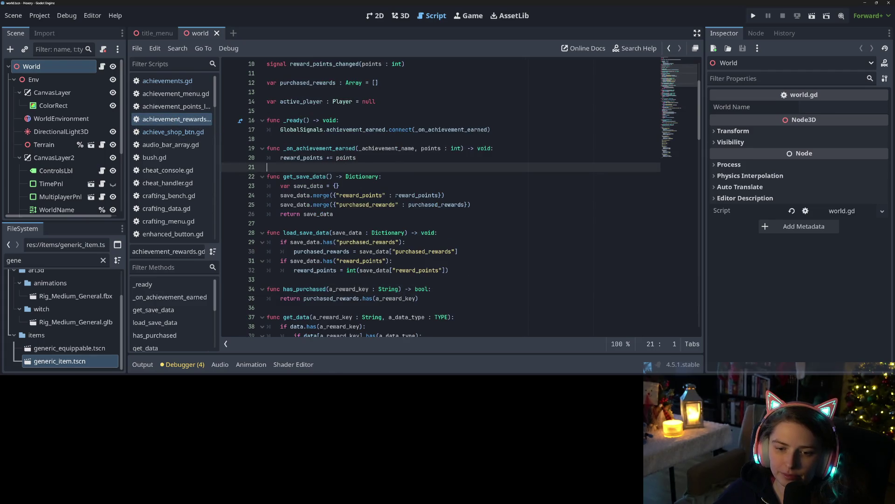
{"action": "scroll", "coordinate": [394, 201], "scroll_direction": "up", "scroll_amount": 3}
{"action": "left_click", "coordinate": [399, 189]}
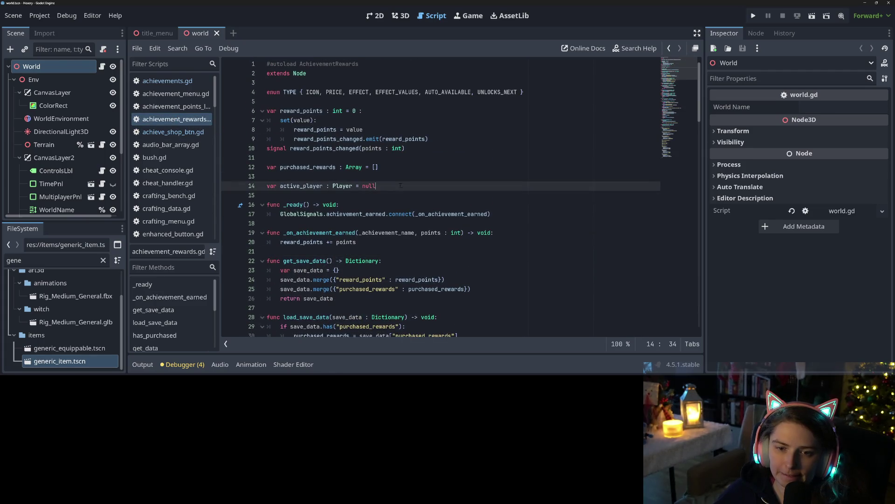
{"action": "left_click", "coordinate": [412, 161]}
{"action": "key", "text": "Return"}
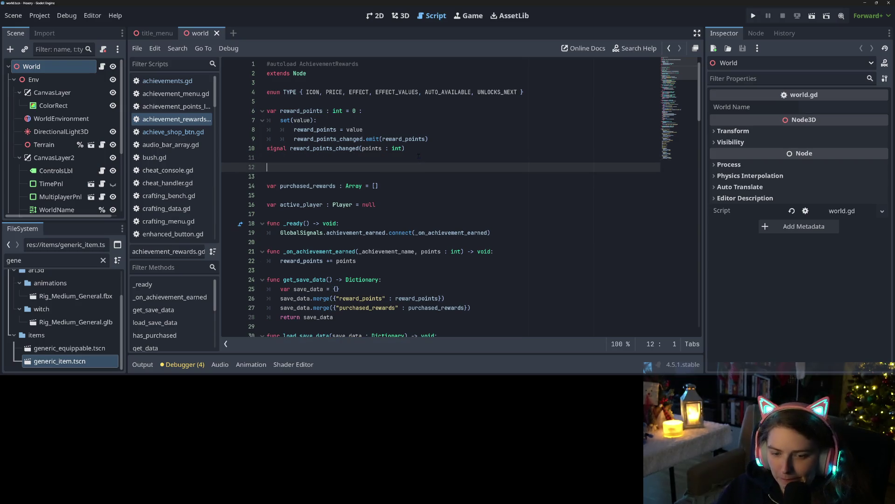
{"action": "type", "text": "signal ul"}
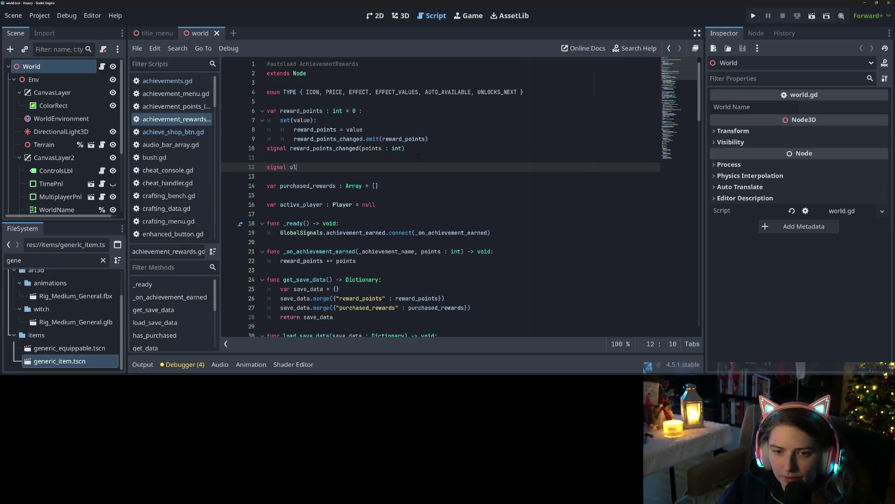
{"action": "key", "text": "BackSpace"}
{"action": "type", "text": "rewar"}
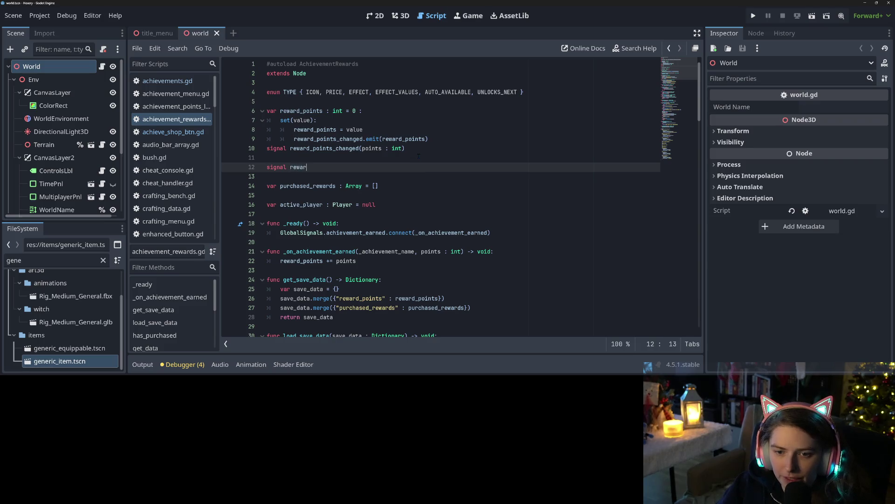
{"action": "type", "text": "d_"}
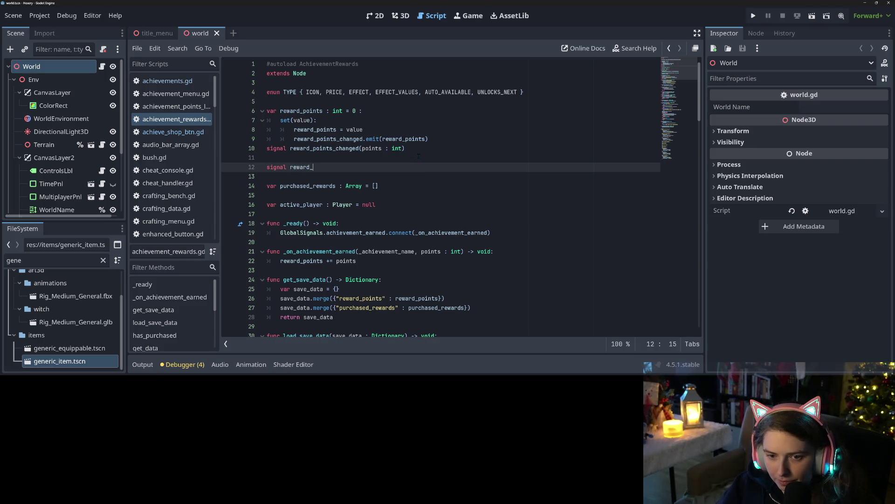
{"action": "type", "text": "unlock"}
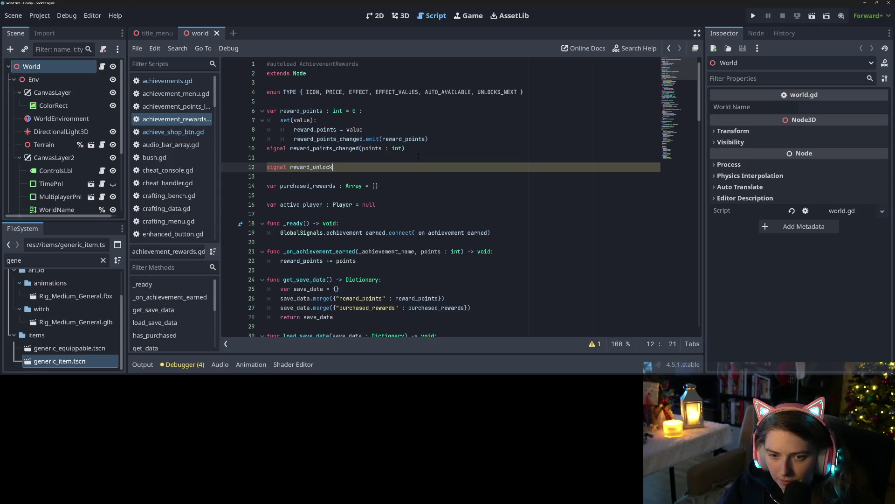
{"action": "type", "text": "ed(a_reward"}
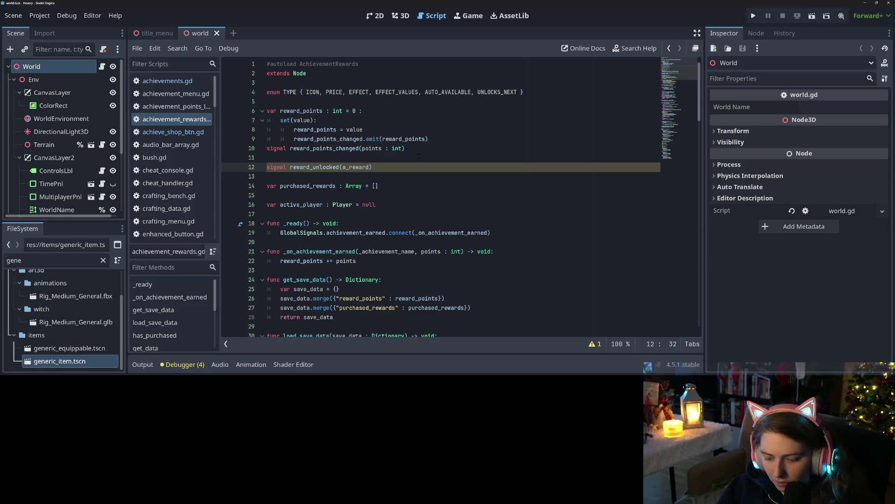
{"action": "type", "text": "_key : "}
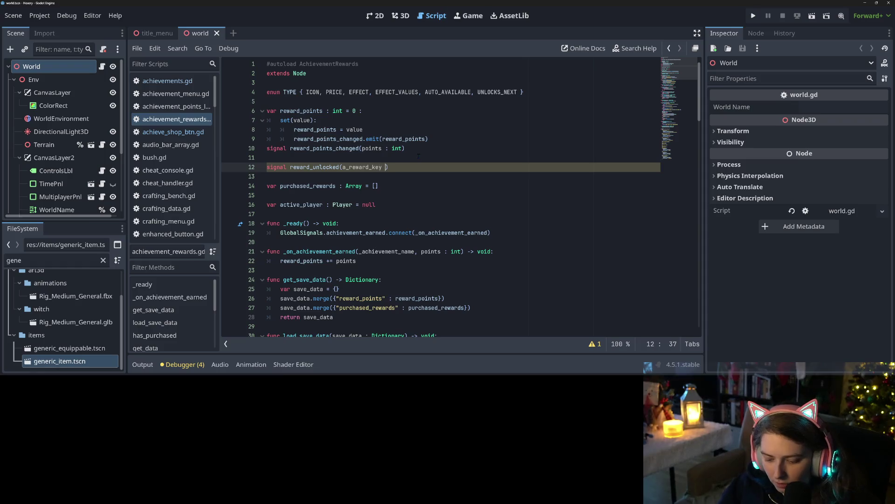
{"action": "type", "text": "String"}
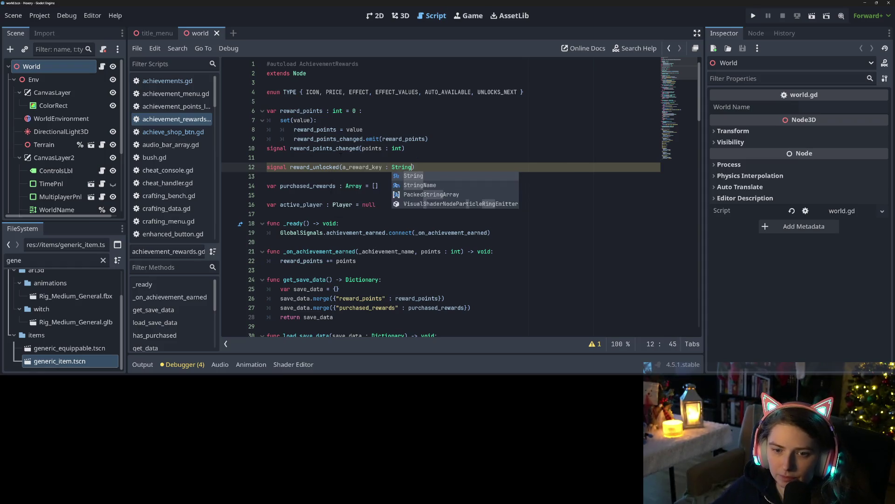
{"action": "left_click", "coordinate": [305, 168]}
{"action": "double_click", "coordinate": [305, 167]}
Replace the loop's pass with 'reward_unlocked.emit(a_unlock)', save, and copy the signal name.
{"action": "scroll", "coordinate": [401, 210], "scroll_direction": "down", "scroll_amount": 20}
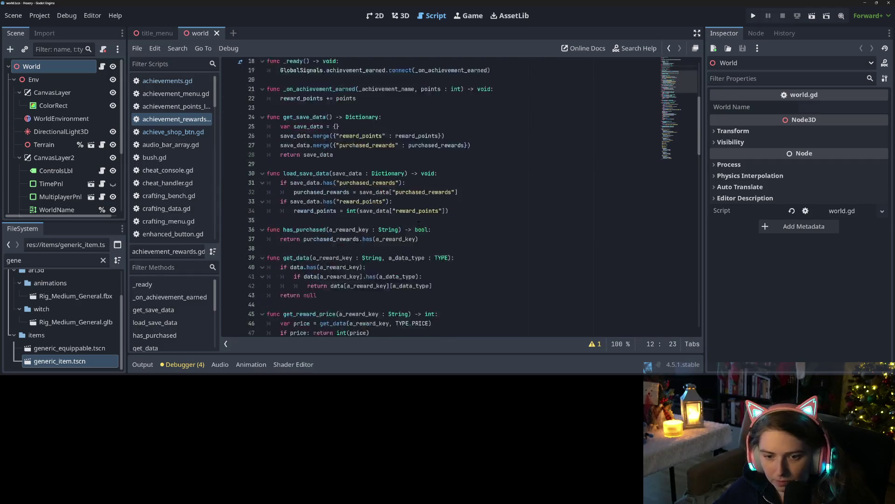
{"action": "scroll", "coordinate": [419, 223], "scroll_direction": "down", "scroll_amount": 13}
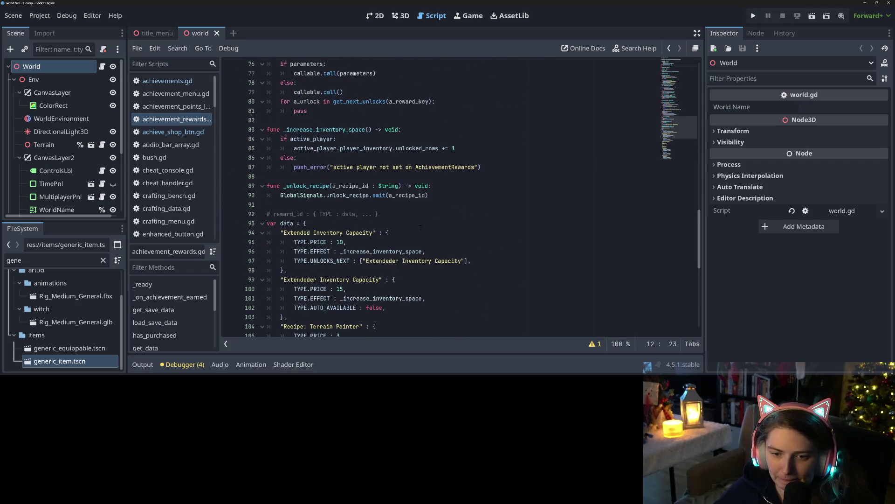
{"action": "scroll", "coordinate": [421, 228], "scroll_direction": "up", "scroll_amount": 12}
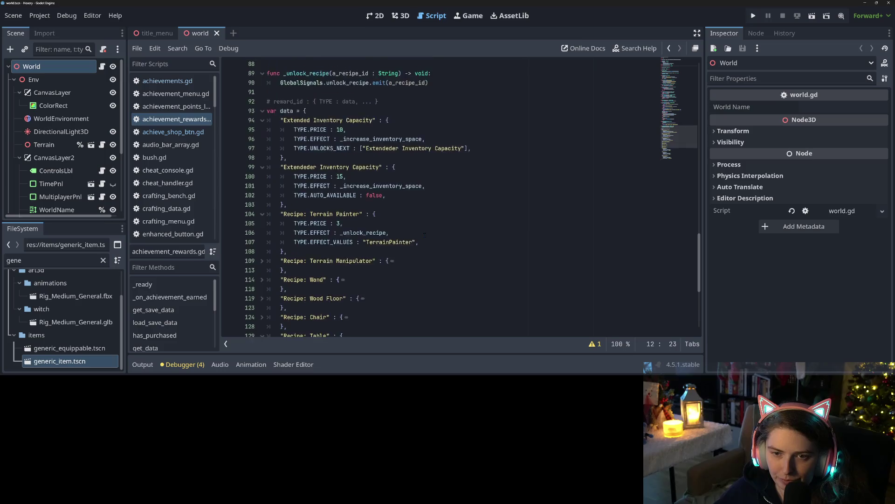
{"action": "scroll", "coordinate": [400, 237], "scroll_direction": "up", "scroll_amount": 2}
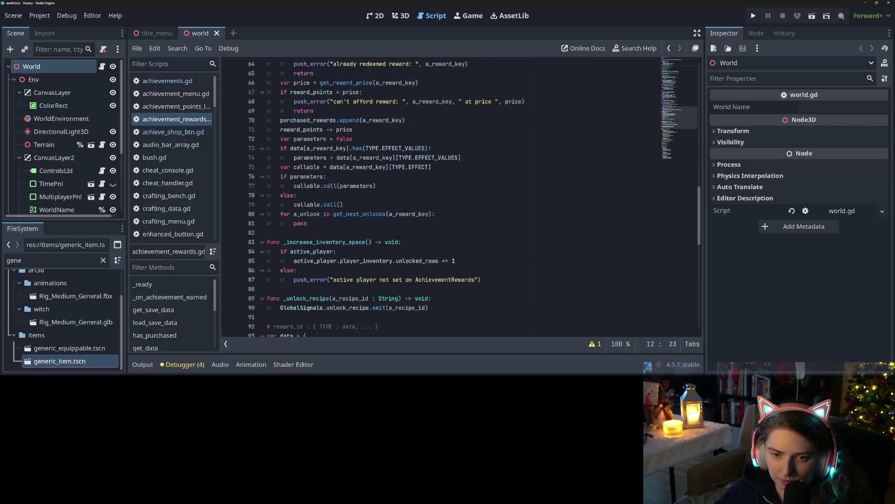
{"action": "double_click", "coordinate": [359, 226]}
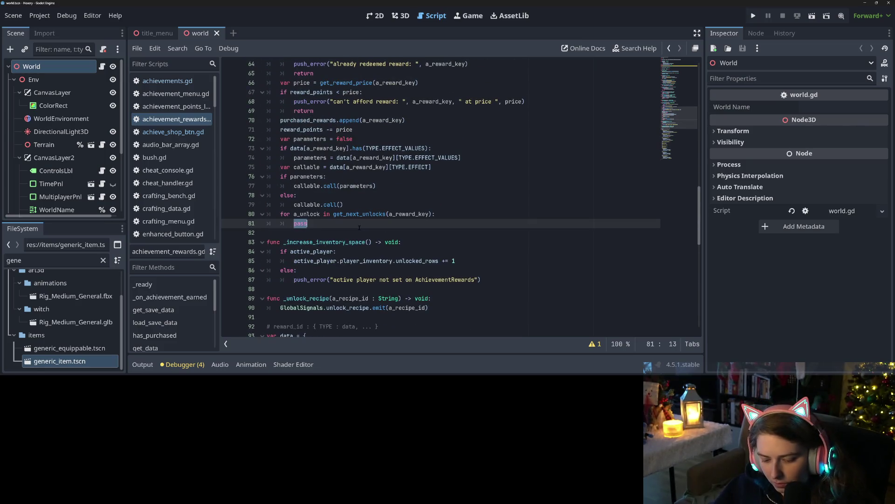
{"action": "type", "text": "reward_unlocked.emit("}
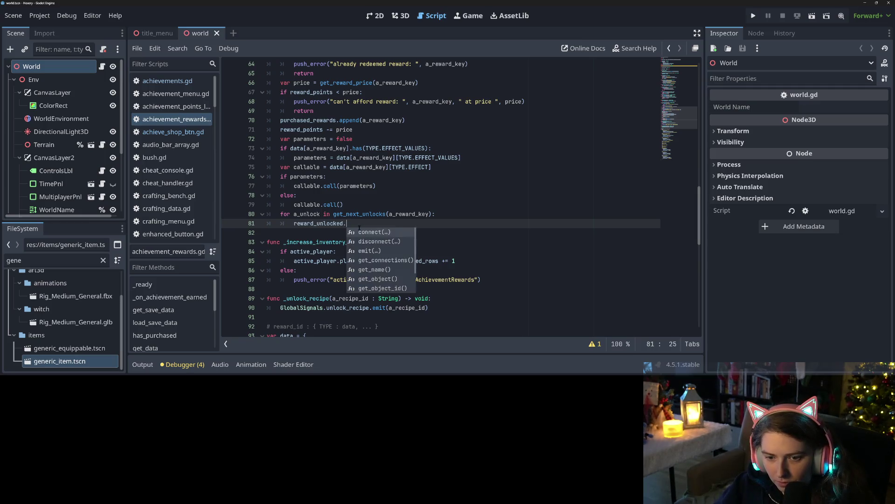
{"action": "type", "text": "a_unlock"}
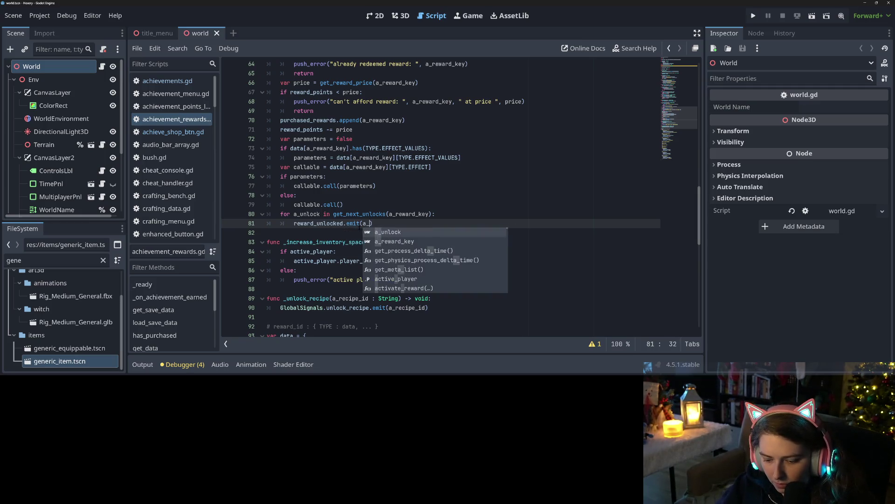
{"action": "key", "text": "ctrl+s"}
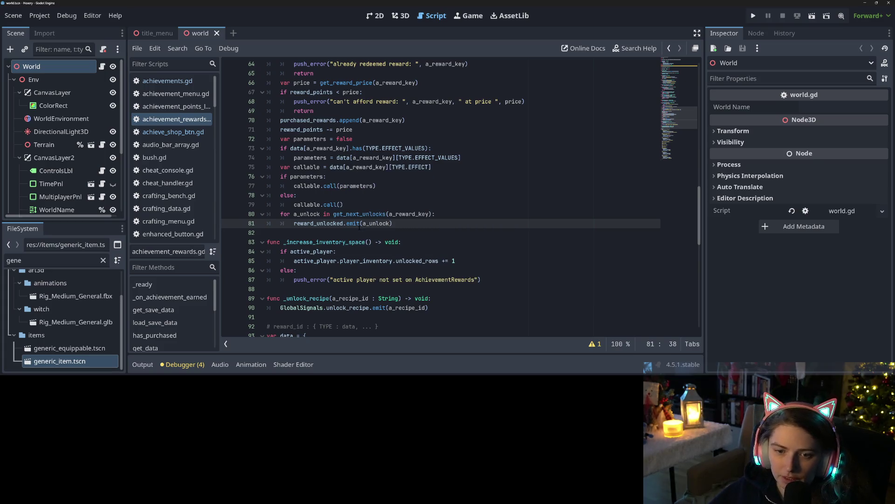
{"action": "double_click", "coordinate": [325, 223]}
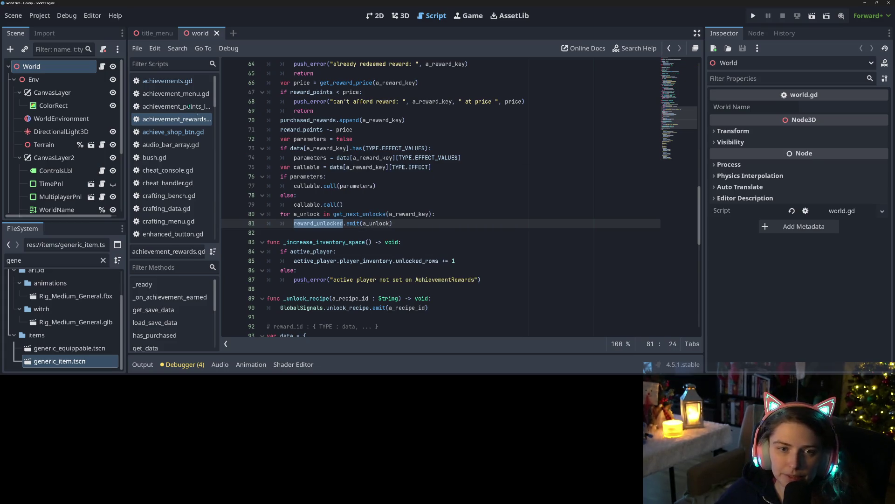
{"action": "left_click", "coordinate": [173, 132]}
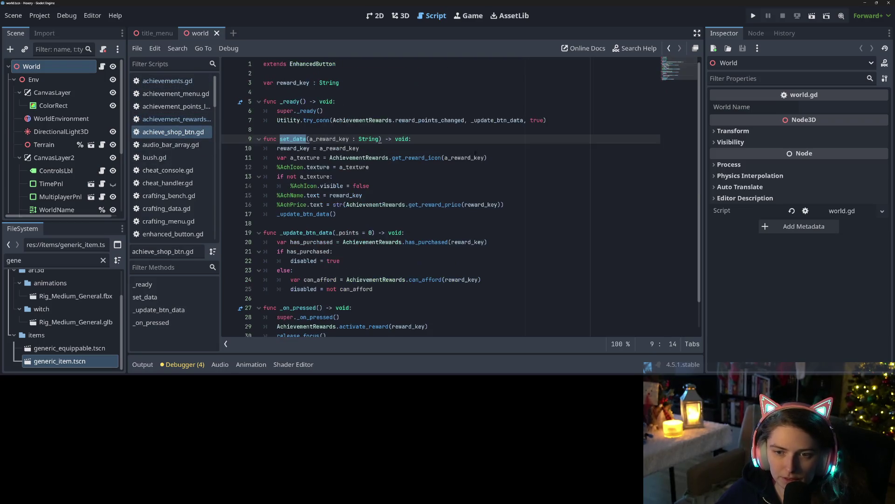
Duplicate the _ready connection line to connect reward_unlocked to _on_reward_unlocked.
{"action": "left_click", "coordinate": [378, 168]}
{"action": "left_click", "coordinate": [555, 121]}
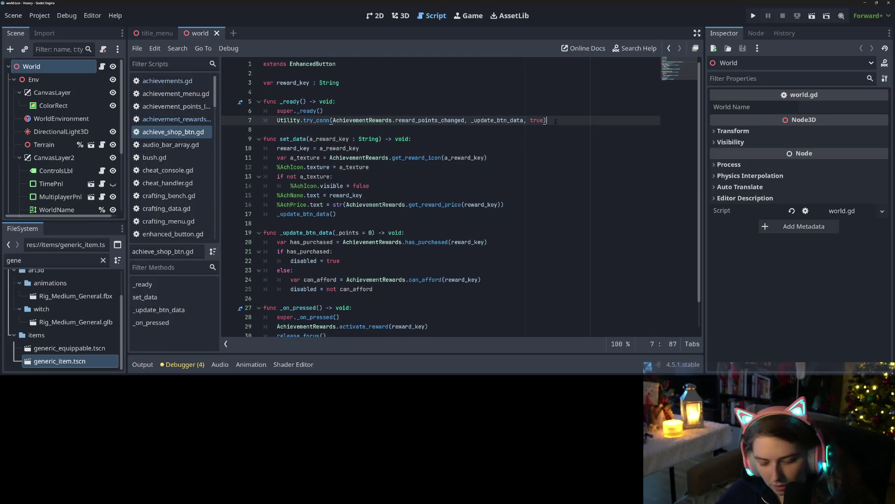
{"action": "key", "text": "ctrl+shift+d"}
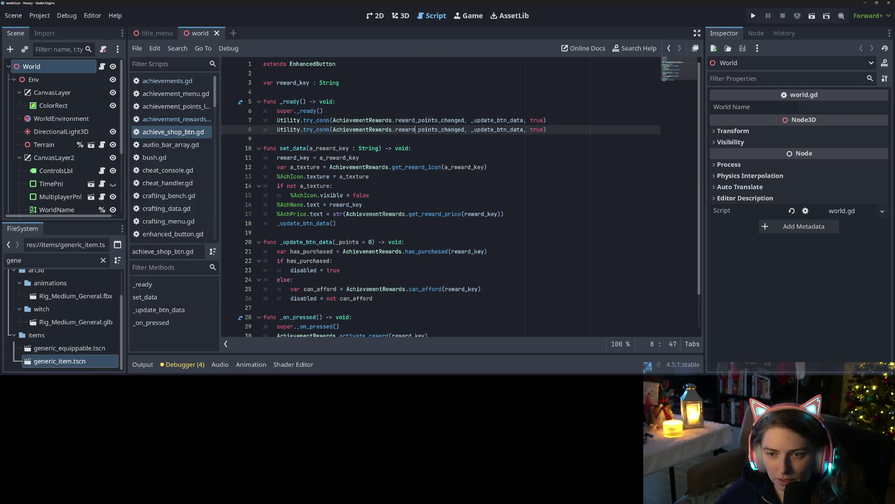
{"action": "double_click", "coordinate": [416, 129]}
{"action": "key", "text": "super+v"}
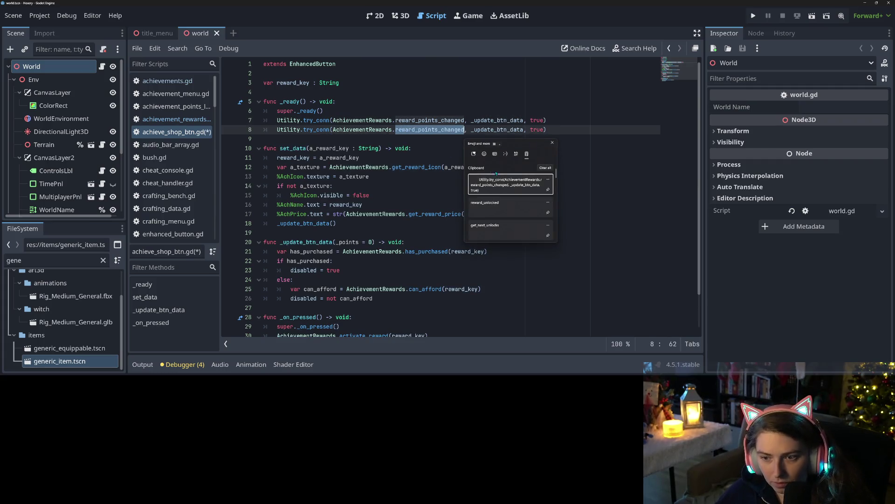
{"action": "left_click", "coordinate": [512, 210]}
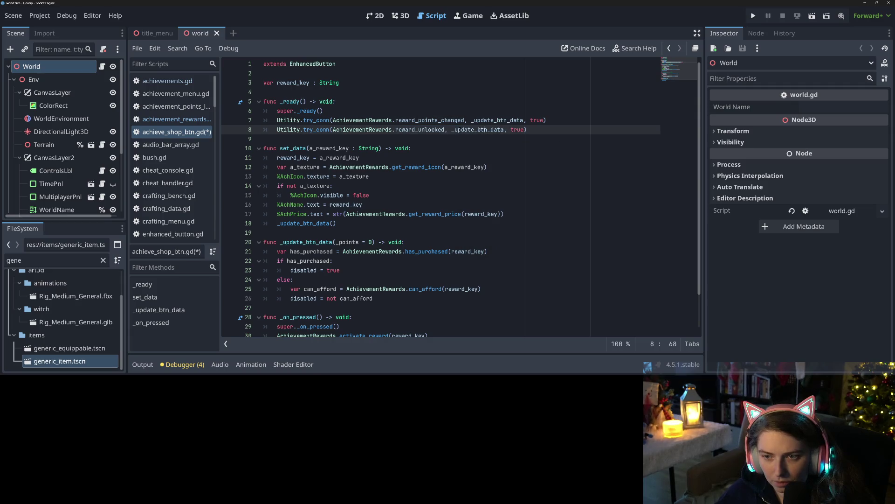
{"action": "left_click_drag", "start_coordinate": [455, 130], "coordinate": [504, 131]}
{"action": "type", "text": "on_re"}
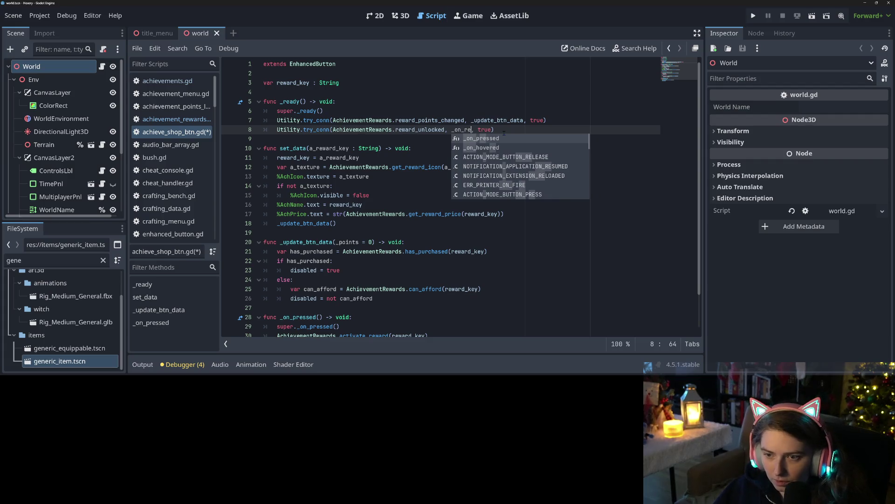
{"action": "type", "text": "ward"}
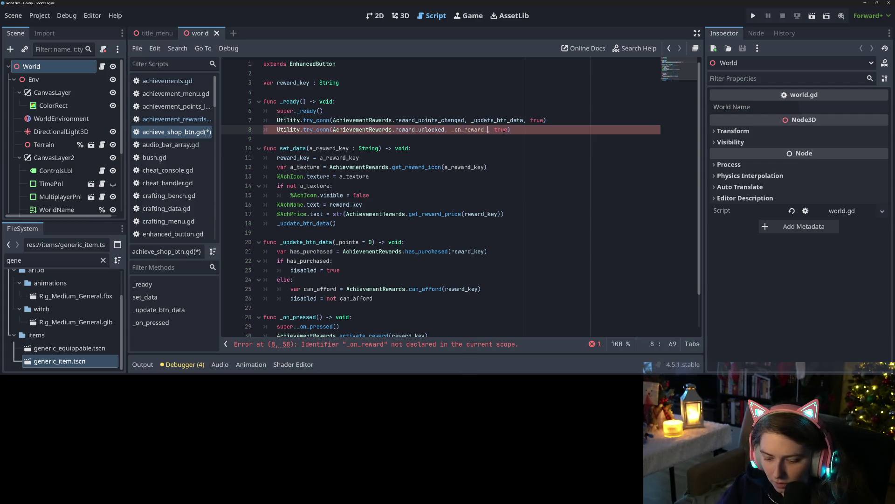
{"action": "type", "text": "_unlocked"}
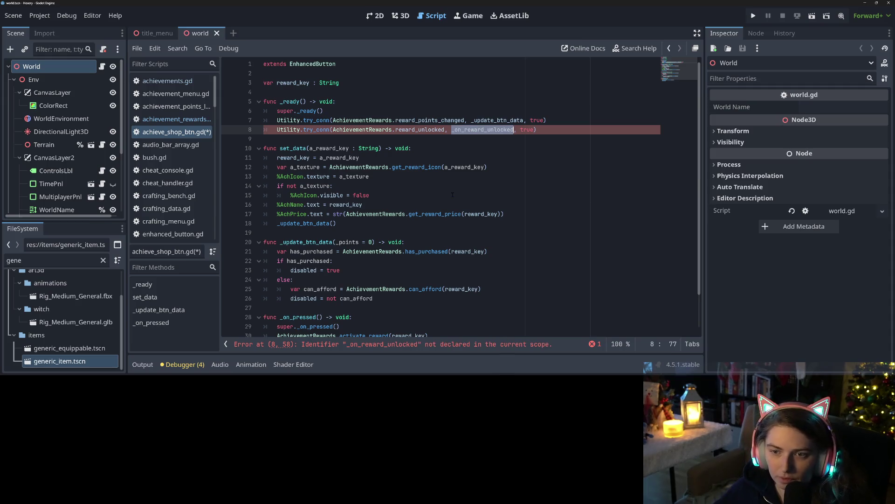
{"action": "scroll", "coordinate": [453, 195], "scroll_direction": "down", "scroll_amount": 2}
{"action": "left_click", "coordinate": [373, 317]}
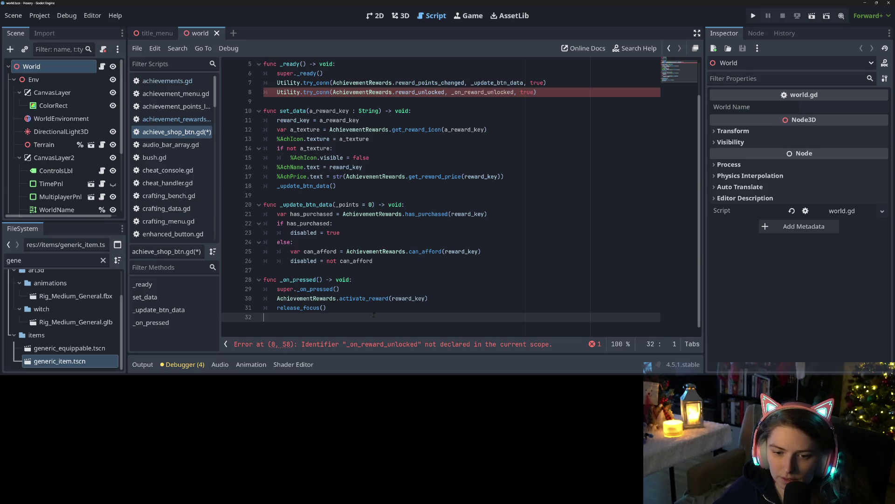
Add the header 'func _on_reward_unlocked(a_reward_key : String) -> void:' above _on_pressed.
{"action": "left_click", "coordinate": [352, 279]}
{"action": "left_click", "coordinate": [352, 271]}
{"action": "key", "text": "Return"}
{"action": "key", "text": "Return"}
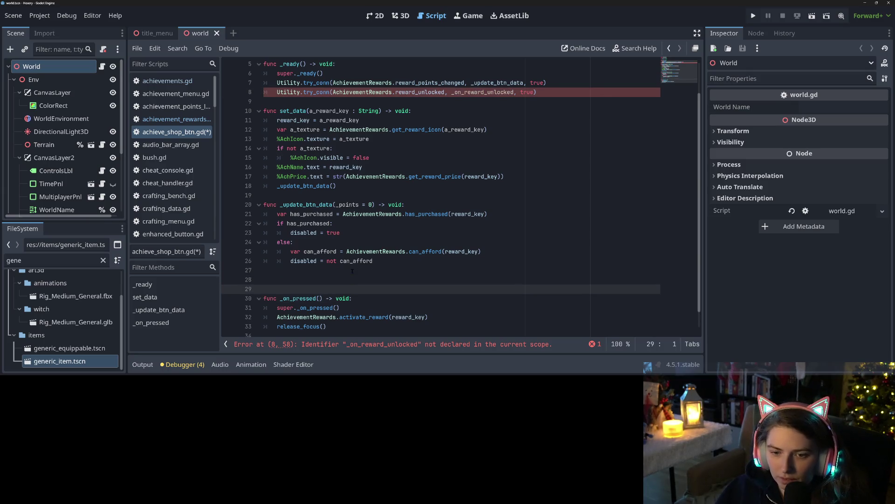
{"action": "key", "text": "Up"}
{"action": "type", "text": "_on_reward_unlocked"}
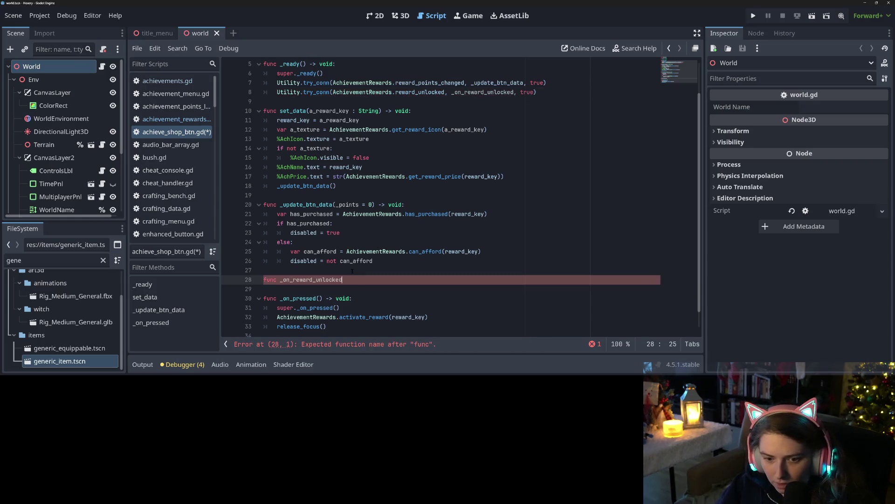
{"action": "type", "text": "(a_req"}
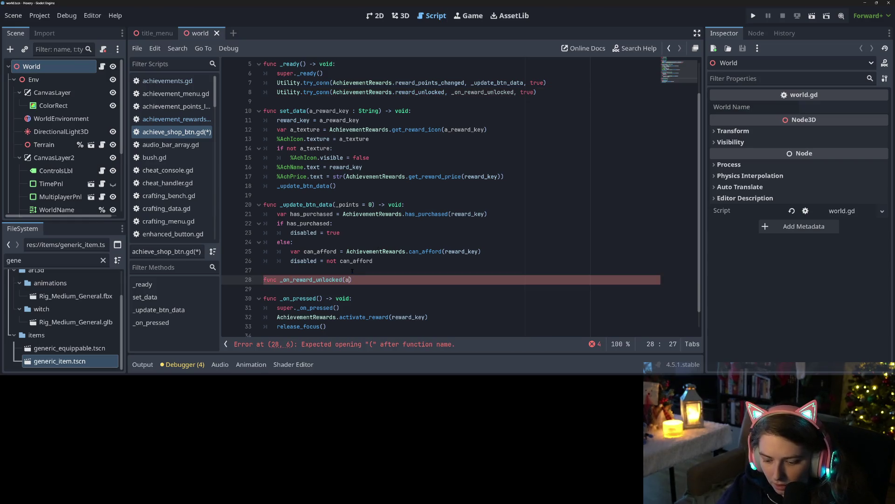
{"action": "key", "text": "BackSpace"}
{"action": "type", "text": "ward_jey"}
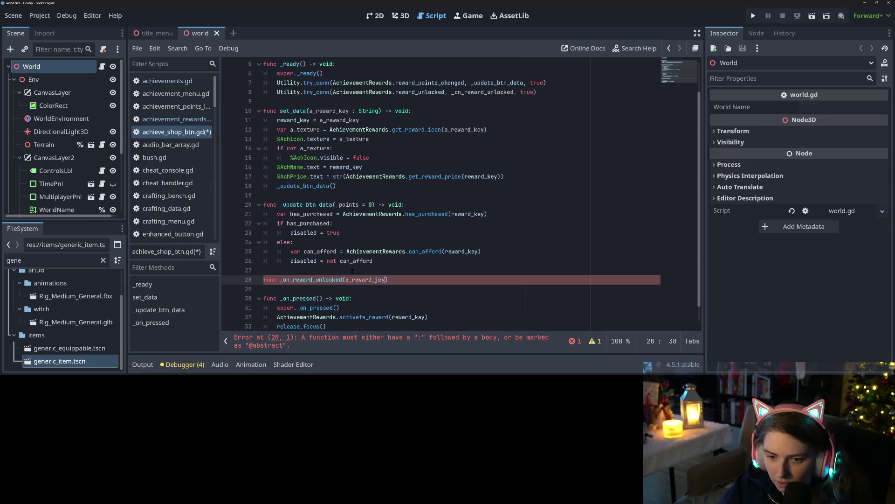
{"action": "key", "text": "BackSpace"}
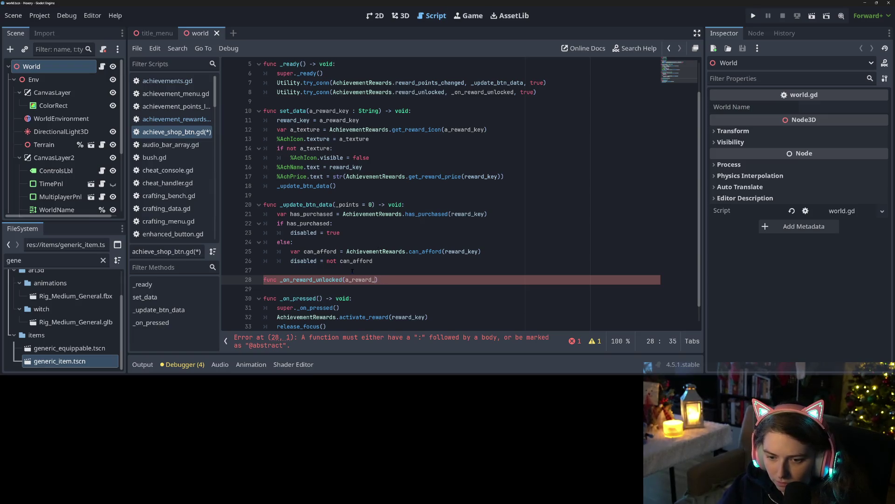
{"action": "type", "text": "key : String"}
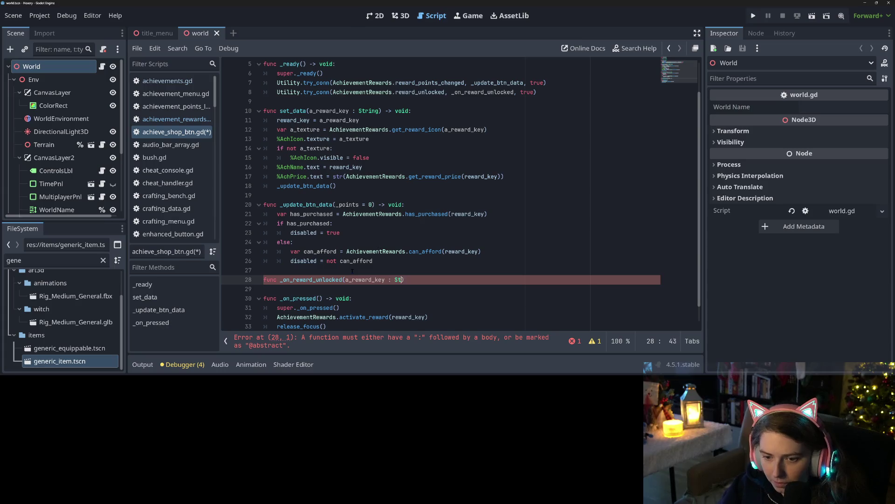
{"action": "type", "text": ") -> void:"}
Make the handler return early when a_reward_key doesn't match reward_key, and save.
{"action": "key", "text": "Return"}
{"action": "type", "text": "not a"}
{"action": "key", "text": "Return"}
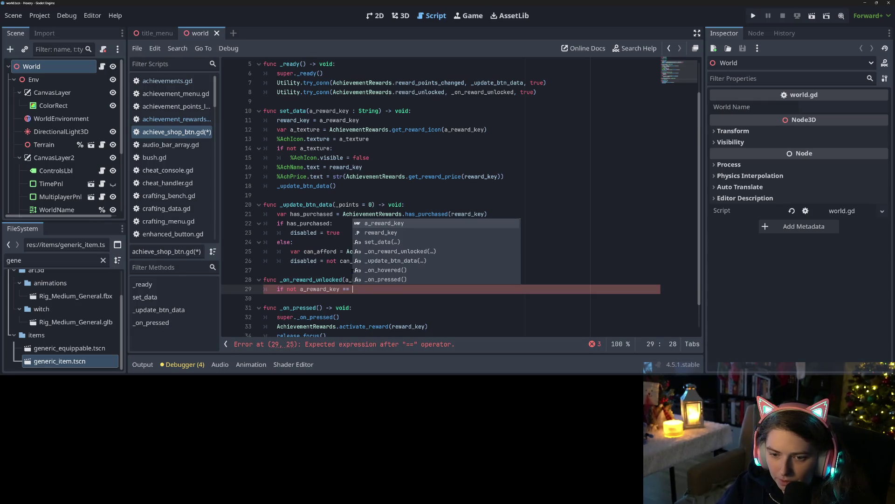
{"action": "type", "text": "r"}
{"action": "key", "text": "Return"}
{"action": "type", "text": ":"}
{"action": "key", "text": "Return"}
{"action": "type", "text": "return"}
{"action": "key", "text": "Return"}
{"action": "key", "text": "ctrl+s"}
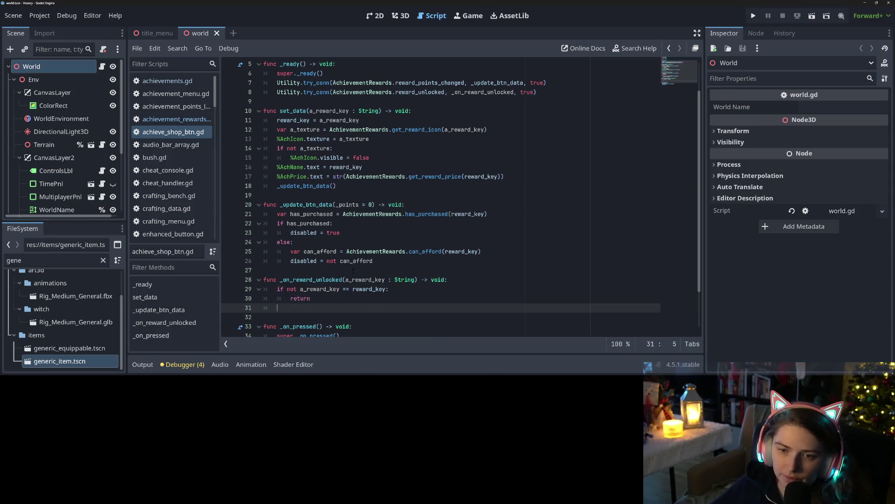
Declare 'var is_unlocked : bool = false' below reward_key and save.
{"action": "scroll", "coordinate": [350, 267], "scroll_direction": "up", "scroll_amount": 2}
{"action": "left_click", "coordinate": [356, 84]}
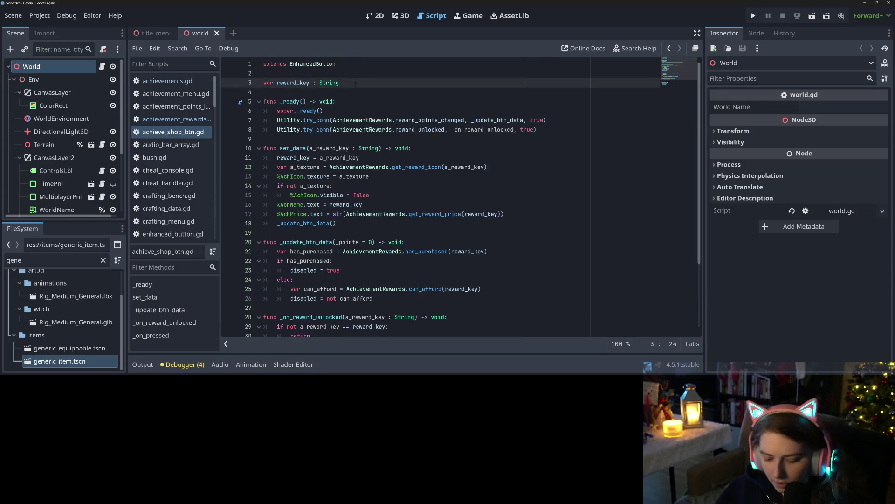
{"action": "key", "text": "Return"}
{"action": "type", "text": "var is_unlocked : b"}
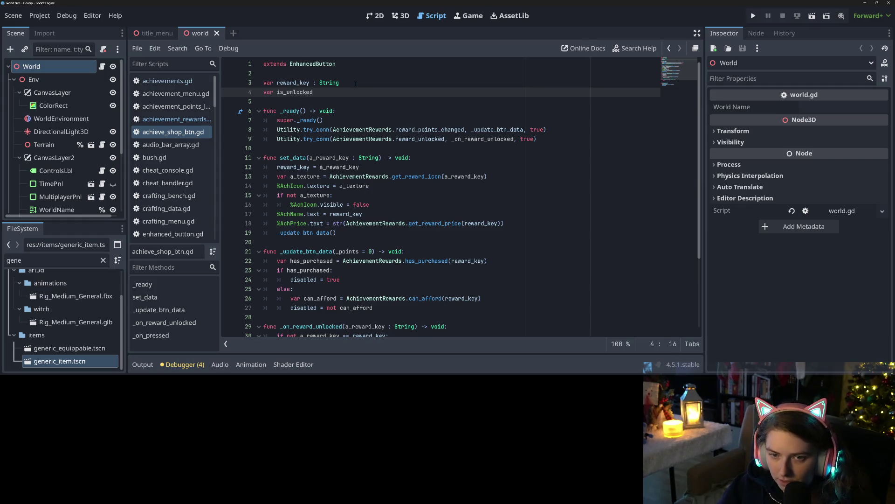
{"action": "type", "text": "ool = false"}
{"action": "key", "text": "ctrl+s"}
Paste is_unlocked into the _on_reward_unlocked handler body.
{"action": "left_click", "coordinate": [299, 92]}
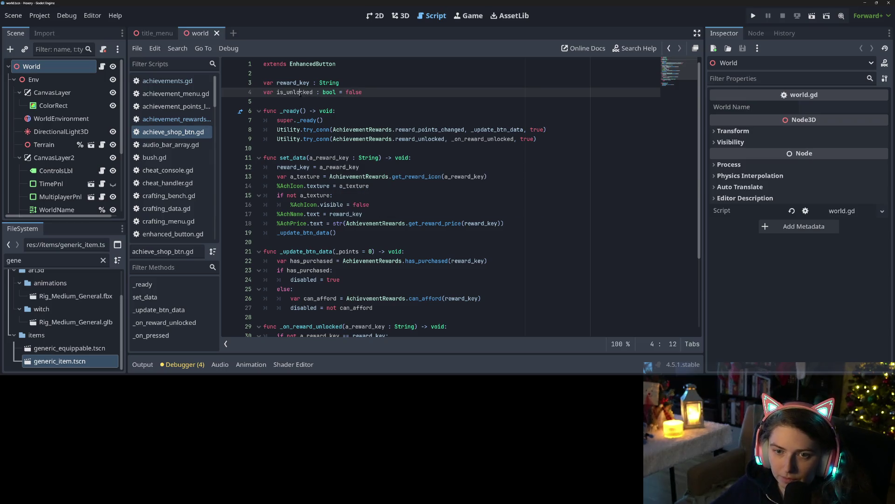
{"action": "double_click", "coordinate": [300, 92]}
{"action": "key", "text": "ctrl+c"}
{"action": "scroll", "coordinate": [362, 192], "scroll_direction": "down", "scroll_amount": 3}
{"action": "left_click", "coordinate": [304, 268]}
{"action": "key", "text": "Up"}
{"action": "key", "text": "ctrl+v"}
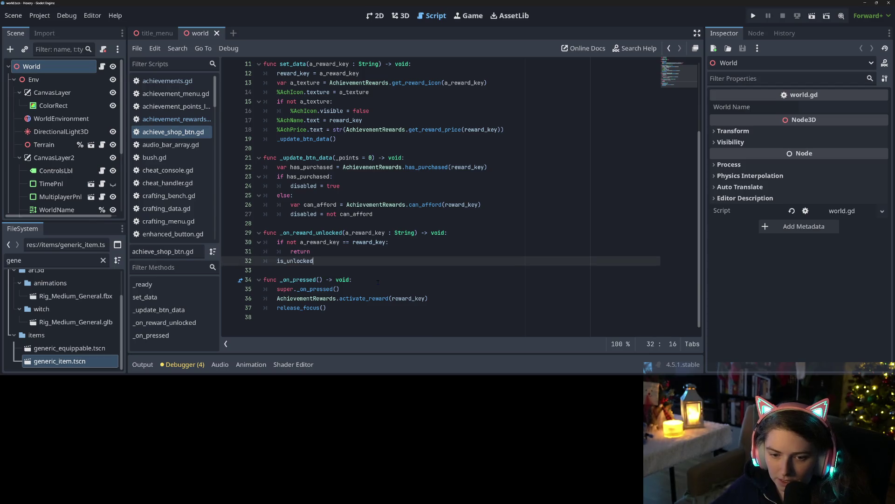
Finish the _on_reward_unlocked line so it sets is_unlocked = true.
{"action": "type", "text": "= true"}
{"action": "left_click", "coordinate": [311, 260]}
{"action": "double_click", "coordinate": [300, 261]}
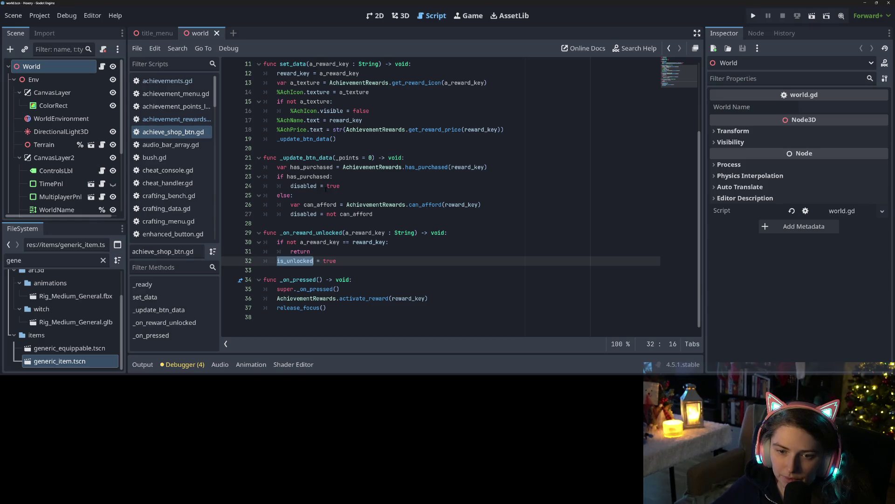
At the top of _update_btn_data, add 'if not is_unlocked:' with disabled = true and return, then save.
{"action": "left_click", "coordinate": [415, 158]}
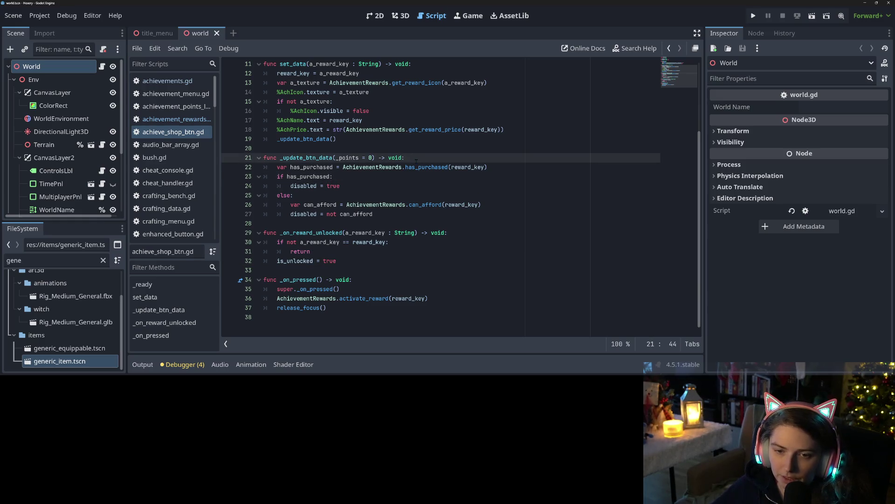
{"action": "key", "text": "Return"}
{"action": "type", "text": "if not "}
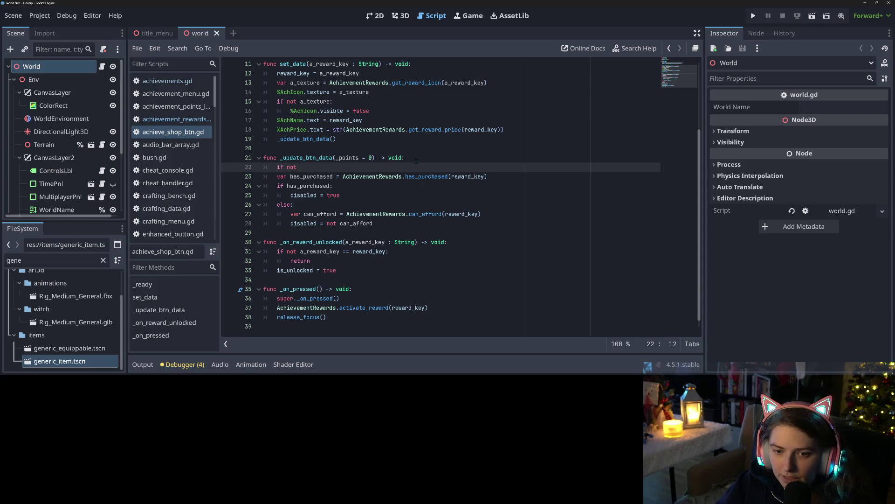
{"action": "type", "text": "is_unlocked:"}
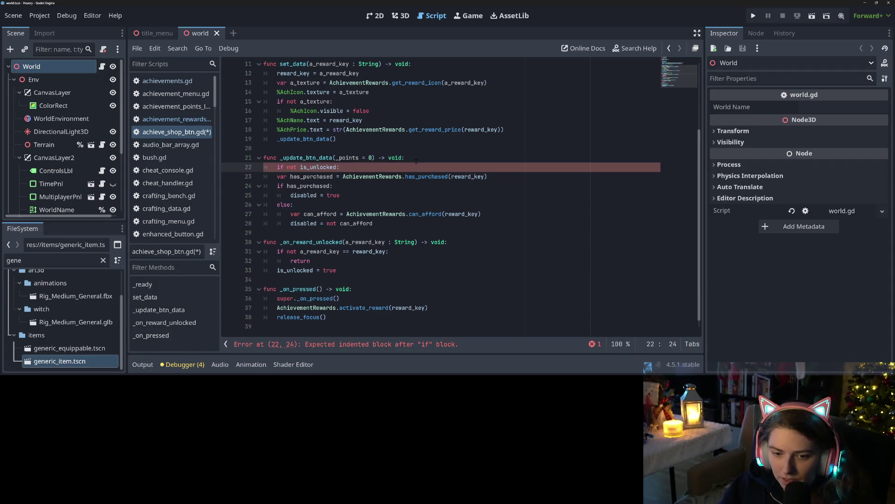
{"action": "key", "text": "Return"}
{"action": "type", "text": "disabled = true"}
{"action": "key", "text": "ctrl+s"}
{"action": "key", "text": "Return"}
{"action": "type", "text": "return"}
{"action": "key", "text": "ctrl+s"}
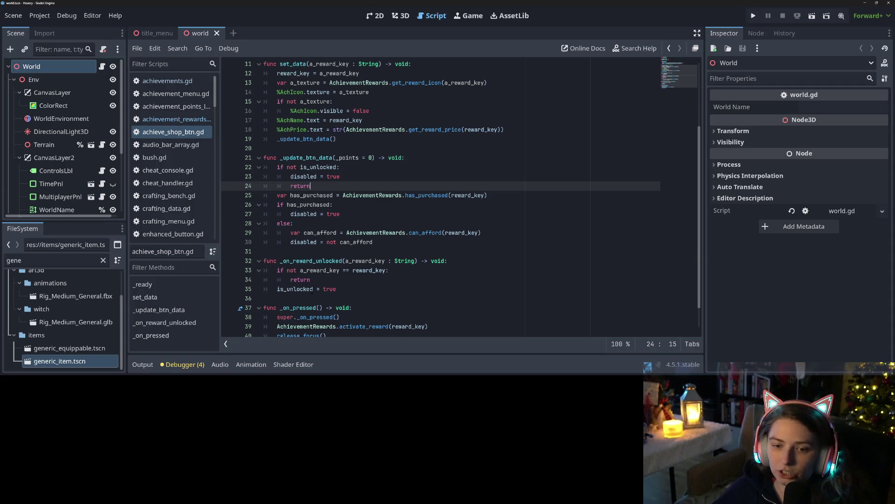
Review where is_unlocked and _update_btn_data are used in _on_reward_unlocked and set_data.
{"action": "left_click", "coordinate": [312, 289]}
{"action": "double_click", "coordinate": [290, 289]}
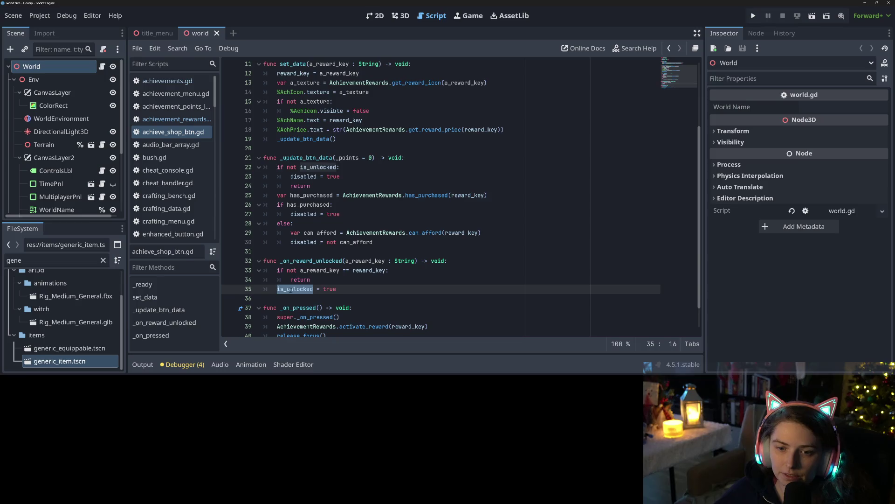
{"action": "scroll", "coordinate": [290, 289], "scroll_direction": "up", "scroll_amount": 1}
{"action": "scroll", "coordinate": [290, 289], "scroll_direction": "up", "scroll_amount": 3}
{"action": "left_click", "coordinate": [346, 224]}
{"action": "left_click", "coordinate": [346, 233]}
{"action": "left_click", "coordinate": [317, 176]}
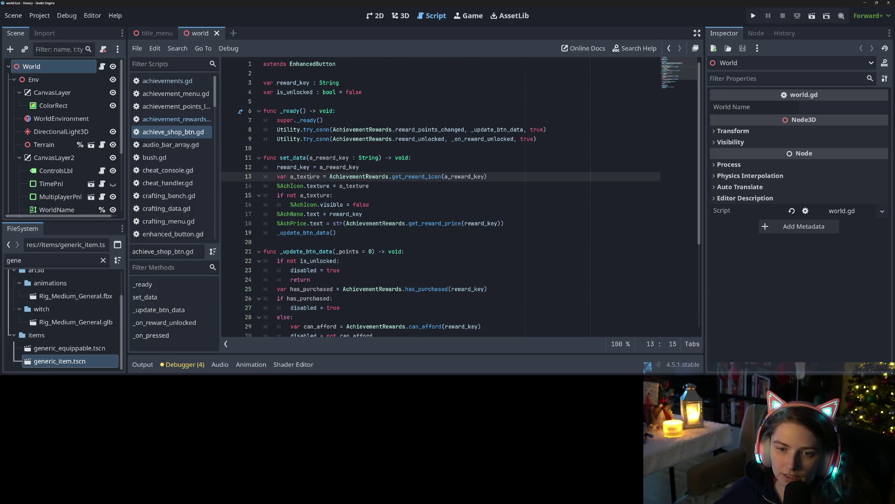
Review the a_texture check and %AchIcon visibility lines in set_data, and save the script.
{"action": "left_click", "coordinate": [317, 167]}
{"action": "left_click", "coordinate": [320, 186]}
{"action": "left_click", "coordinate": [320, 195]}
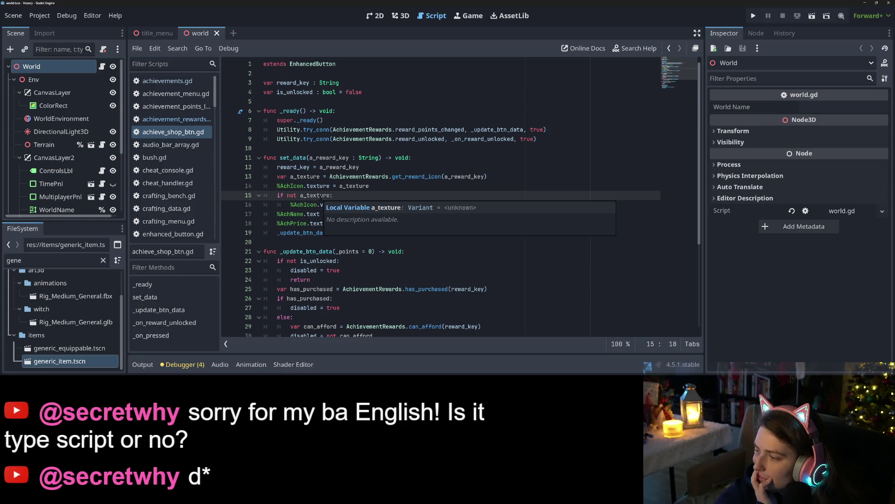
{"action": "key", "text": "ctrl+s"}
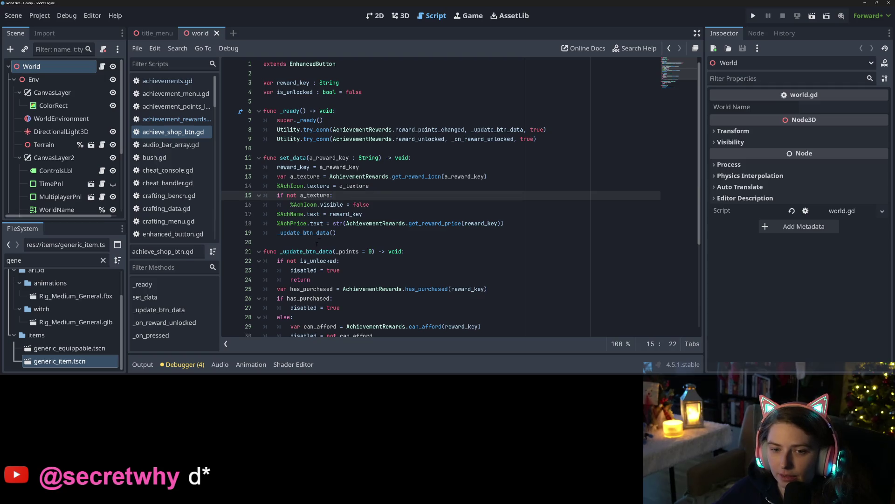
{"action": "left_click", "coordinate": [317, 204]}
{"action": "left_click", "coordinate": [378, 203]}
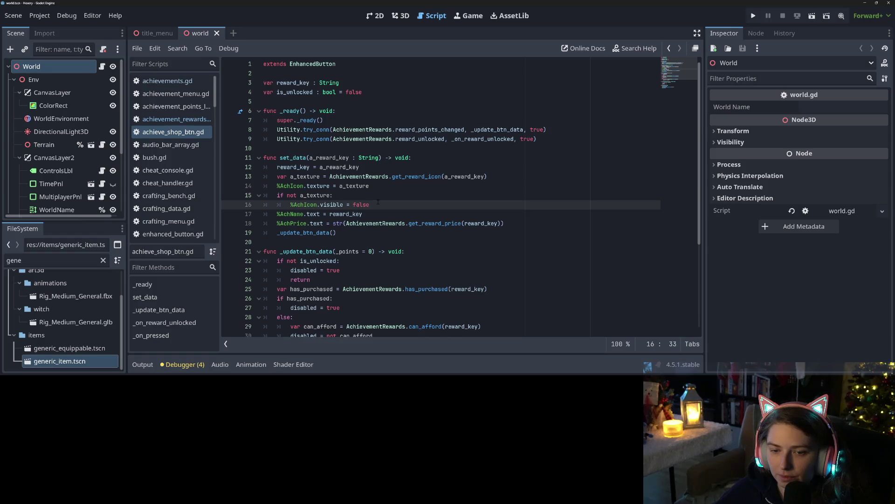
{"action": "left_click", "coordinate": [308, 205]}
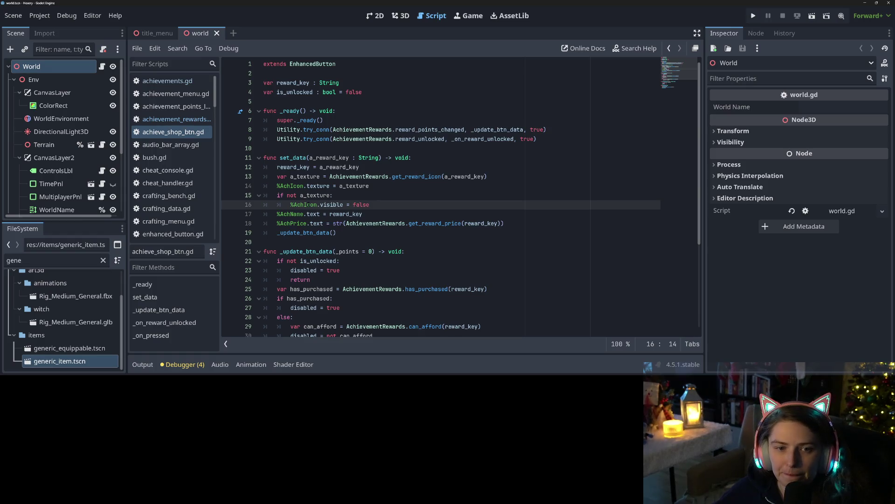
Follow the reward_unlocked signal to achievement_rewards.gd and show the top of that script.
{"action": "left_click", "coordinate": [556, 139]}
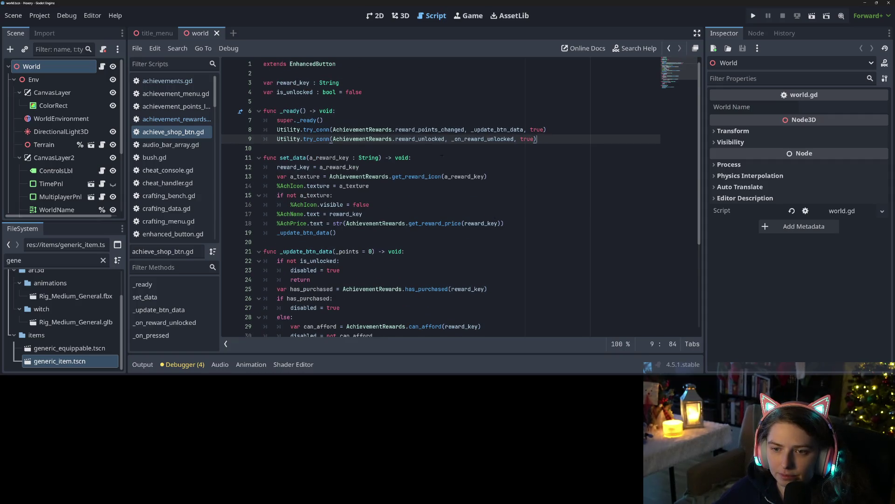
{"action": "double_click", "coordinate": [436, 138]}
{"action": "double_click", "coordinate": [483, 139]}
{"action": "double_click", "coordinate": [317, 186]}
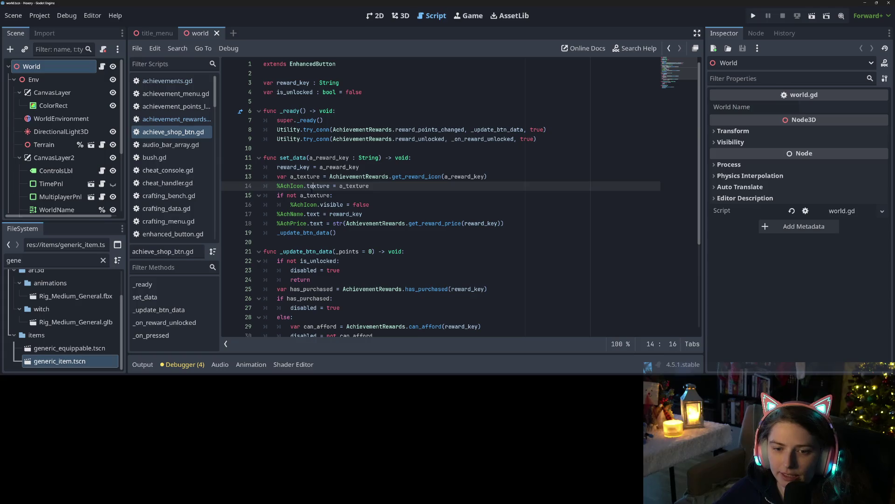
{"action": "left_click", "coordinate": [312, 223]}
{"action": "double_click", "coordinate": [307, 232]}
{"action": "key", "text": "alt+Left"}
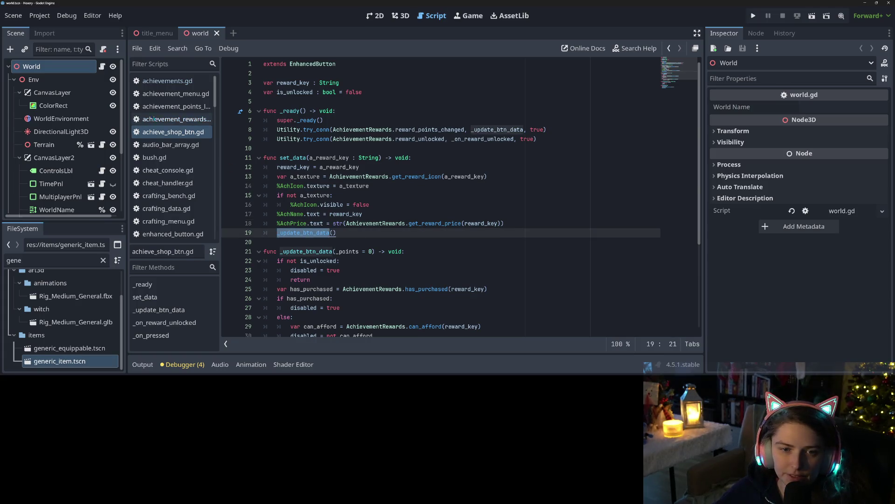
{"action": "left_click", "coordinate": [688, 59]}
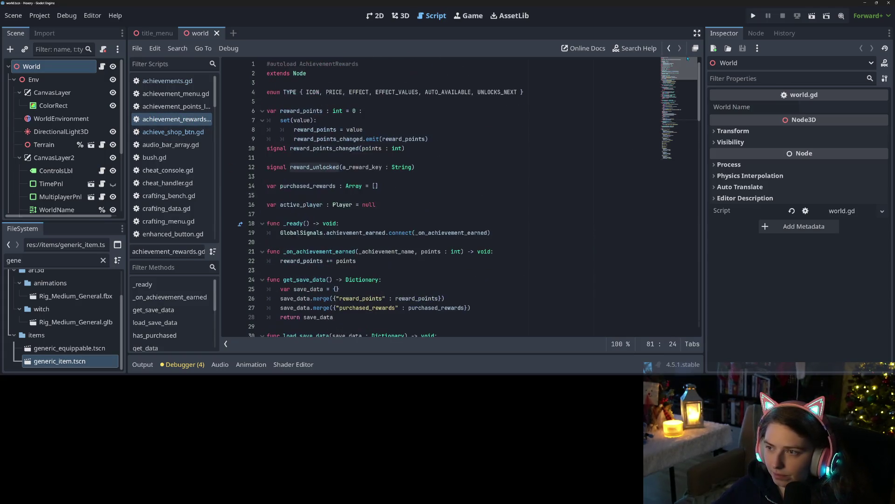
Declare 'var unlocked_rewards : Array = []' below purchased_rewards and save.
{"action": "left_click", "coordinate": [466, 167]}
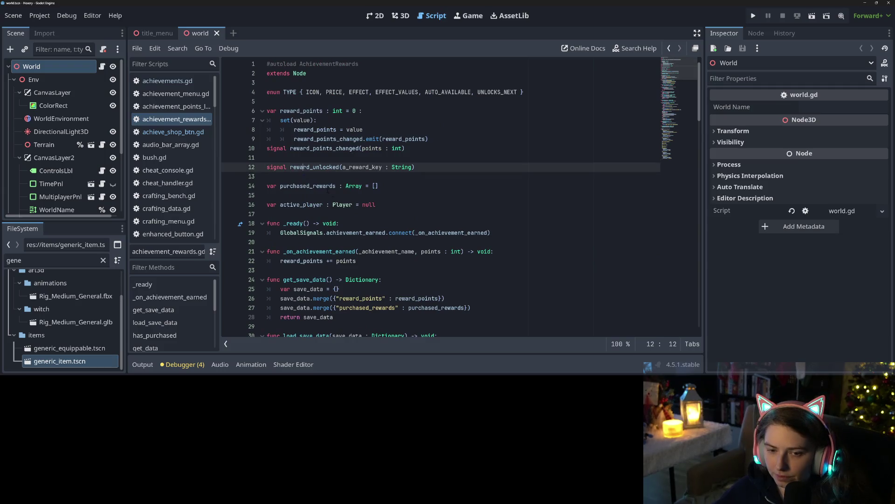
{"action": "left_click", "coordinate": [398, 213]}
{"action": "key", "text": "Up"}
{"action": "key", "text": "Up"}
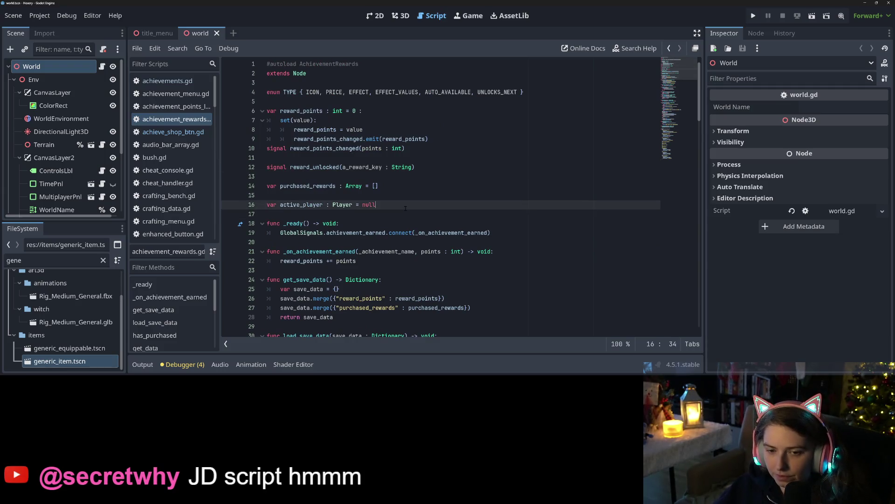
{"action": "key", "text": "Return"}
{"action": "key", "text": "Up"}
{"action": "type", "text": "var "}
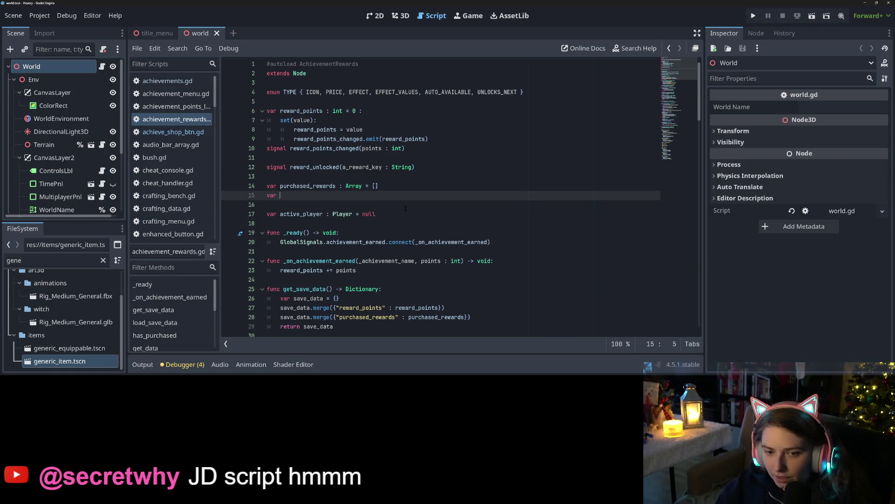
{"action": "type", "text": "unlocked_rewards : Arra"}
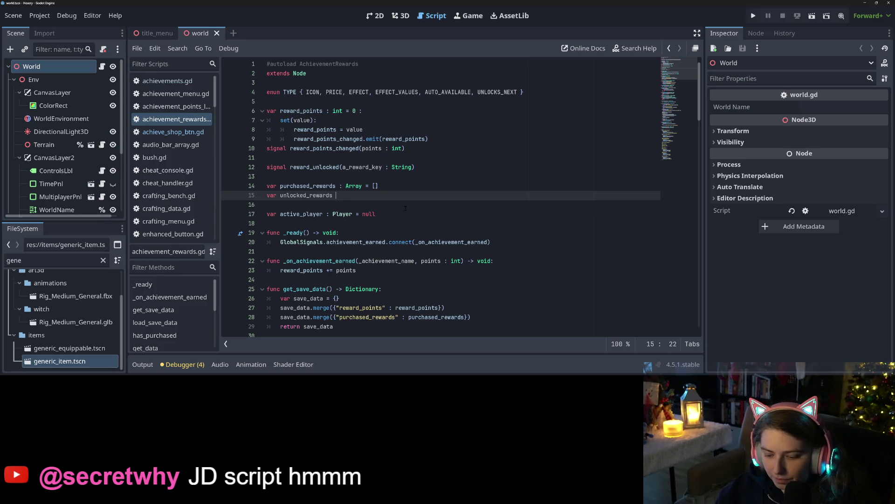
{"action": "type", "text": "y = []"}
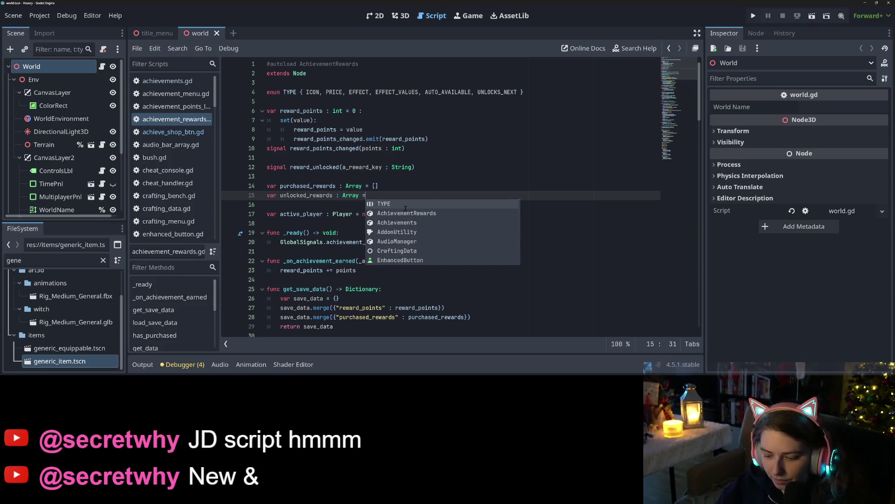
{"action": "key", "text": "ctrl+s"}
{"action": "double_click", "coordinate": [304, 196]}
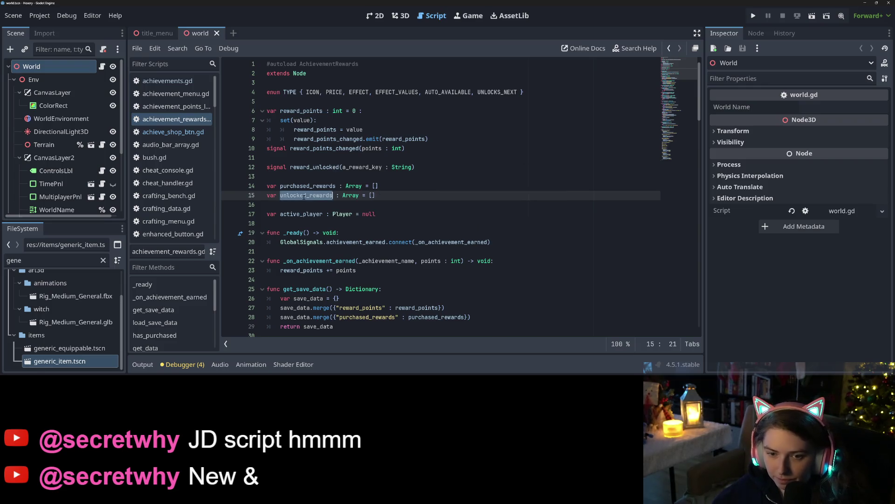
{"action": "scroll", "coordinate": [364, 205], "scroll_direction": "down", "scroll_amount": 3}
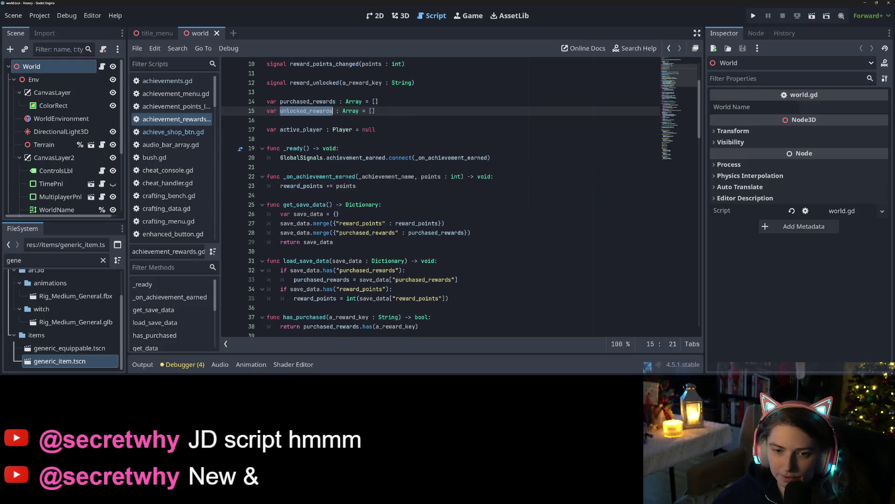
{"action": "scroll", "coordinate": [390, 248], "scroll_direction": "down", "scroll_amount": 20}
{"action": "scroll", "coordinate": [390, 246], "scroll_direction": "up", "scroll_amount": 3}
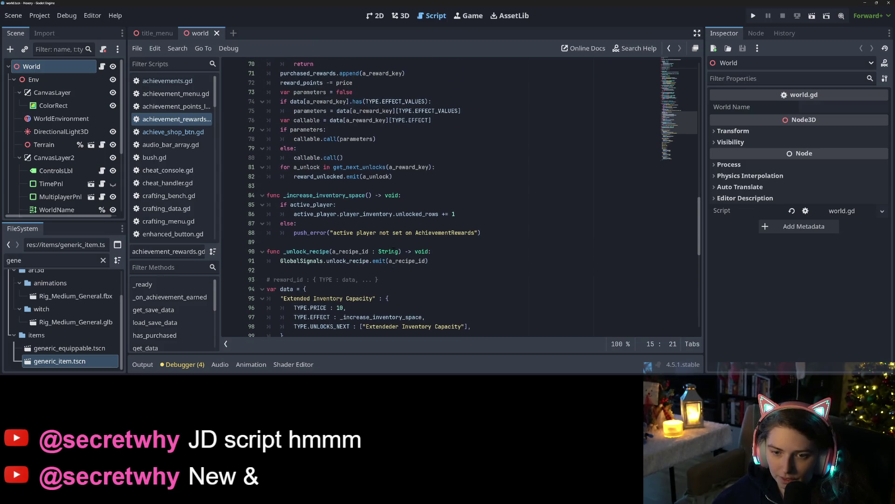
{"action": "scroll", "coordinate": [393, 251], "scroll_direction": "up", "scroll_amount": 2}
Wrap the reward_unlocked emit in 'if not unlocked_rewards.has(a_unlock):' inside the get_next_unlocks loop.
{"action": "left_click", "coordinate": [451, 227]}
{"action": "key", "text": "Return"}
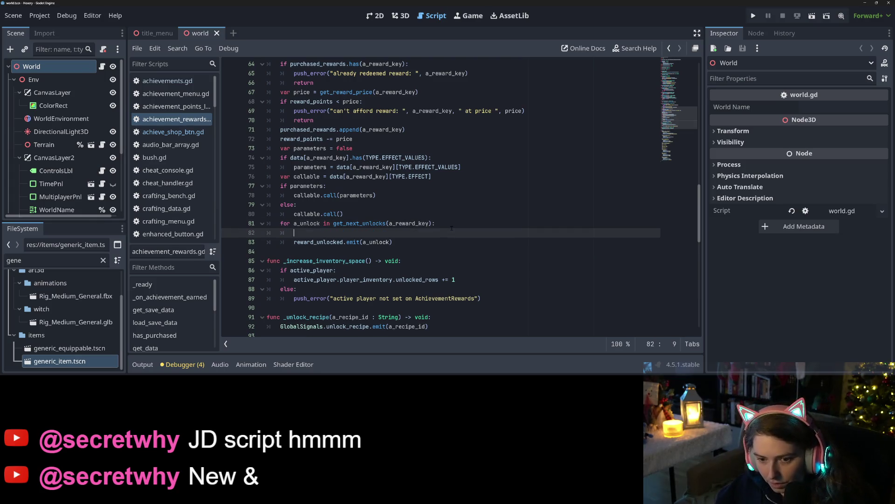
{"action": "type", "text": "unlocked_rewards"}
{"action": "key", "text": "ctrl+BackSpace"}
{"action": "type", "text": "if not unlocked_rewards.has(a_re"}
{"action": "key", "text": "BackSpace"}
{"action": "key", "text": "BackSpace"}
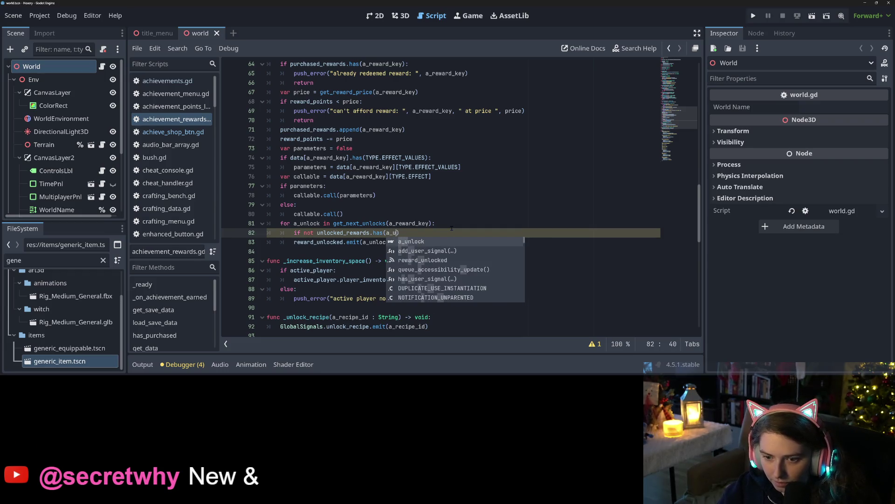
{"action": "key", "text": "Return"}
{"action": "type", "text": ":"}
{"action": "key", "text": "Return"}
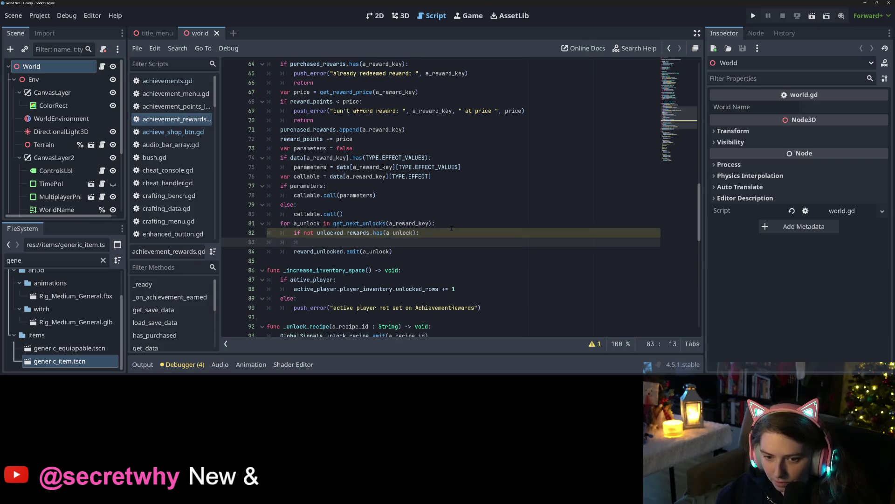
{"action": "key", "text": "Delete"}
{"action": "key", "text": "ctrl+shift+Return"}
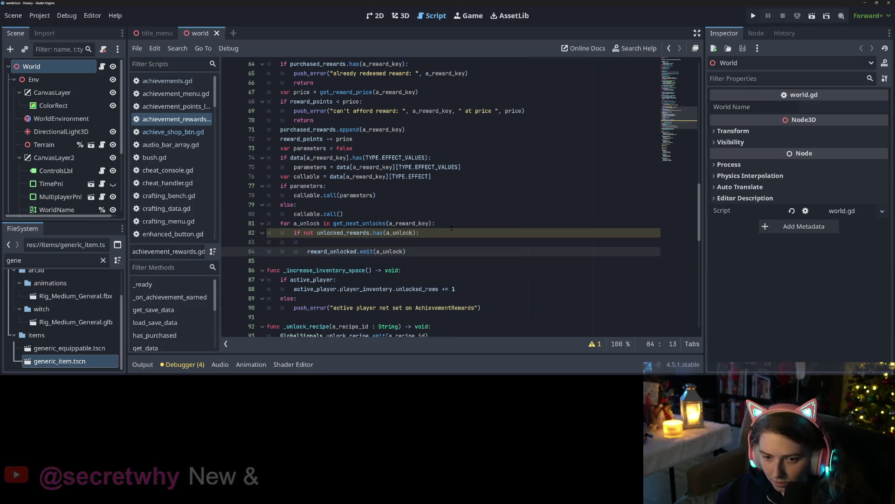
Append a_unlock to unlocked_rewards inside the new check.
{"action": "type", "text": "unlocked_rewards."}
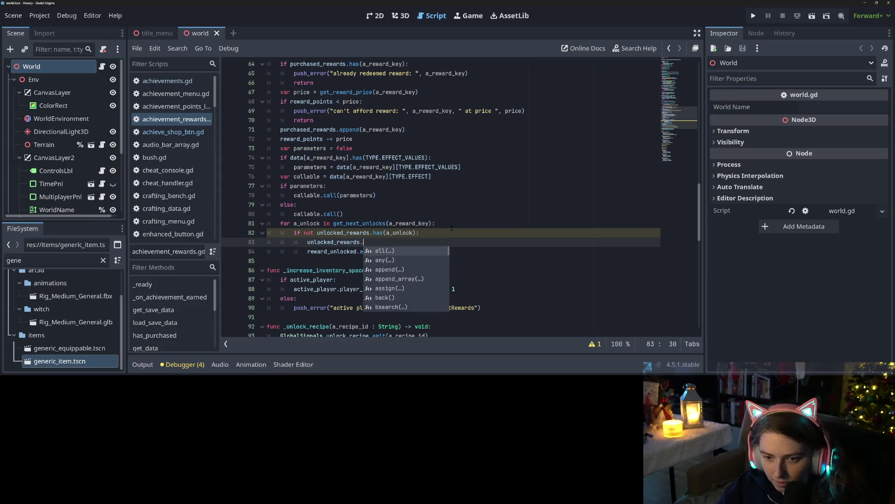
{"action": "type", "text": "append"}
{"action": "key", "text": "Return"}
{"action": "type", "text": "append(a"}
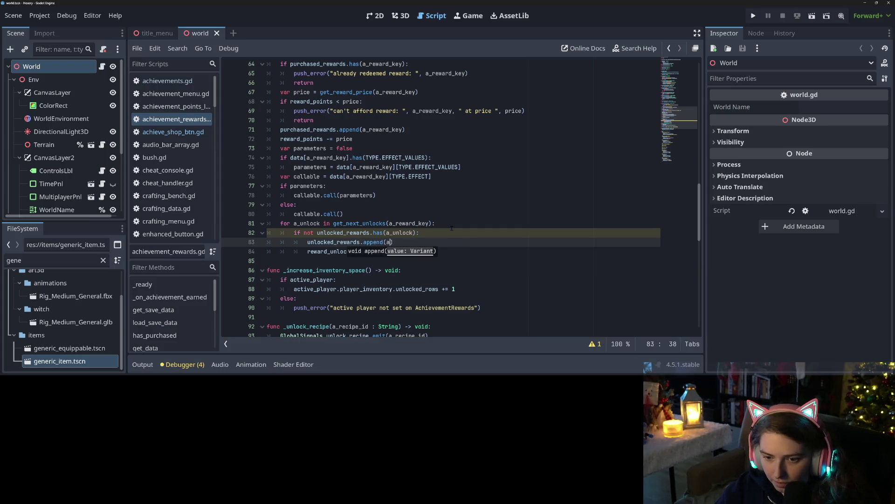
{"action": "type", "text": "_unlock"}
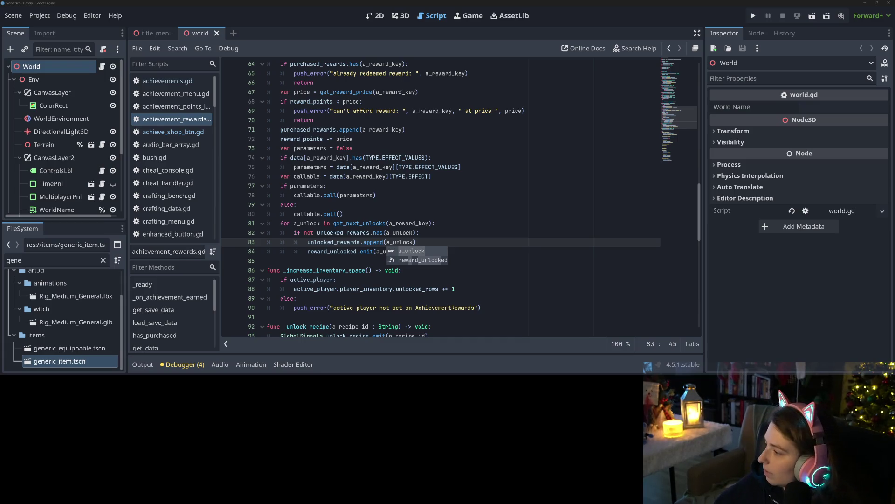
{"action": "scroll", "coordinate": [350, 276], "scroll_direction": "up", "scroll_amount": 9}
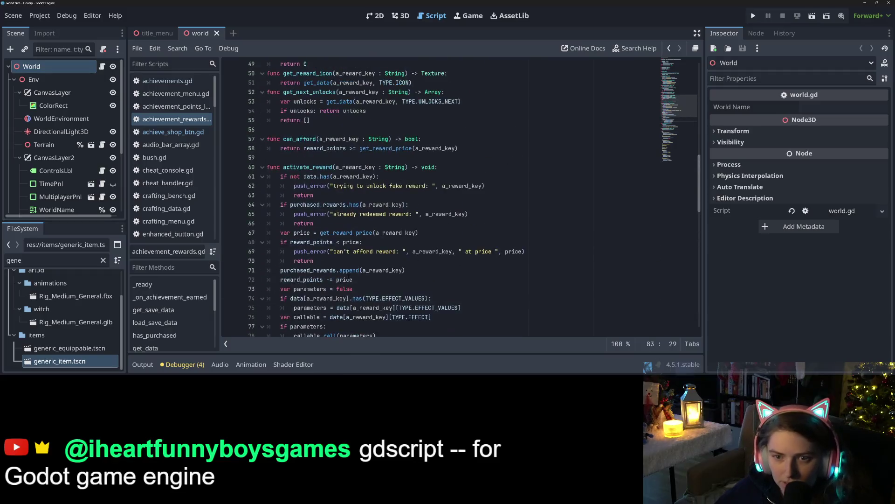
Merge {"unlocked_rewards" : unlocked_rewards} into save_data in get_save_data.
{"action": "scroll", "coordinate": [349, 275], "scroll_direction": "up", "scroll_amount": 7}
{"action": "left_click", "coordinate": [494, 176]}
{"action": "key", "text": "Return"}
{"action": "type", "text": "save_data.merge("}
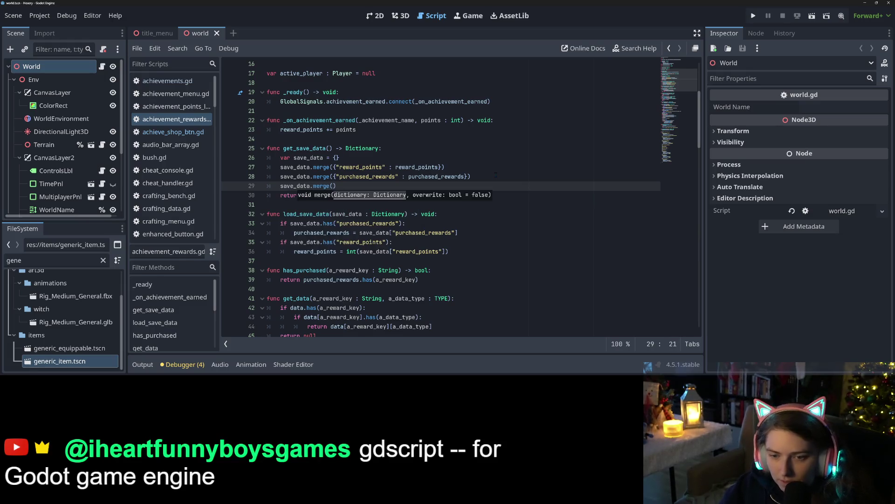
{"action": "type", "text": "{"}
{"action": "type", "text": "\"unlocked_rewards"}
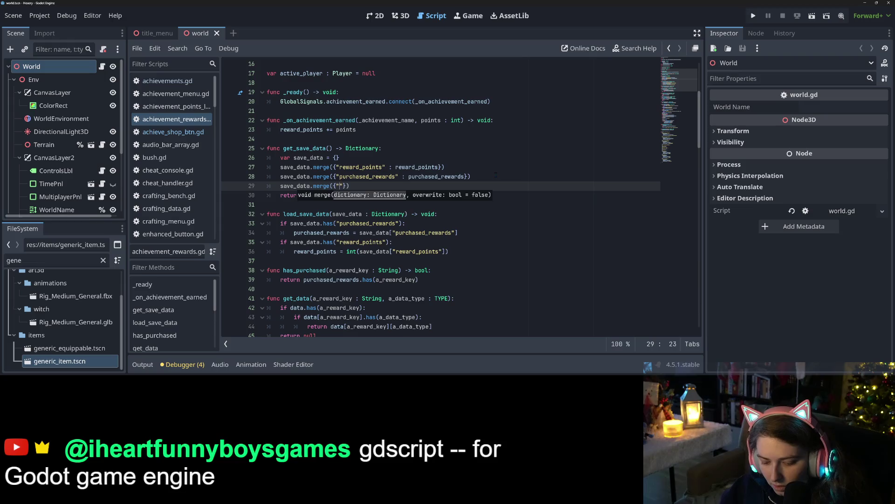
{"action": "type", "text": "\" : unlocked_rewards"}
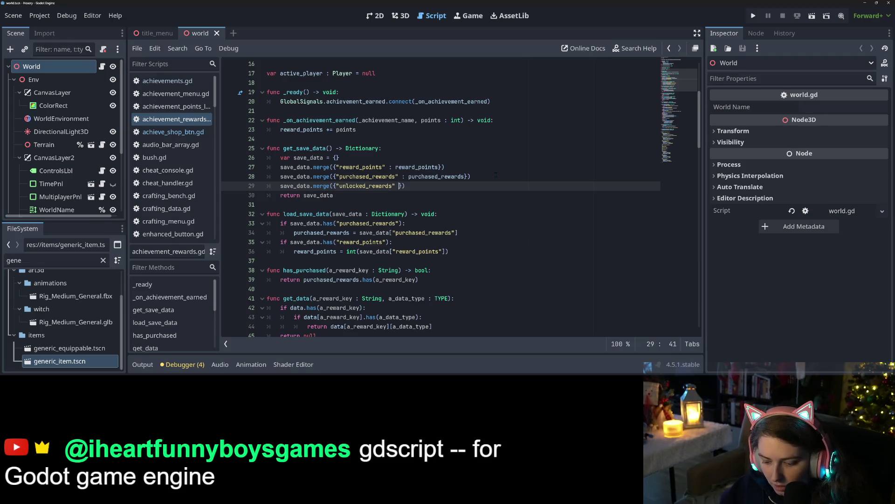
In load_save_data, load unlocked_rewards from save_data when the "unlocked_rewards" key exists.
{"action": "left_click", "coordinate": [472, 250]}
{"action": "key", "text": "Return"}
{"action": "type", "text": "if save_data.has(\"unlocked_rewards\""}
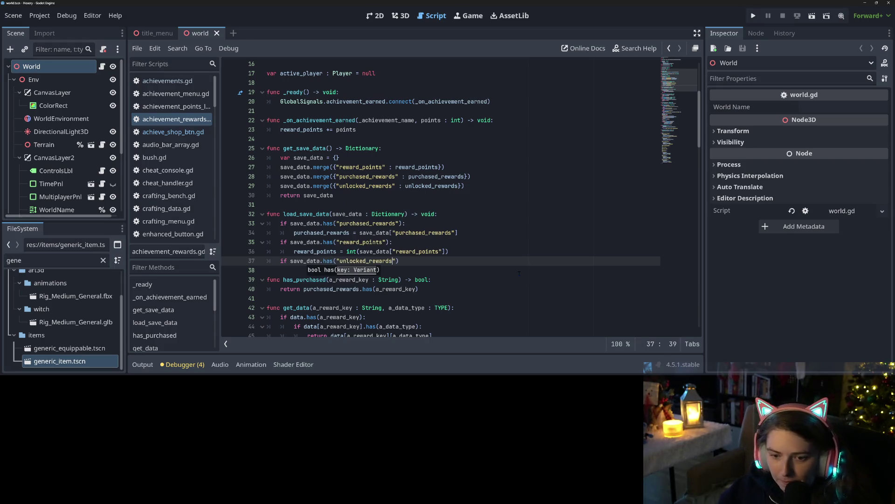
{"action": "type", "text": "):"}
{"action": "key", "text": "Return"}
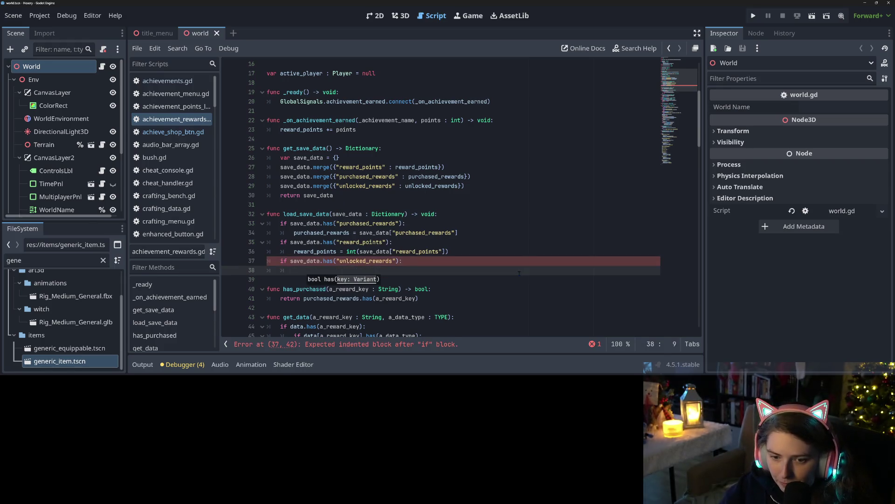
{"action": "type", "text": "unlocked_rewards = "}
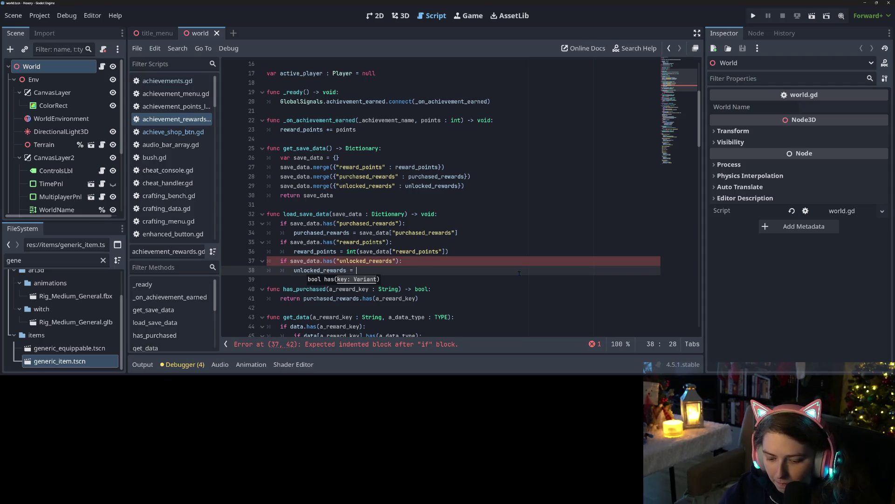
{"action": "type", "text": "save_data["}
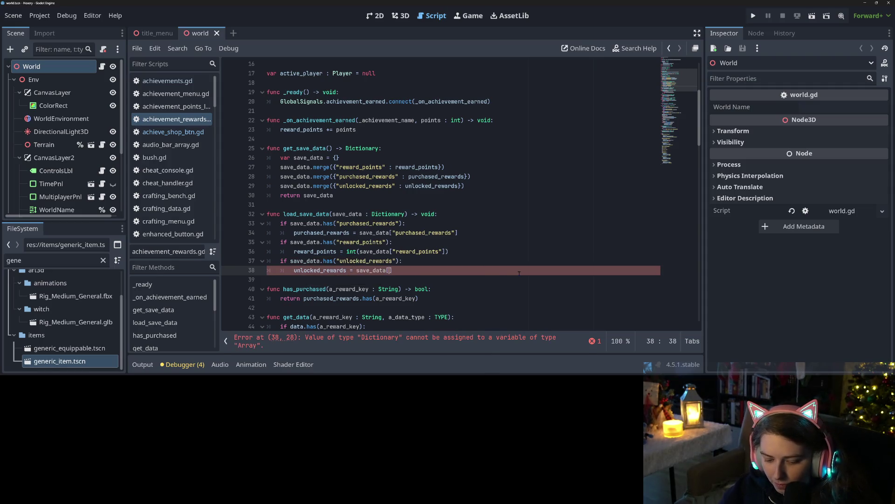
{"action": "type", "text": "\"unlocked_rewards"}
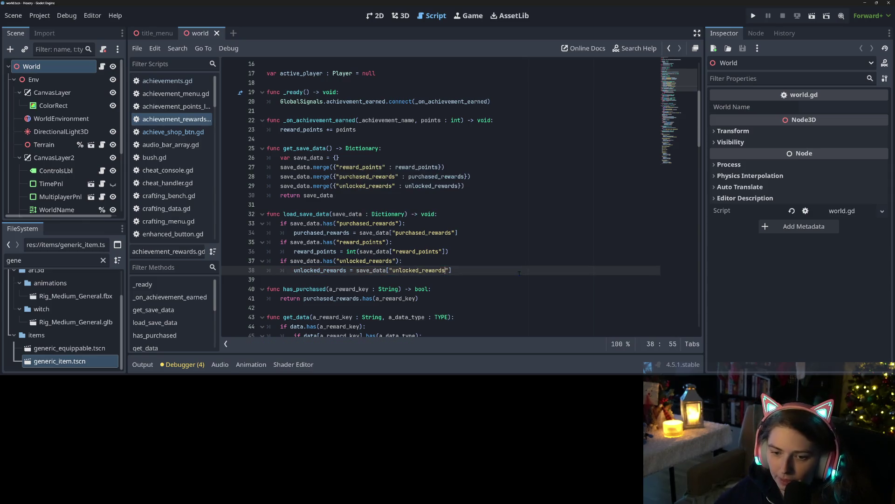
{"action": "left_click", "coordinate": [444, 241]}
{"action": "scroll", "coordinate": [440, 256], "scroll_direction": "down", "scroll_amount": 5}
Declare a new function 'func is_unlocked(a_reward_key) -> bool:' after has_purchased.
{"action": "double_click", "coordinate": [296, 176]}
{"action": "left_click", "coordinate": [321, 215]}
{"action": "left_click", "coordinate": [310, 168]}
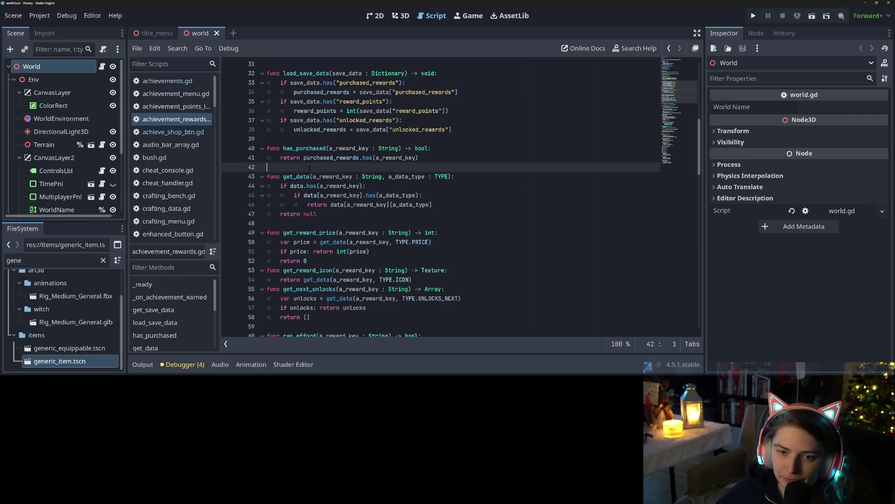
{"action": "scroll", "coordinate": [462, 213], "scroll_direction": "down", "scroll_amount": 1}
{"action": "key", "text": "Return"}
{"action": "key", "text": "Return"}
{"action": "type", "text": "func is"}
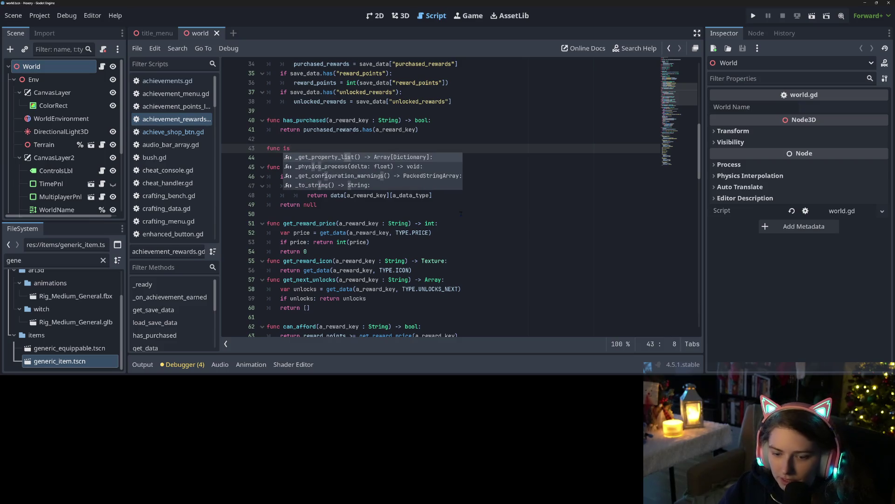
{"action": "type", "text": "_u"}
{"action": "key", "text": "BackSpace"}
{"action": "key", "text": "BackSpace"}
{"action": "key", "text": "BackSpace"}
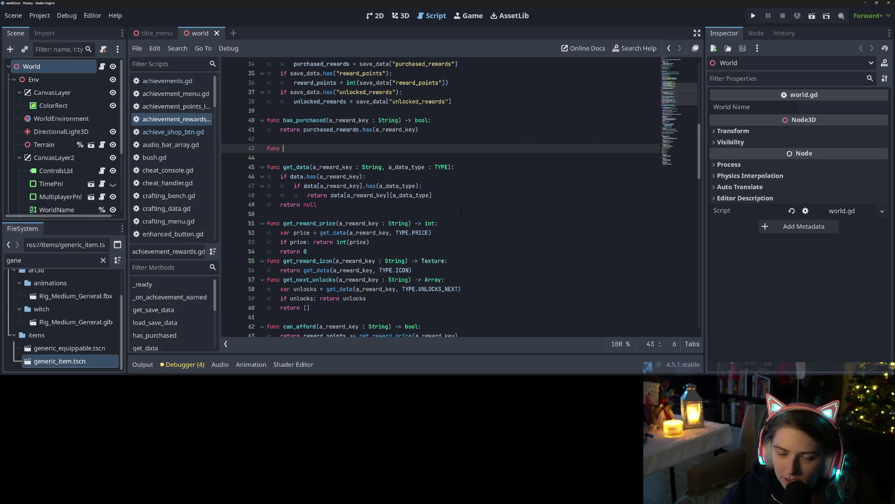
{"action": "type", "text": "is"}
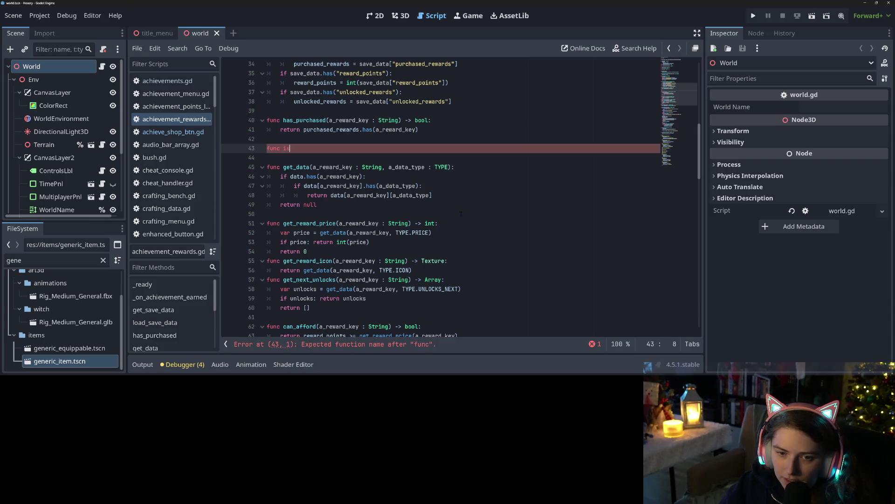
{"action": "type", "text": "_unlocke"}
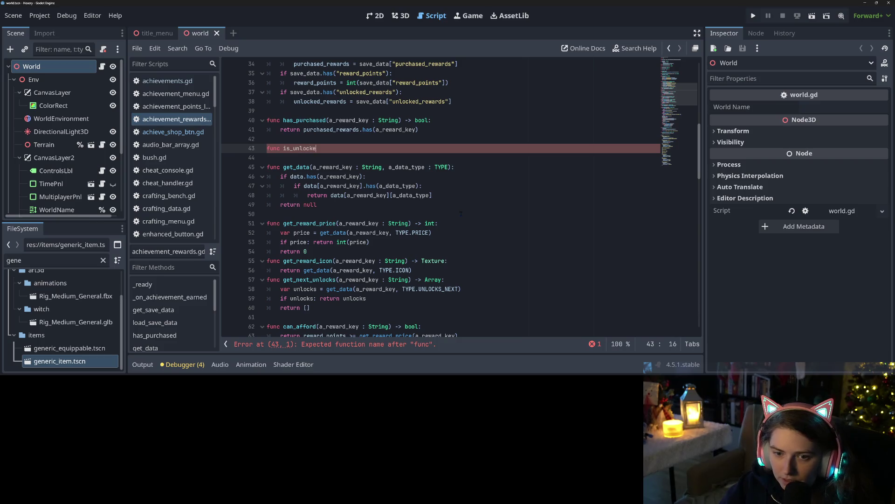
{"action": "type", "text": "d(an"}
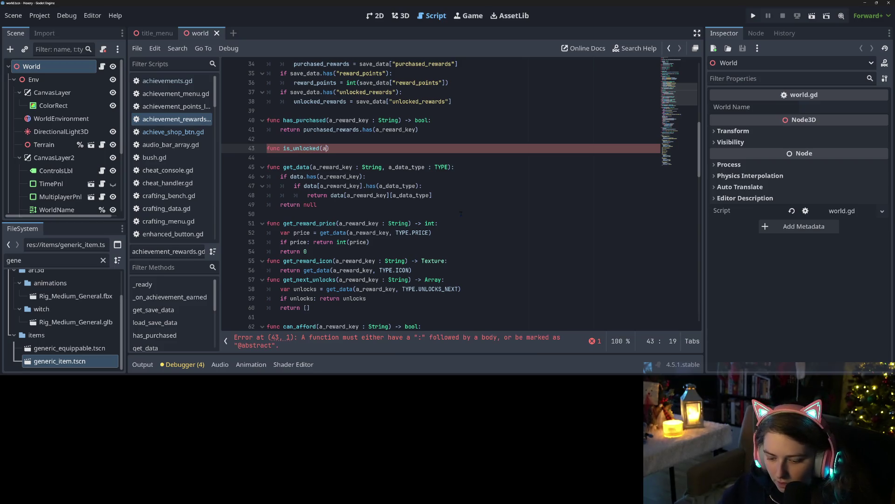
{"action": "key", "text": "BackSpace"}
{"action": "type", "text": "_reward"}
{"action": "type", "text": "_key) "}
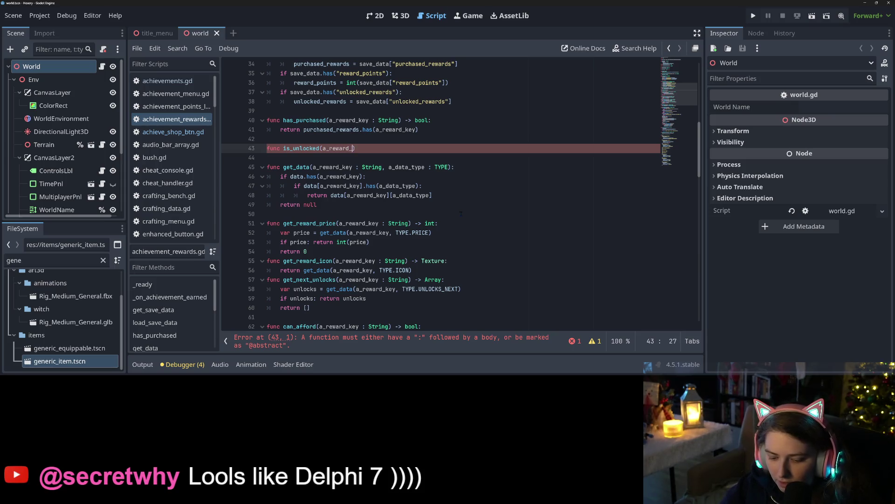
{"action": "type", "text": "-> bool:"}
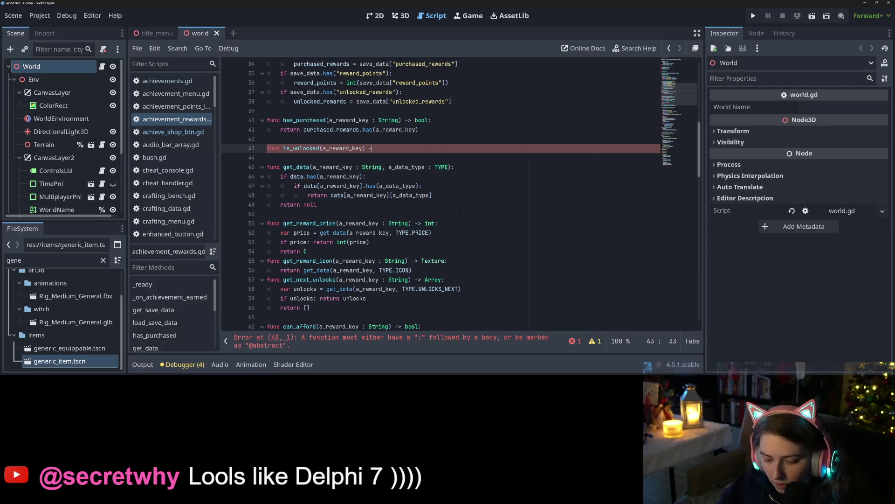
{"action": "key", "text": "Return"}
Make is_unlocked return true when unlocked_rewards has a_reward_key.
{"action": "type", "text": "if unlocked_rewards.has("}
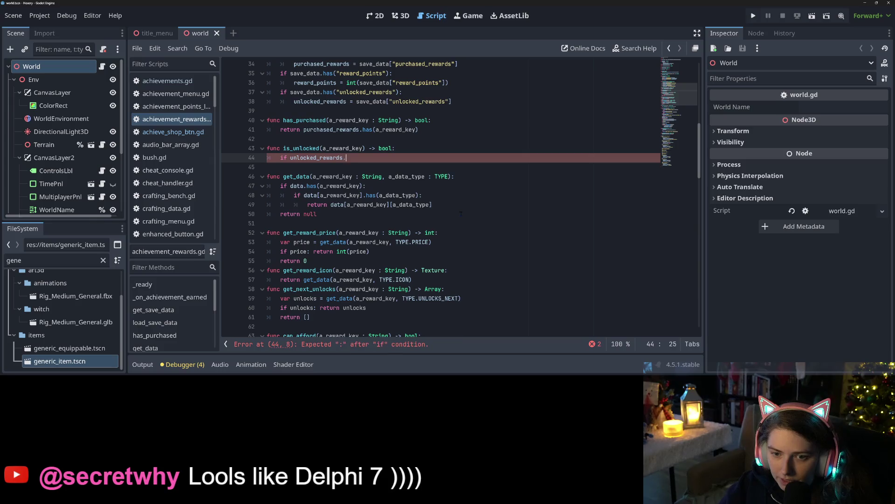
{"action": "type", "text": "a"}
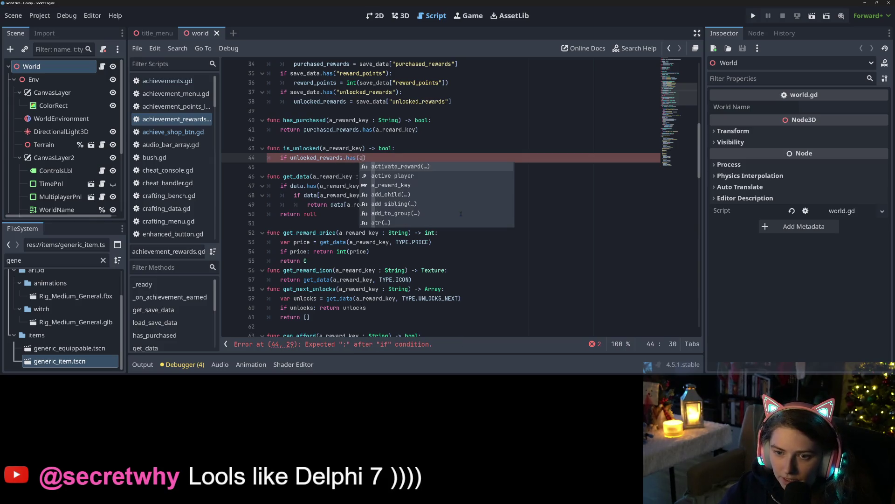
{"action": "type", "text": "_reward_key"}
{"action": "key", "text": "Return"}
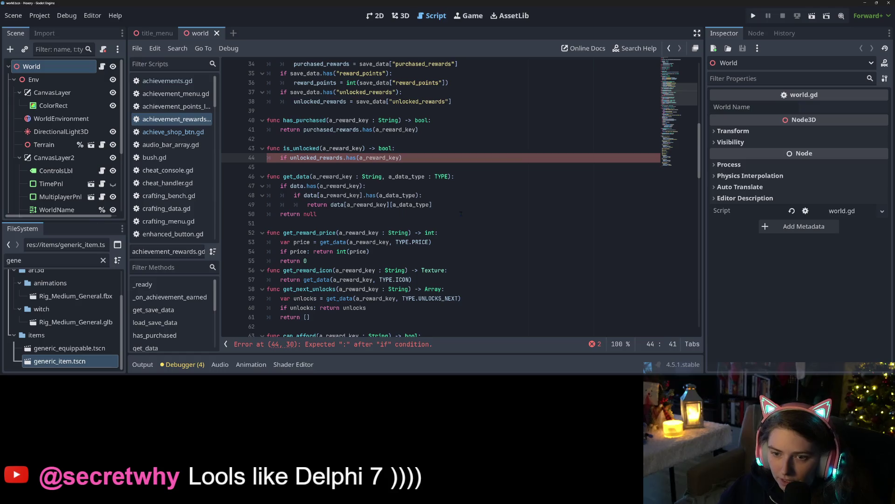
{"action": "key", "text": "End"}
{"action": "type", "text": ":"}
{"action": "key", "text": "Return"}
{"action": "type", "text": "return "}
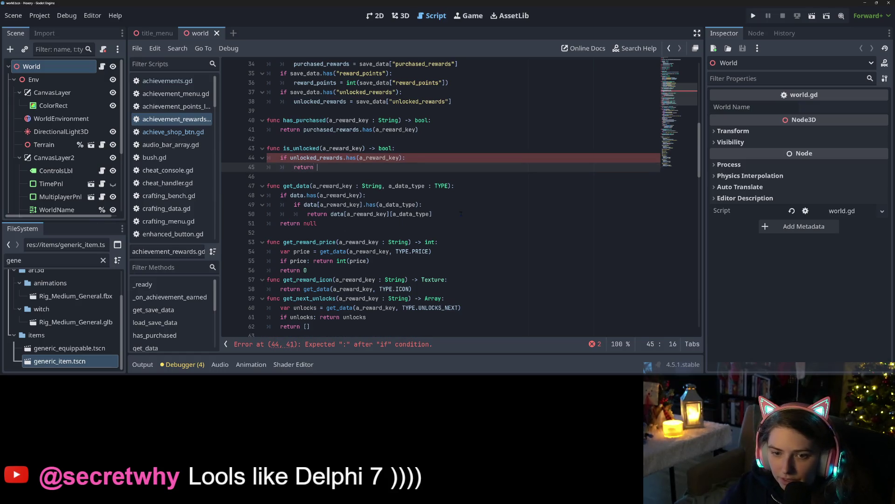
{"action": "type", "text": "true"}
Add an else branch with a placeholder pass to is_unlocked.
{"action": "key", "text": "Return"}
{"action": "type", "text": "else:"}
{"action": "key", "text": "Return"}
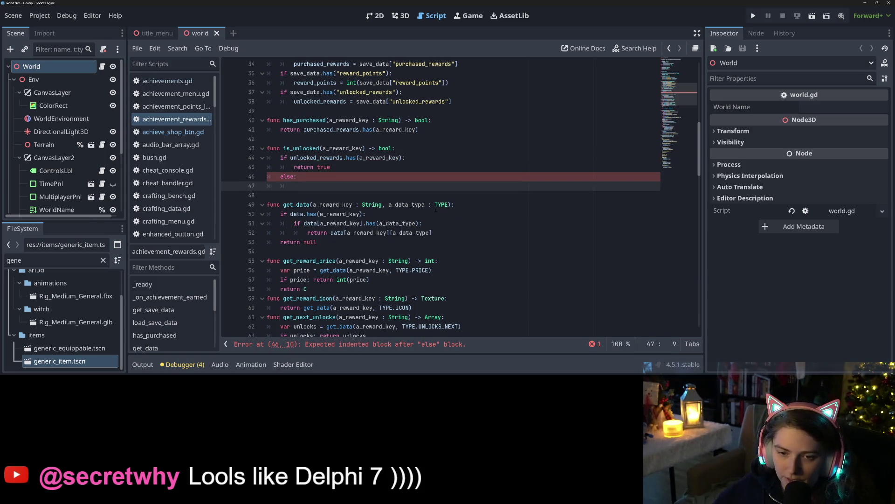
{"action": "scroll", "coordinate": [461, 213], "scroll_direction": "down", "scroll_amount": 1}
{"action": "type", "text": "ret"}
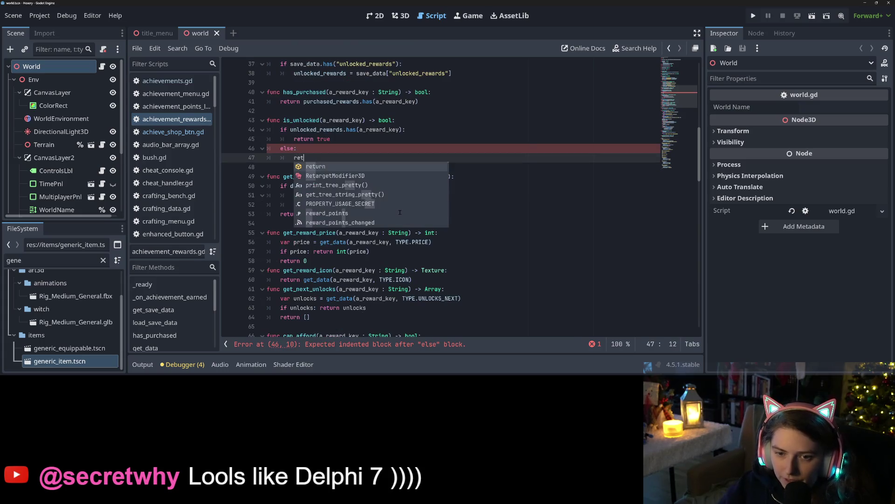
{"action": "type", "text": "urn"}
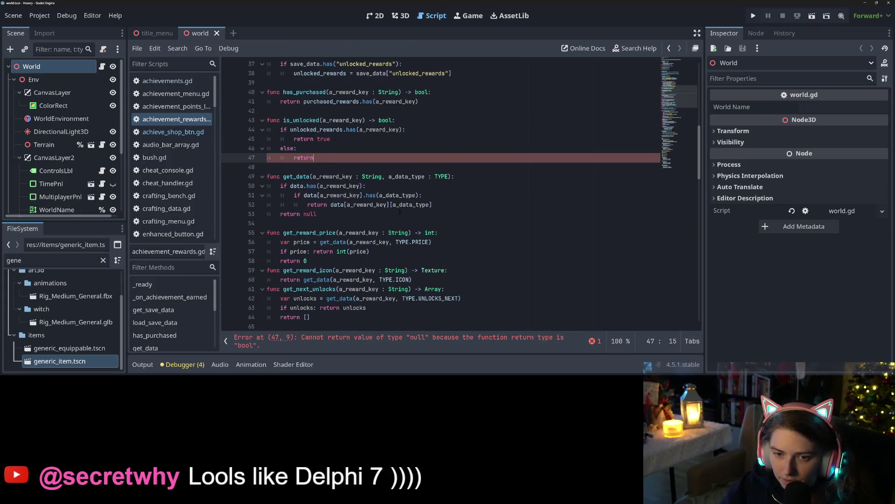
{"action": "type", "text": " te_d"}
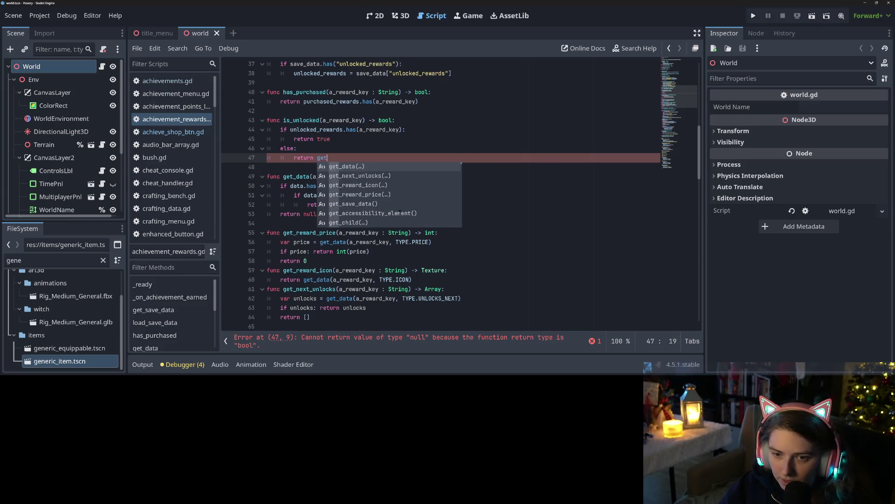
{"action": "key", "text": "Return"}
{"action": "key", "text": "BackSpace"}
{"action": "key", "text": "BackSpace"}
{"action": "key", "text": "BackSpace"}
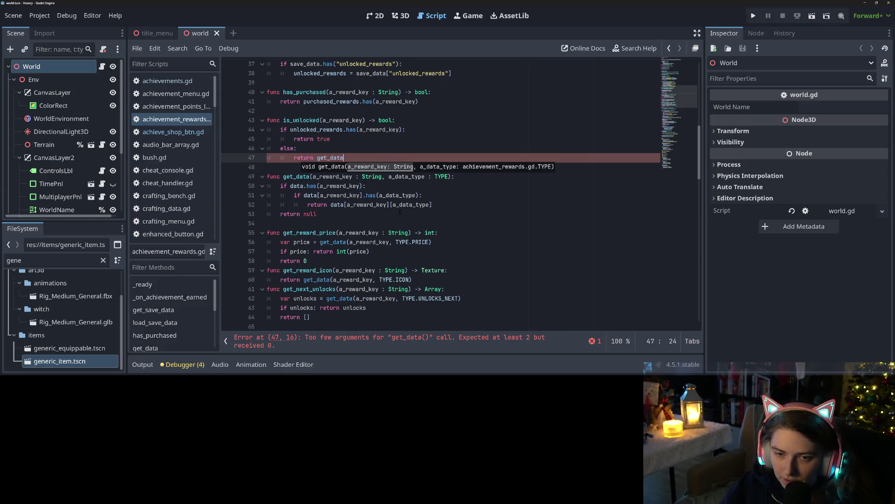
{"action": "key", "text": "BackSpace"}
{"action": "key", "text": "BackSpace"}
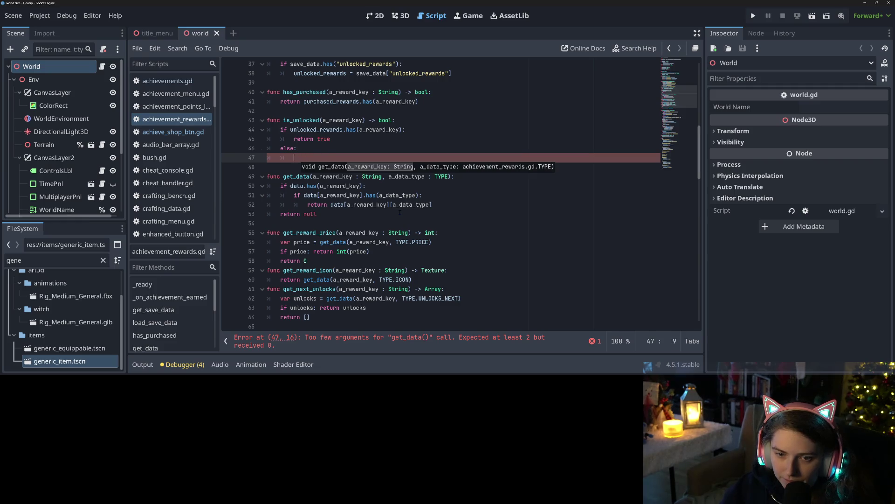
{"action": "type", "text": "pass"}
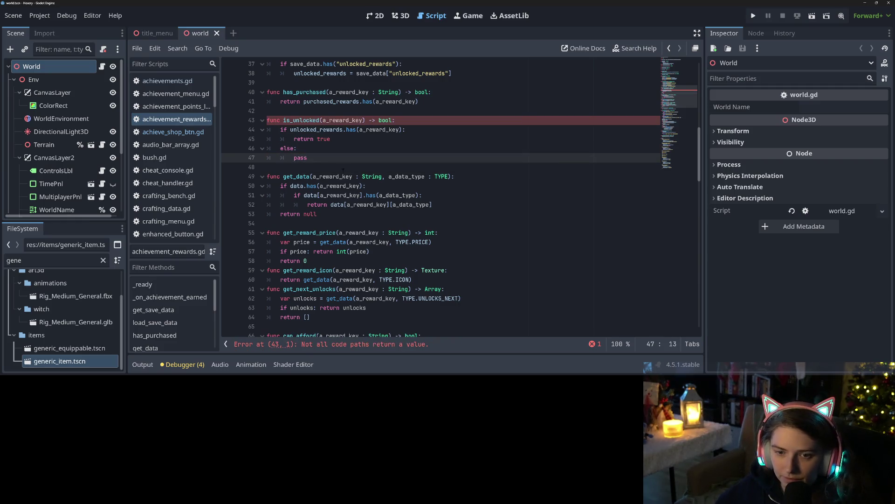
{"action": "left_click", "coordinate": [346, 224]}
{"action": "key", "text": "Return"}
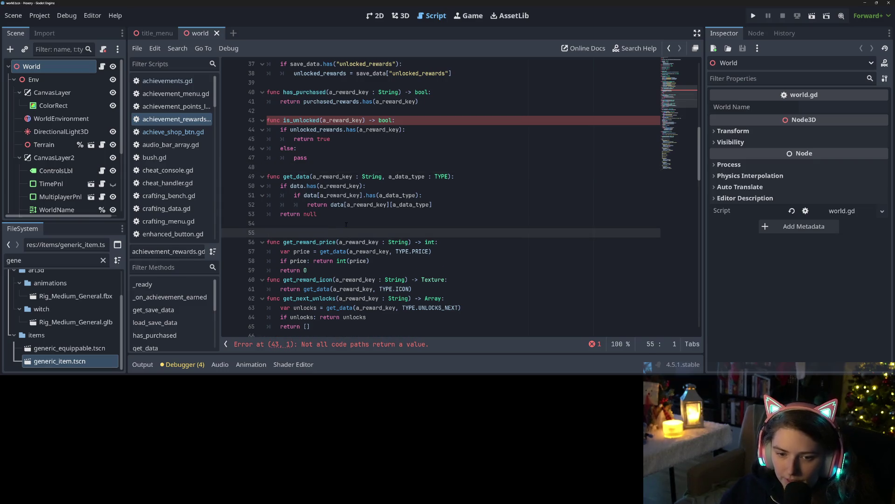
Declare 'func get_auto_unlocked(a_reward_key : String) -> bool:'.
{"action": "type", "text": "func get_i"}
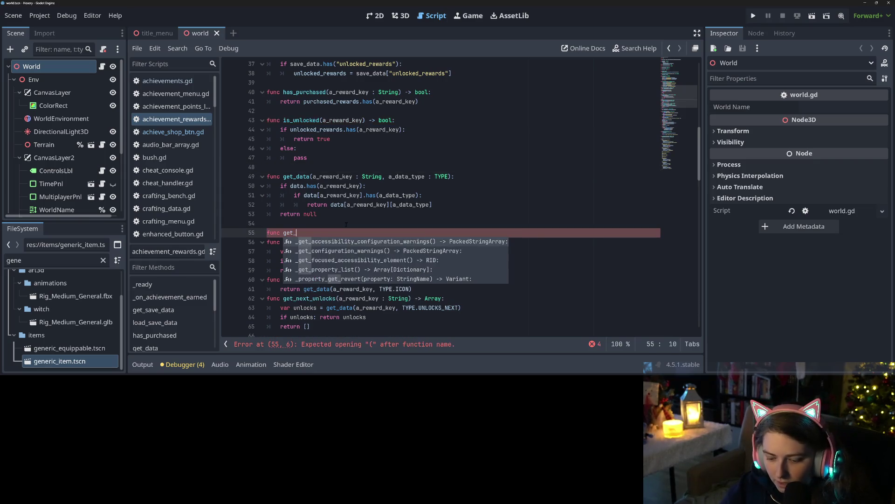
{"action": "key", "text": "BackSpace"}
{"action": "type", "text": "unlocked"}
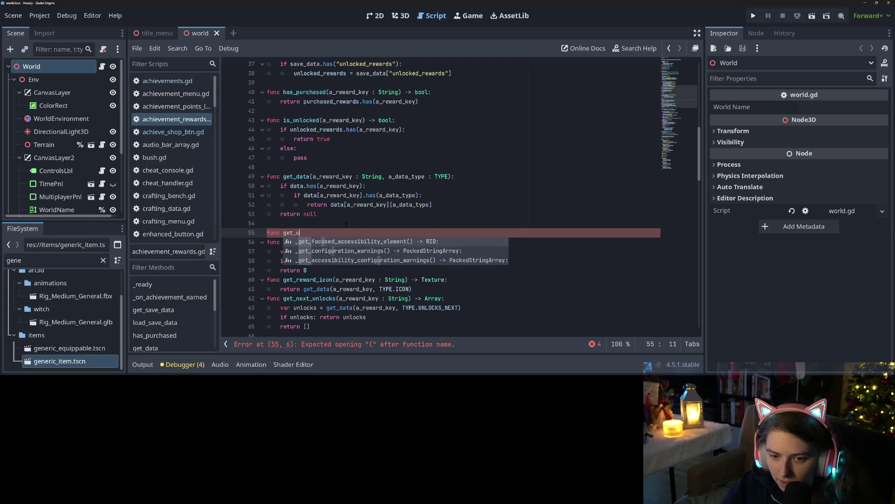
{"action": "key", "text": "BackSpace"}
{"action": "key", "text": "BackSpace"}
{"action": "key", "text": "BackSpace"}
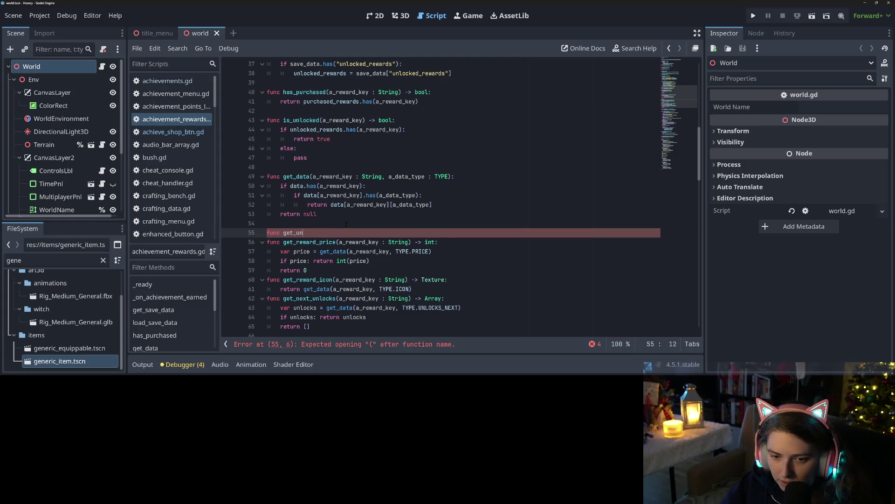
{"action": "type", "text": "auto_unlocked"}
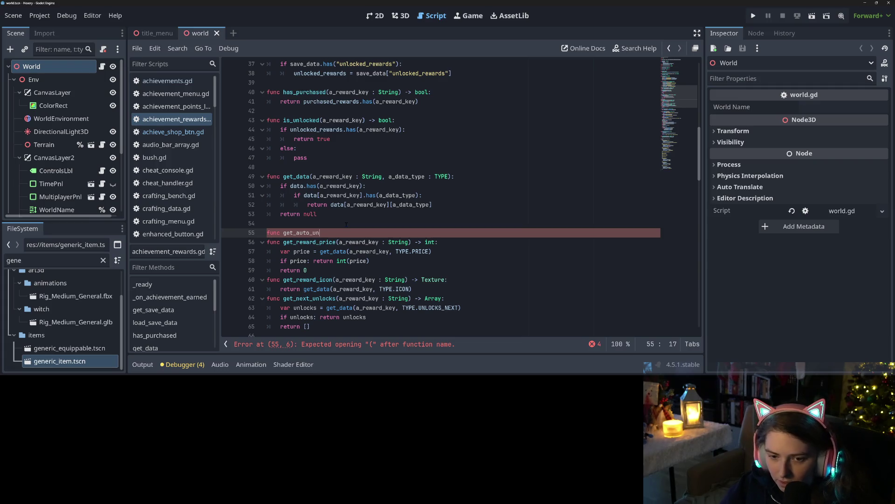
{"action": "type", "text": "(a_re"}
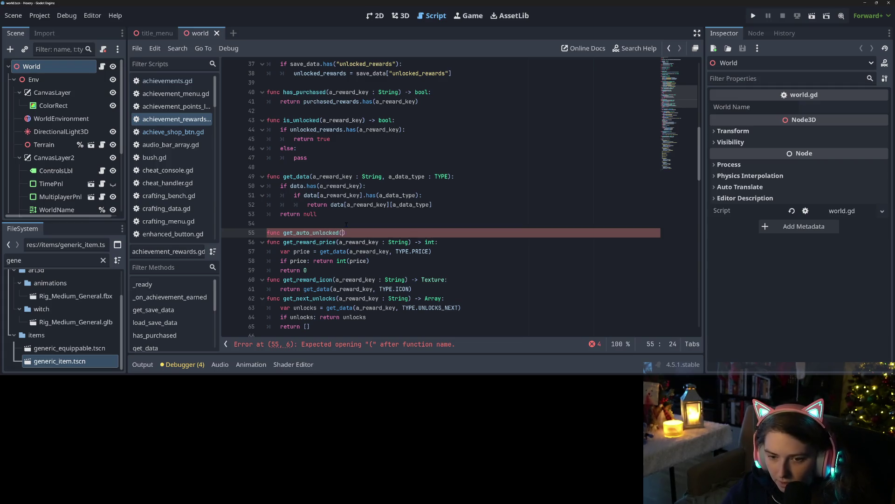
{"action": "type", "text": "ward_lkey"}
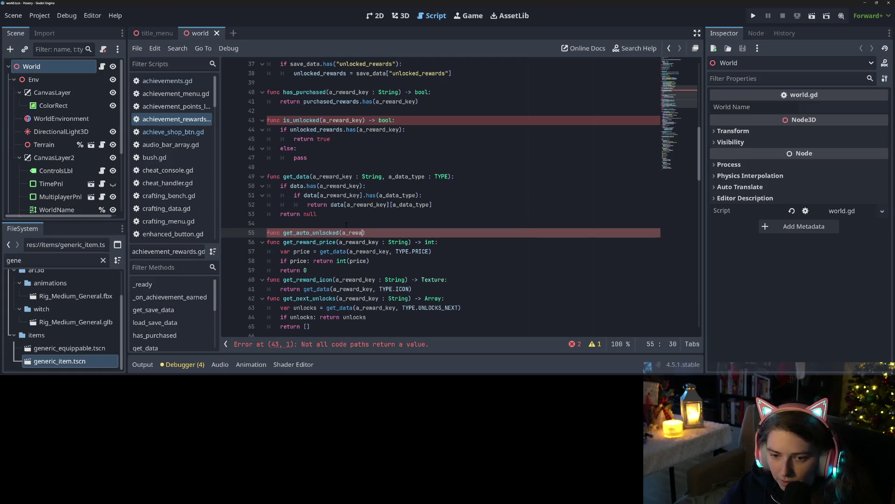
{"action": "key", "text": "BackSpace"}
{"action": "key", "text": "BackSpace"}
{"action": "key", "text": "BackSpace"}
{"action": "type", "text": "ey : "}
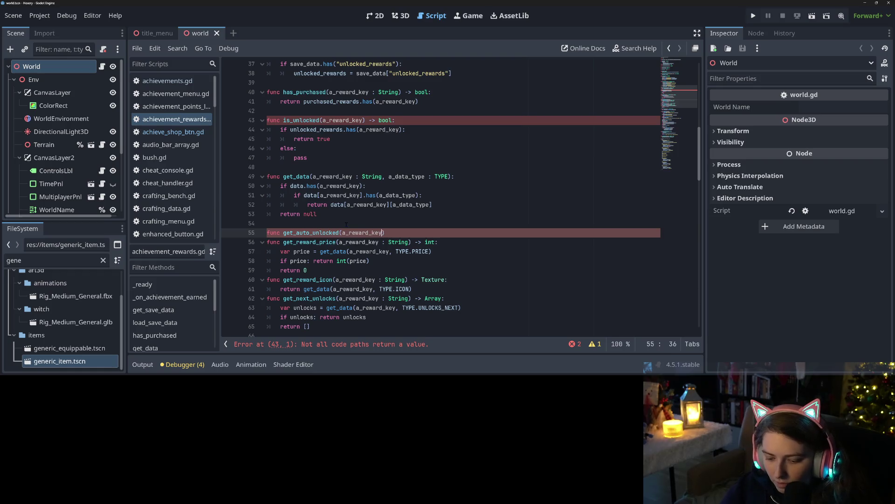
{"action": "type", "text": "String) "}
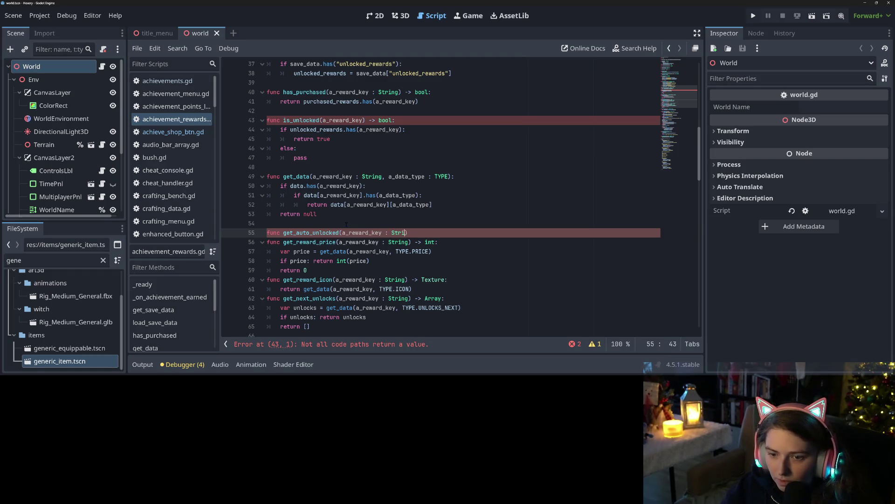
{"action": "type", "text": "-> "}
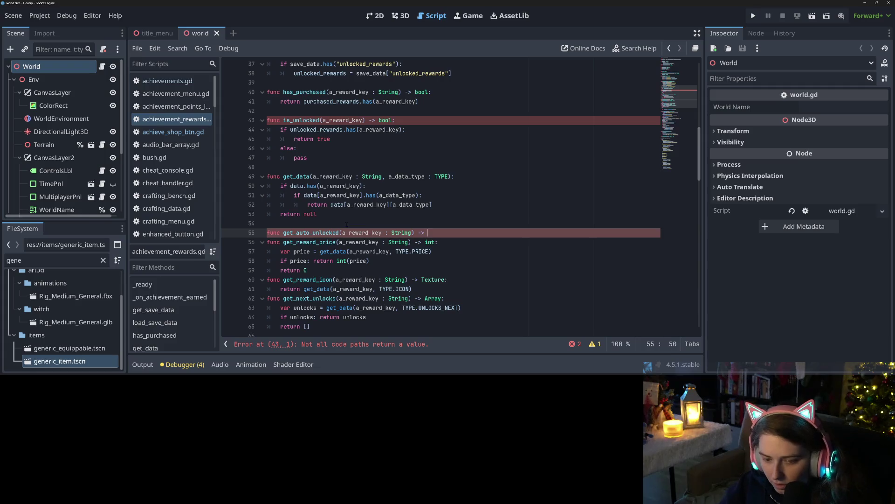
{"action": "type", "text": "bool:"}
{"action": "key", "text": "Return"}
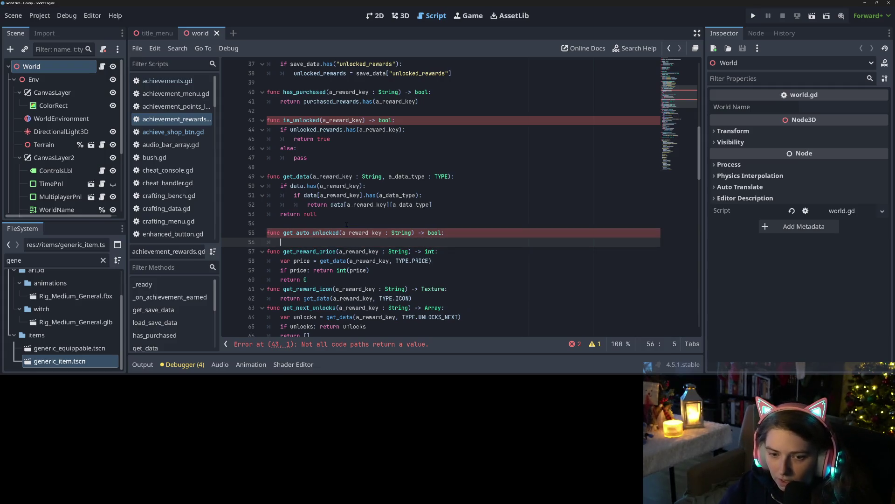
Set 'var auto = get_data(a_reward_key, TYPE.AUTO_AVAILABLE)' as the function's first line.
{"action": "type", "text": "var au"}
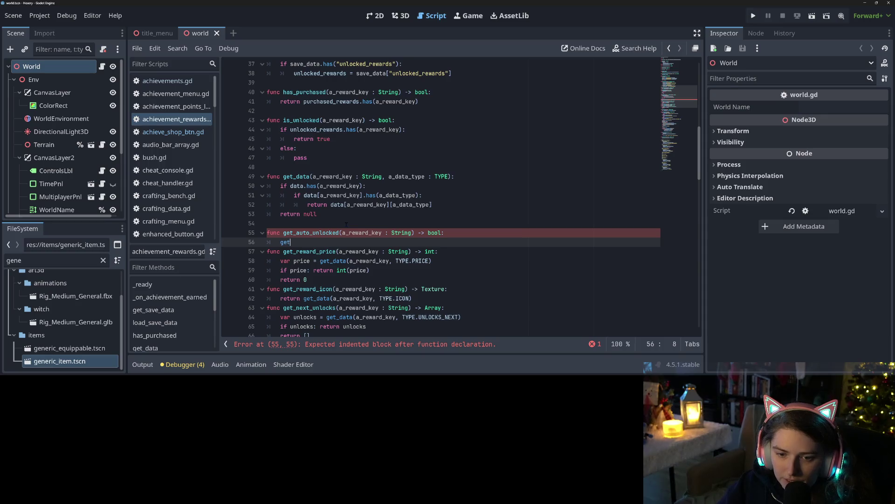
{"action": "type", "text": "to"}
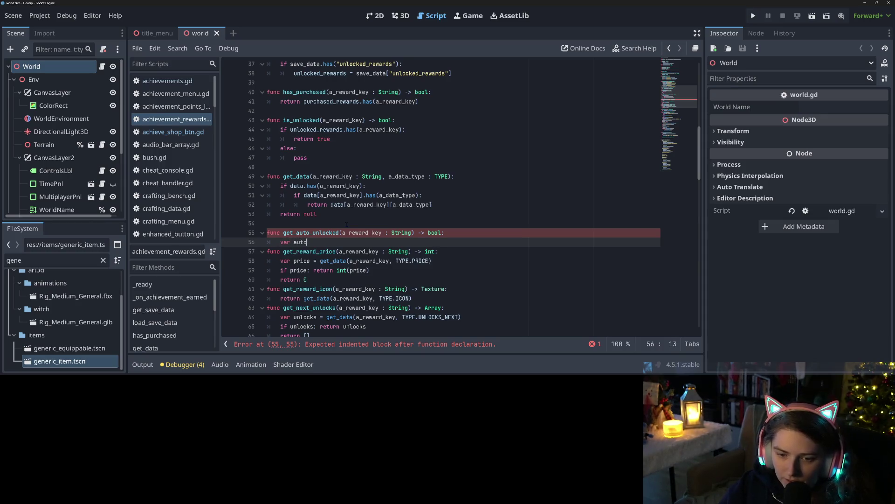
{"action": "type", "text": " = get"}
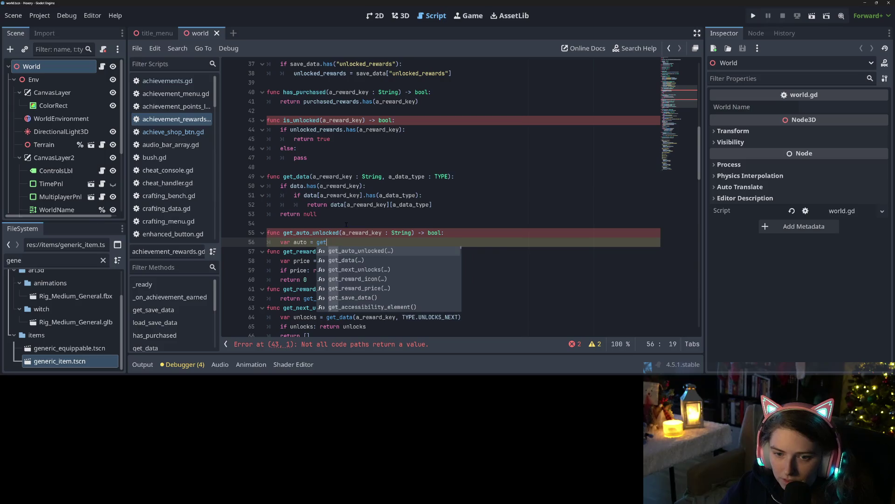
{"action": "key", "text": "Down"}
{"action": "key", "text": "Return"}
{"action": "type", "text": "ata(a"}
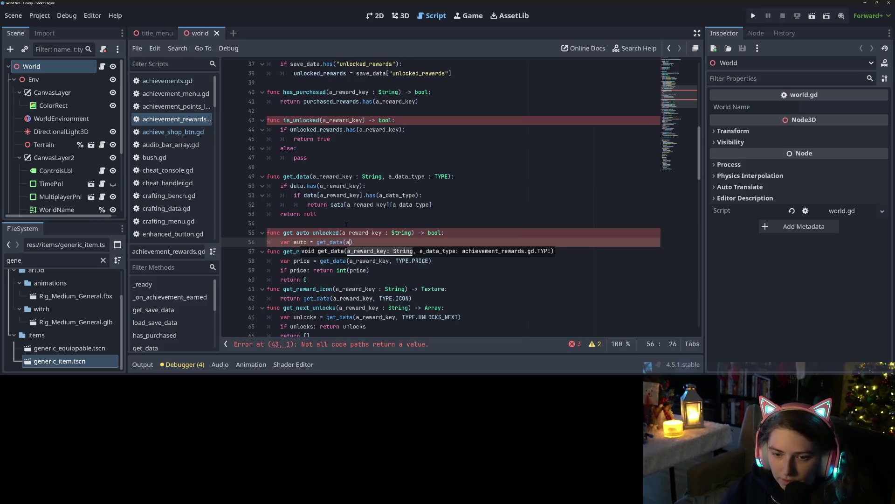
{"action": "type", "text": "_reward_key"}
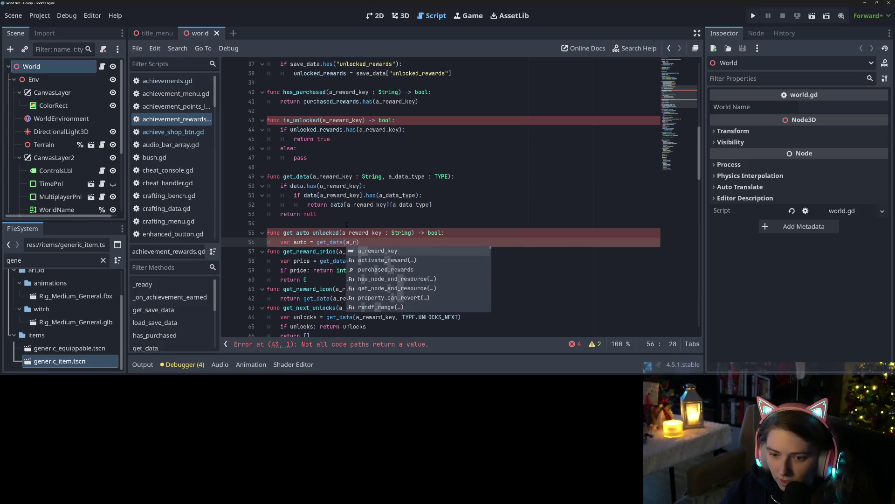
{"action": "type", "text": ", "}
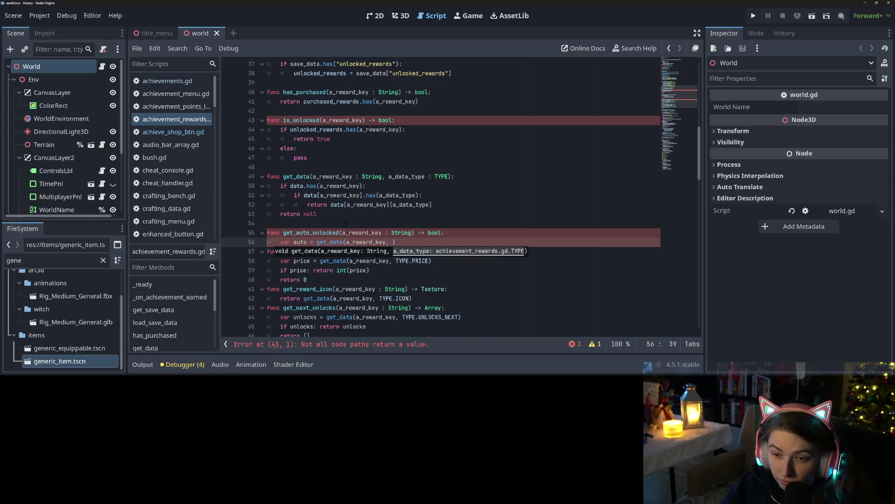
{"action": "type", "text": "TYPE."}
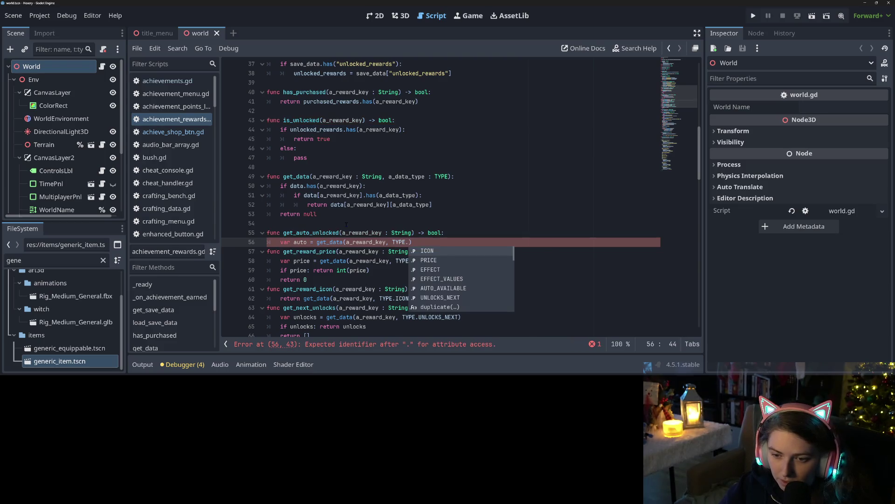
{"action": "key", "text": "Down"}
{"action": "key", "text": "Down"}
{"action": "key", "text": "Down"}
{"action": "key", "text": "Return"}
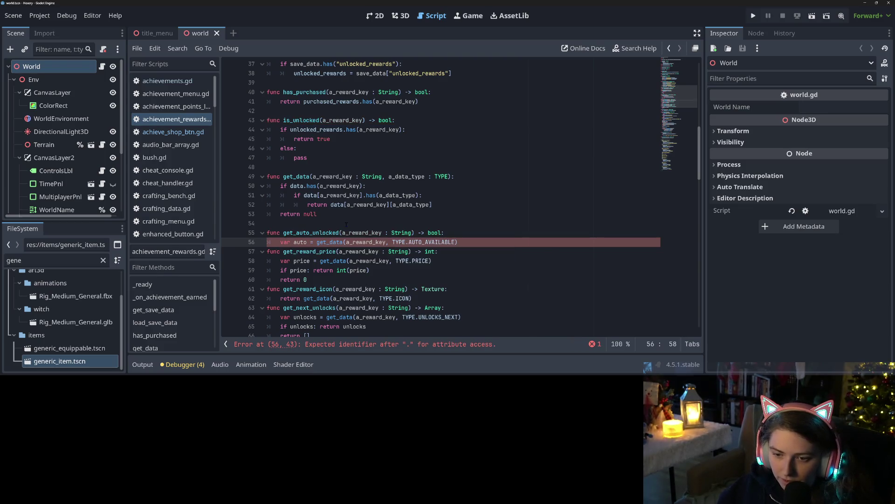
{"action": "key", "text": "Return"}
Return auto when it is set, otherwise return false, and save the script.
{"action": "type", "text": "if auto"}
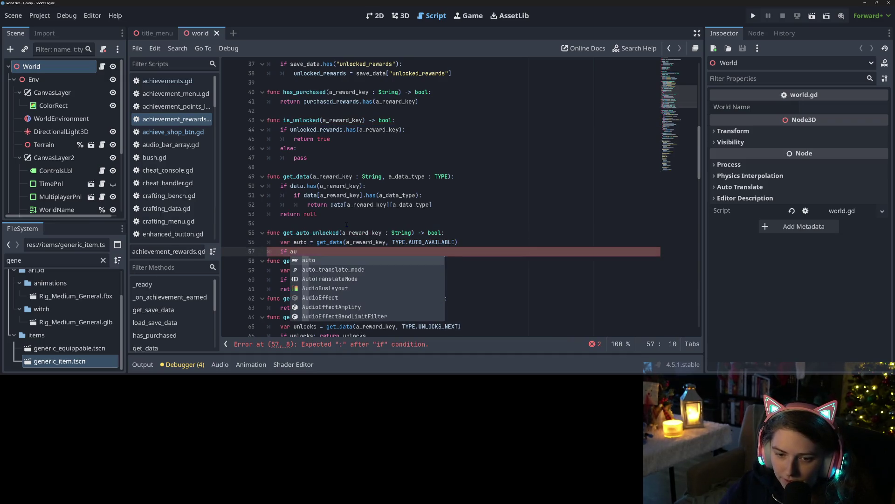
{"action": "type", "text": ":"}
{"action": "key", "text": "Return"}
{"action": "type", "text": "return true"}
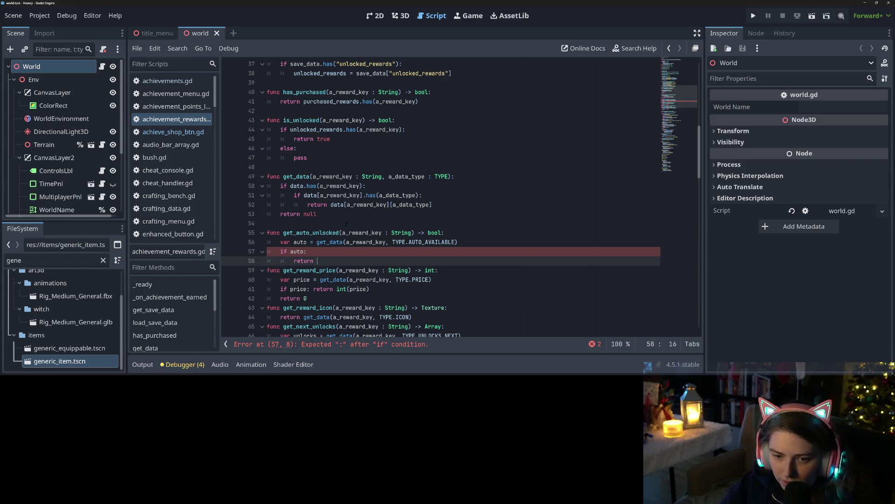
{"action": "key", "text": "BackSpace"}
{"action": "key", "text": "BackSpace"}
{"action": "key", "text": "BackSpace"}
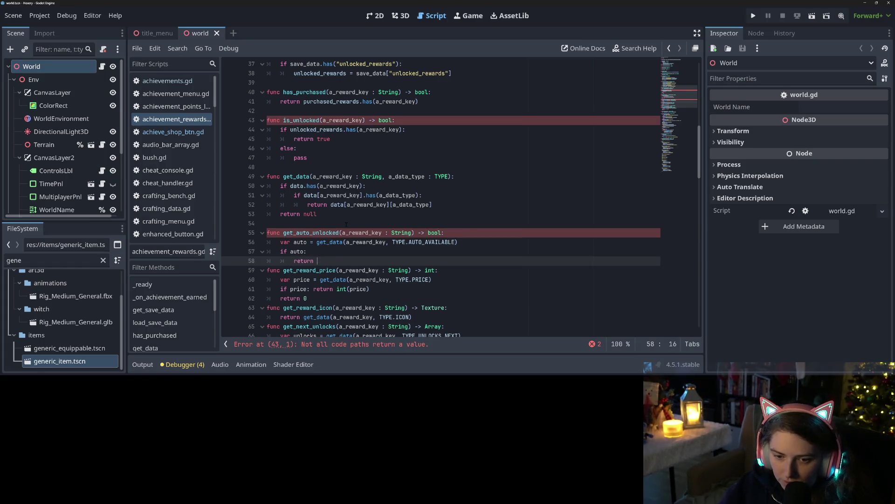
{"action": "type", "text": "auto"}
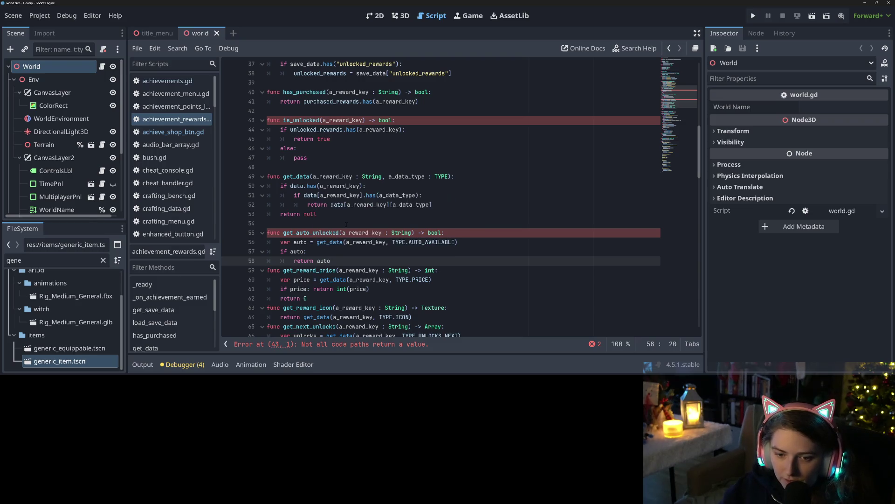
{"action": "key", "text": "Return"}
{"action": "type", "text": "return false"}
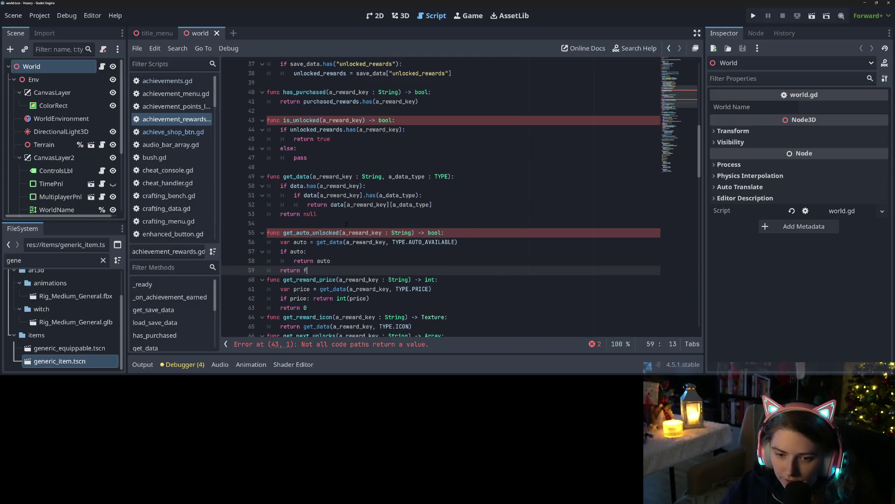
{"action": "key", "text": "ctrl+s"}
{"action": "double_click", "coordinate": [338, 232]}
{"action": "key", "text": "ctrl+c"}
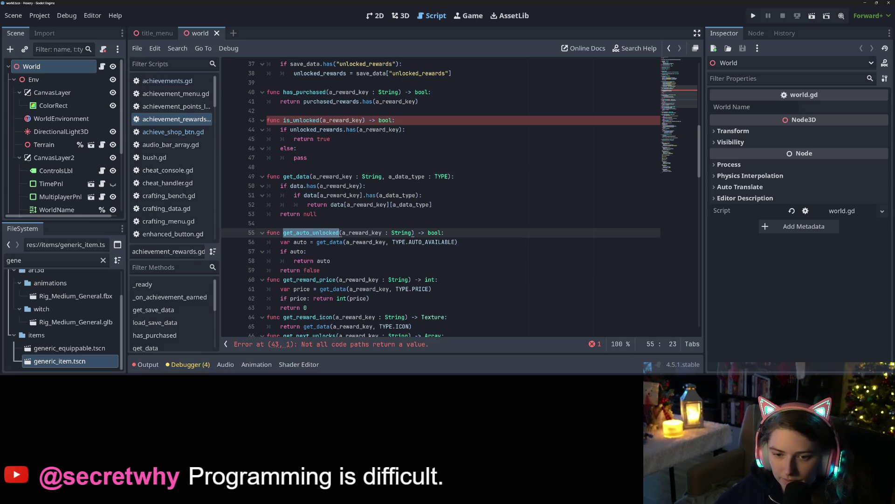
Replace pass in is_unlocked's else branch with 'return get_auto_unlocked(a_reward_key)' and save.
{"action": "double_click", "coordinate": [298, 158]}
{"action": "type", "text": "retru"}
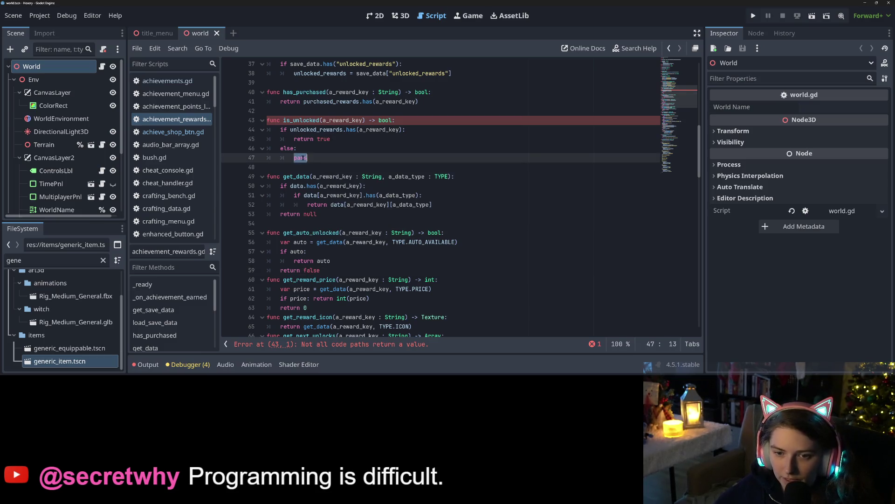
{"action": "key", "text": "BackSpace"}
{"action": "key", "text": "BackSpace"}
{"action": "type", "text": "urn"}
{"action": "key", "text": "ctrl+v"}
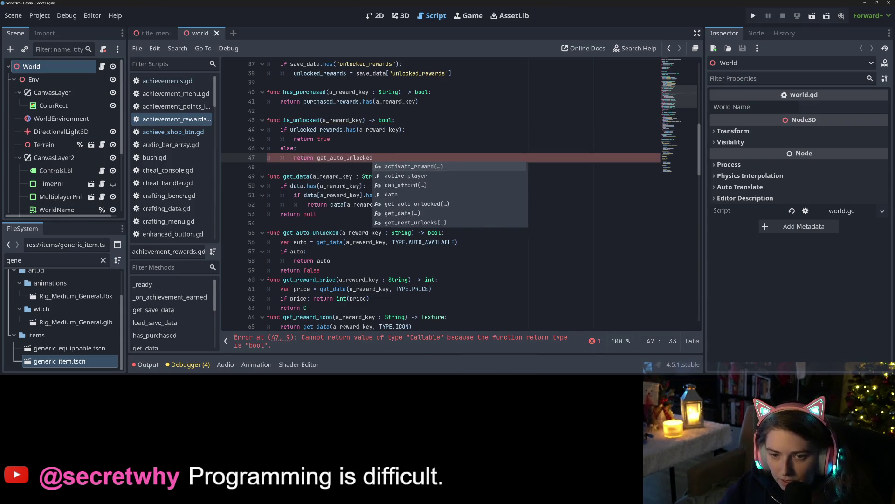
{"action": "type", "text": "(a_re"}
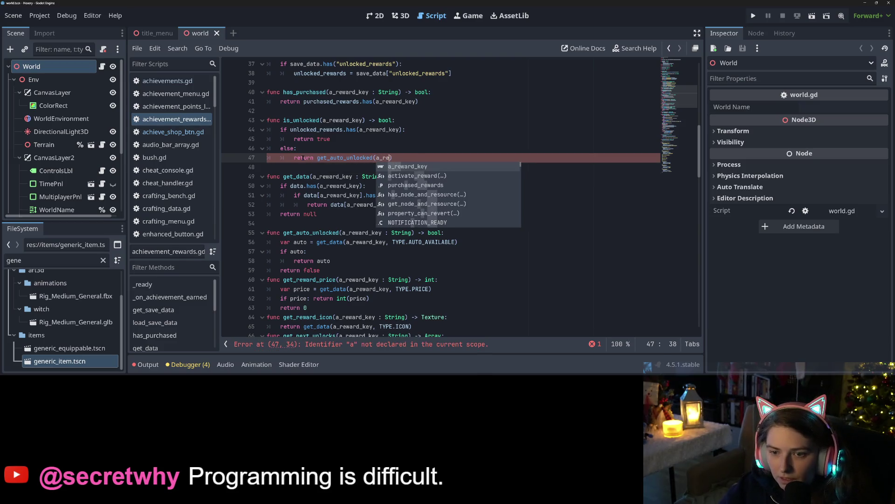
{"action": "key", "text": "Return"}
{"action": "key", "text": "ctrl+s"}
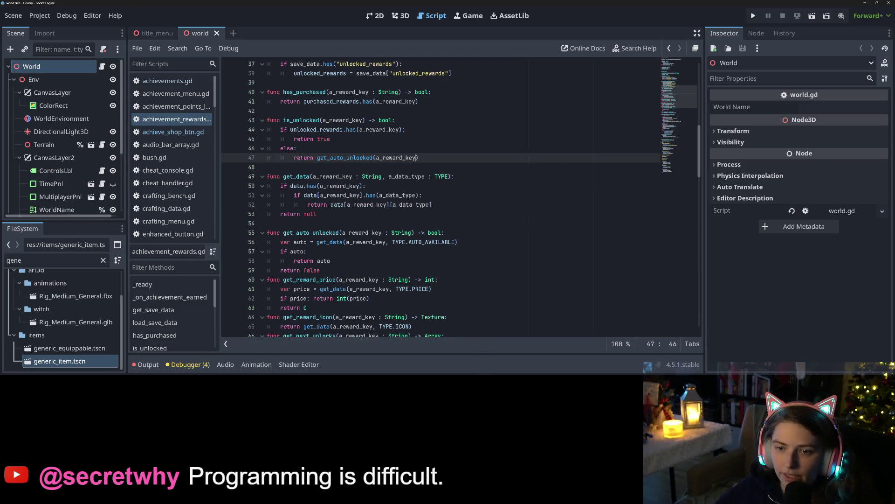
{"action": "left_click", "coordinate": [307, 153]}
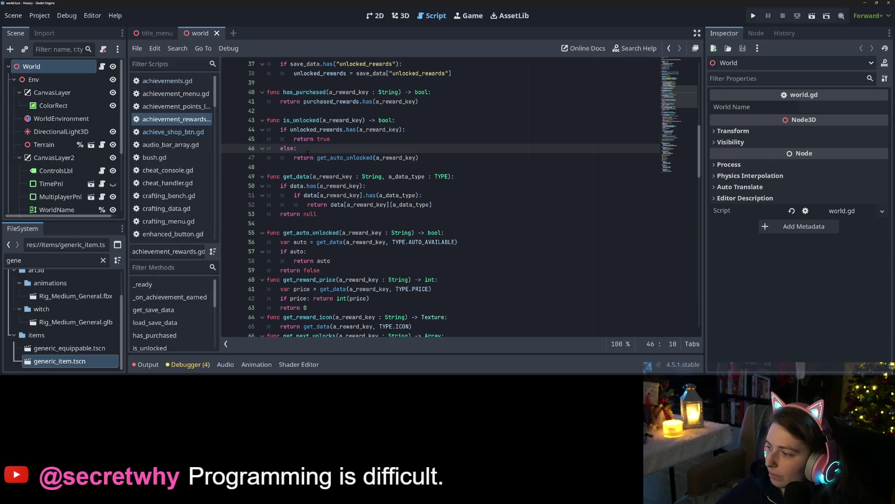
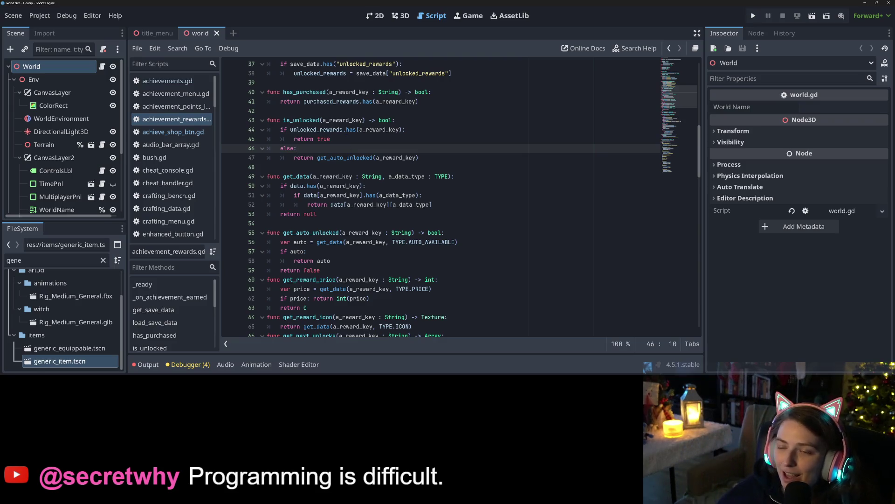
Inspect the is_unlocked function's return true and else branches in the rewards script.
{"action": "double_click", "coordinate": [311, 121]}
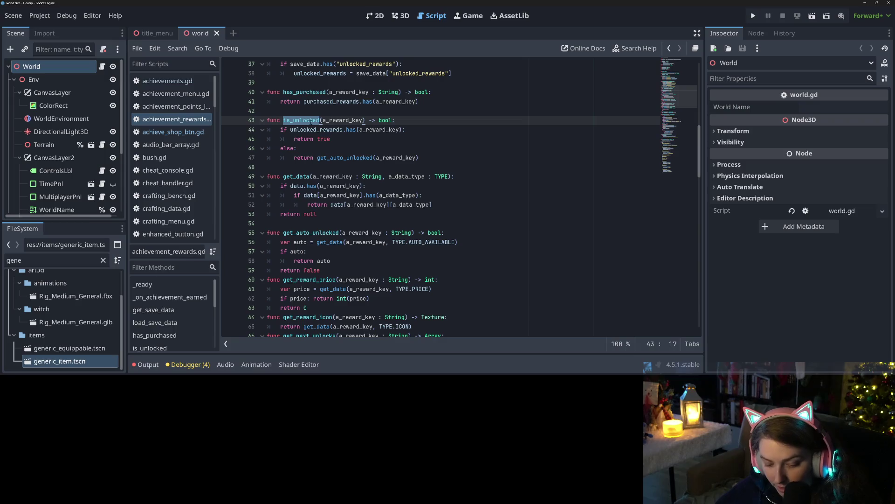
{"action": "left_click", "coordinate": [314, 139]}
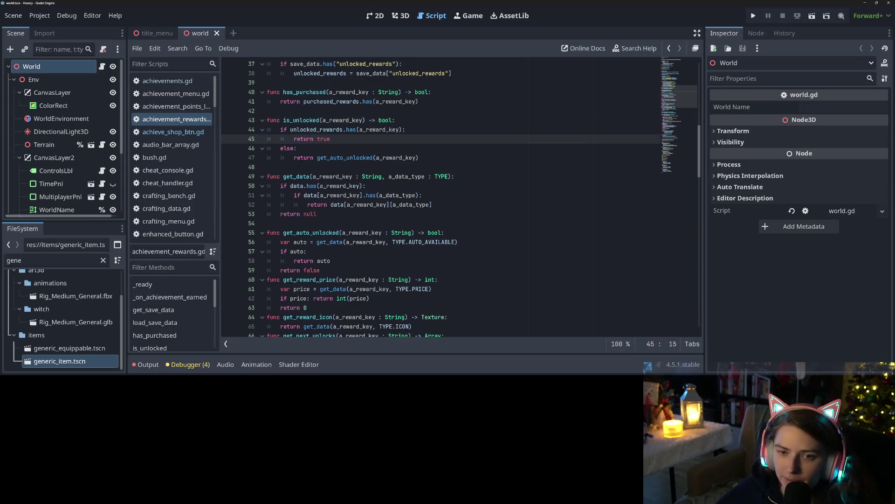
{"action": "left_click", "coordinate": [304, 149]}
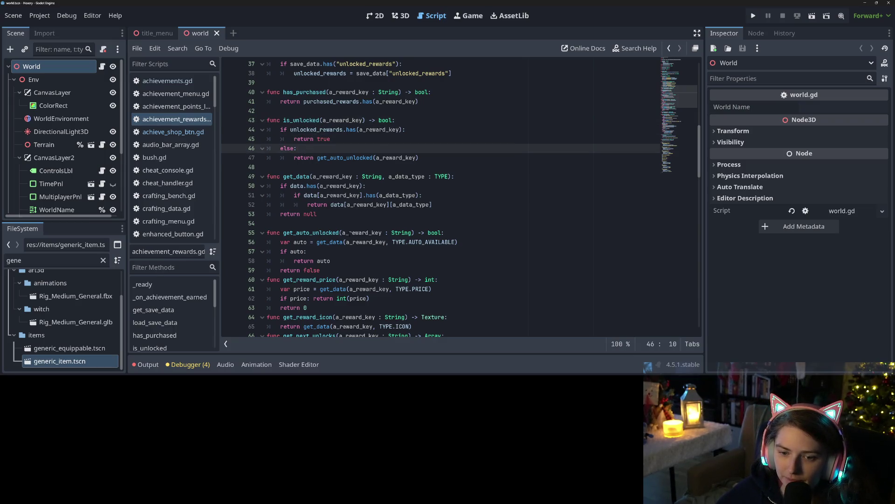
{"action": "scroll", "coordinate": [350, 233], "scroll_direction": "up", "scroll_amount": 1}
{"action": "double_click", "coordinate": [308, 148]}
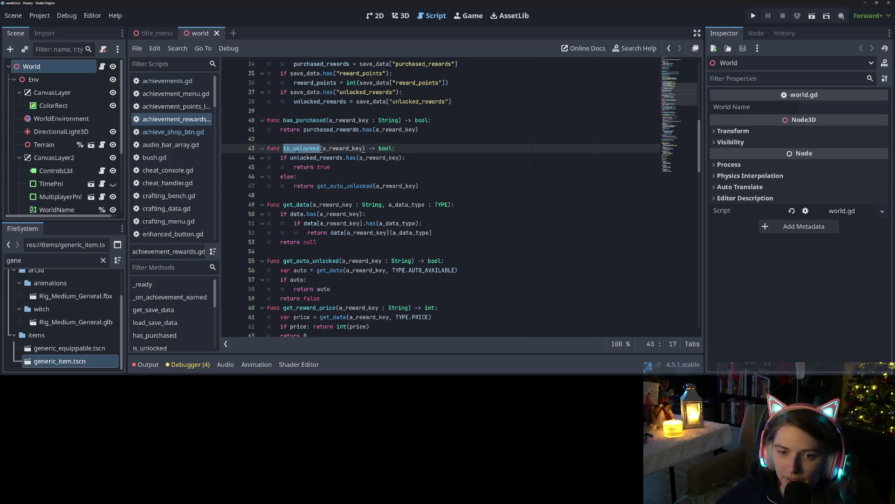
Switch to achieve_shop_btn.gd and locate the _update_btn_data() call in set_data.
{"action": "left_click", "coordinate": [173, 132]}
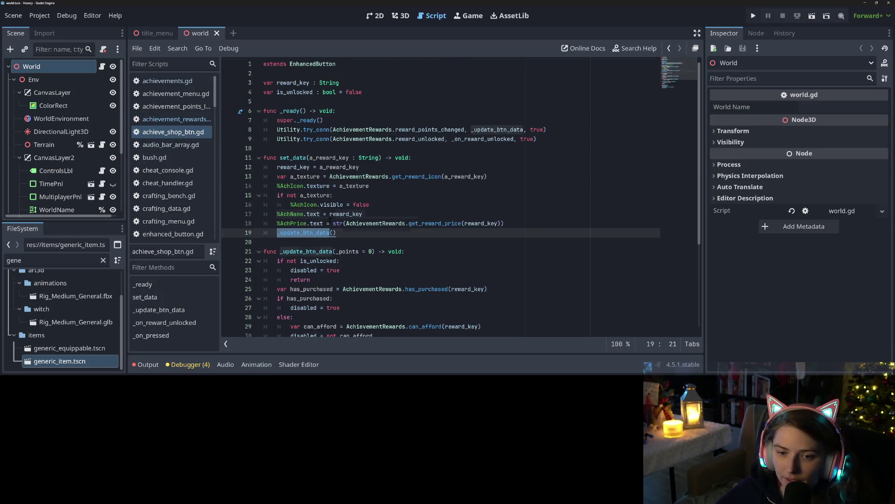
{"action": "scroll", "coordinate": [461, 196], "scroll_direction": "down", "scroll_amount": 4}
{"action": "left_click", "coordinate": [330, 261]}
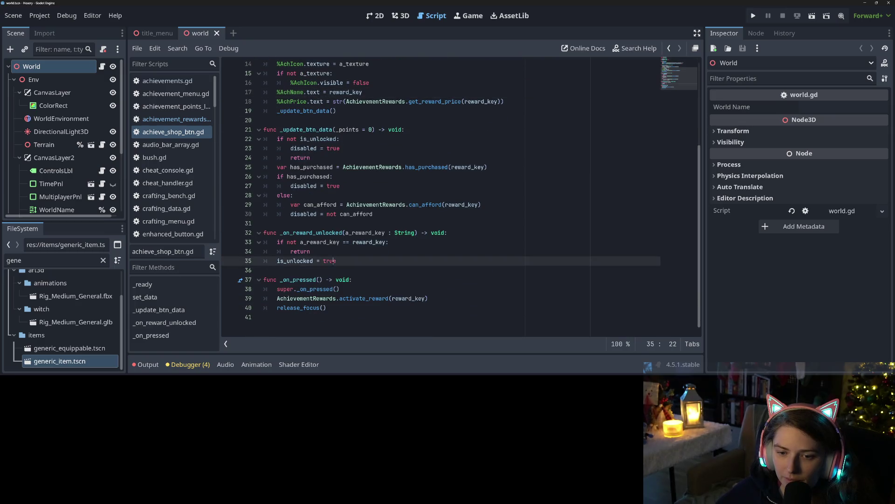
{"action": "double_click", "coordinate": [338, 242]}
{"action": "scroll", "coordinate": [338, 242], "scroll_direction": "up", "scroll_amount": 3}
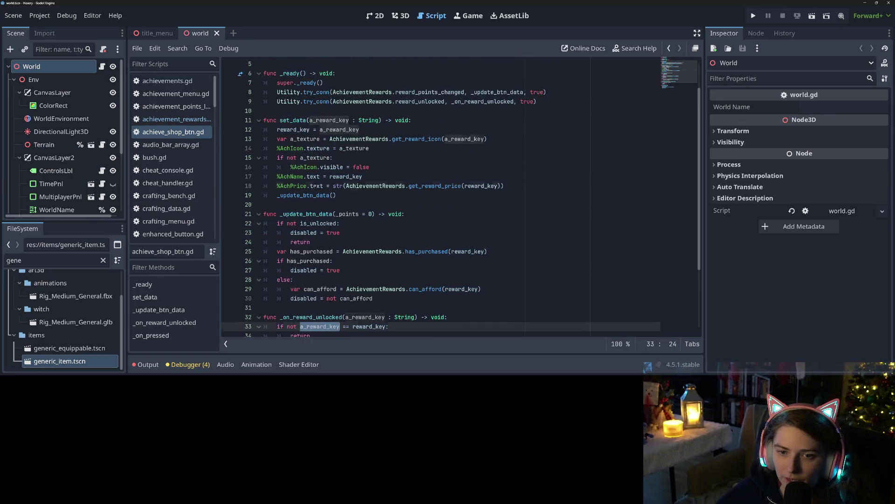
{"action": "left_click", "coordinate": [277, 195]}
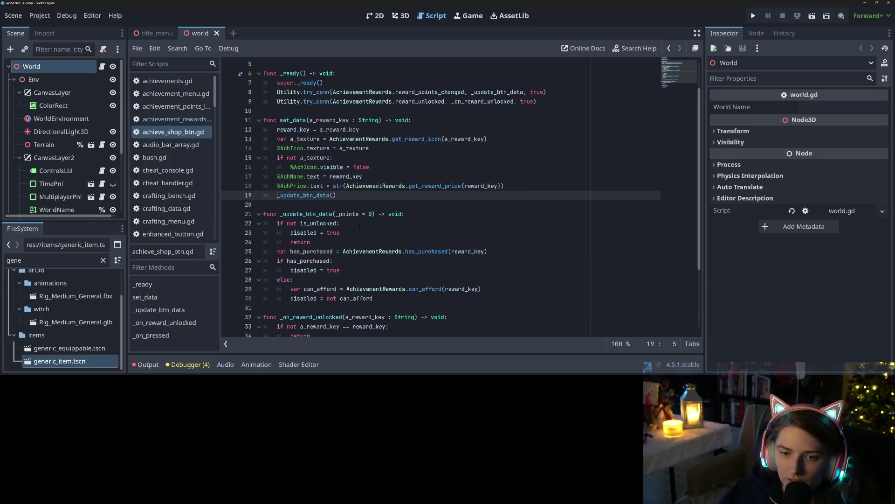
Insert 'is_unlocked = AchievementRewards.is_unlocked(reward_key)' on a new line above _update_btn_data().
{"action": "key", "text": "ctrl+shift+Return"}
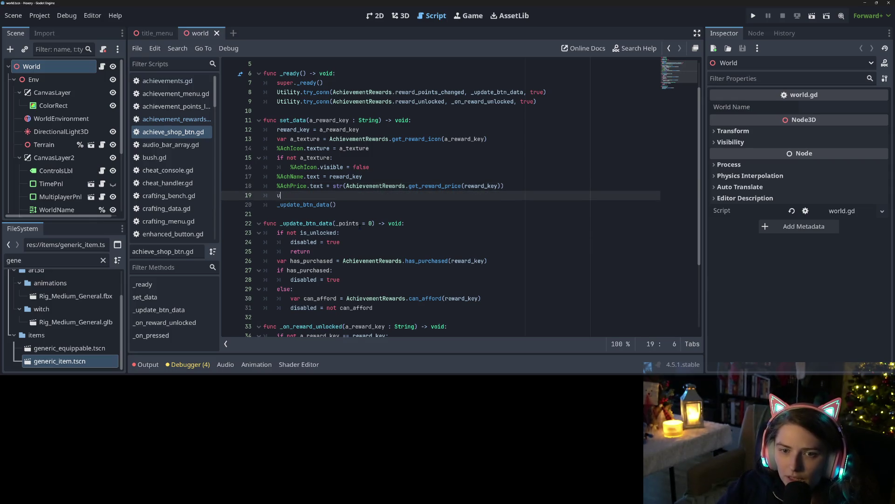
{"action": "type", "text": "nlo"}
{"action": "key", "text": "Return"}
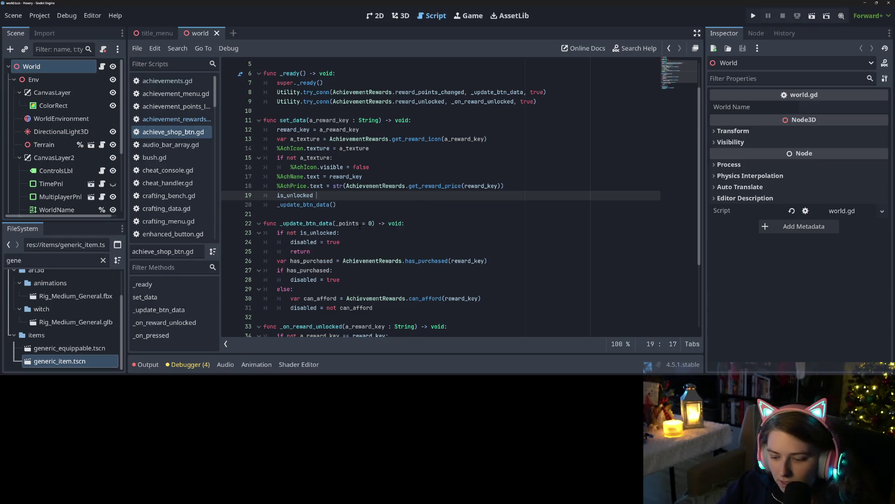
{"action": "type", "text": "= Achie"}
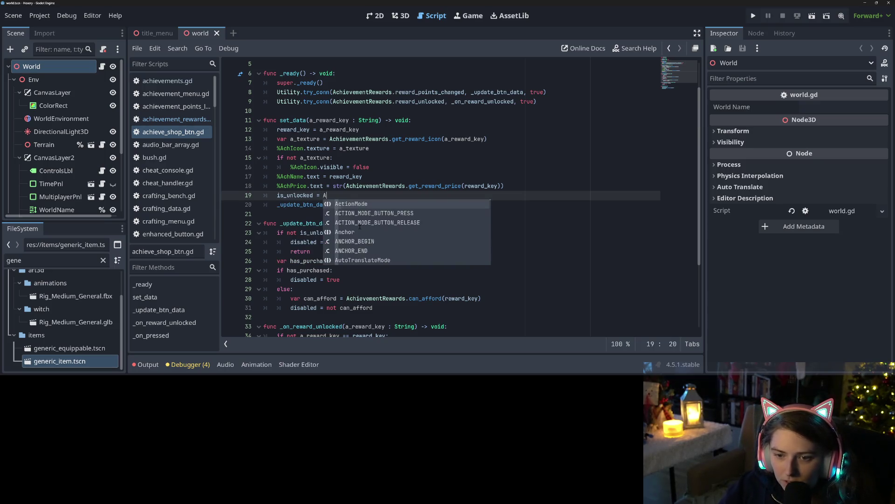
{"action": "key", "text": "Down"}
{"action": "key", "text": "Return"}
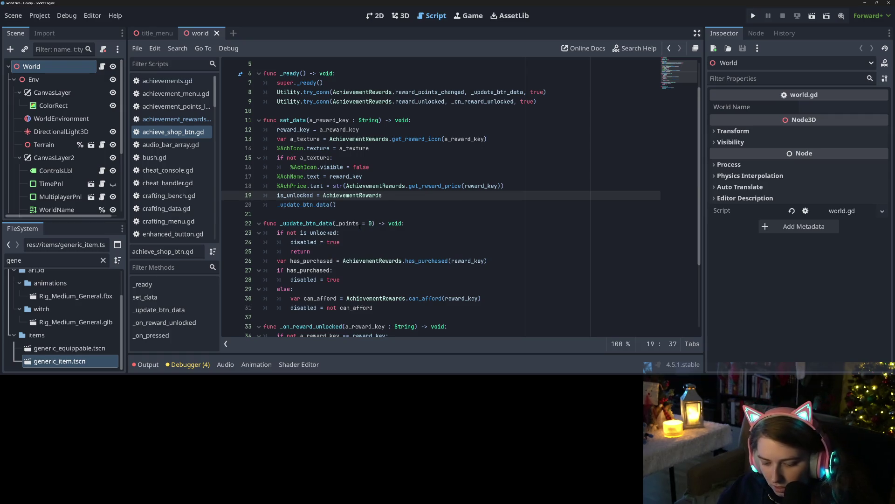
{"action": "type", "text": ".is_unlocked(a_re"}
{"action": "key", "text": "BackSpace"}
{"action": "key", "text": "BackSpace"}
{"action": "key", "text": "BackSpace"}
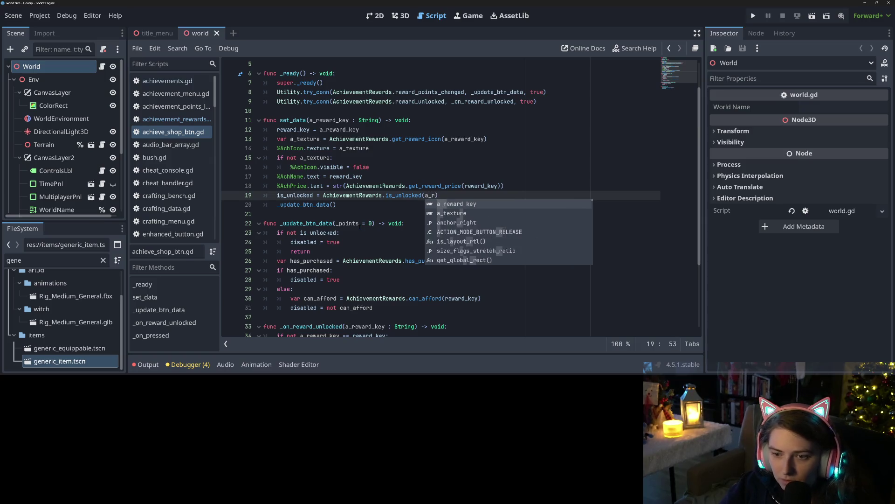
{"action": "type", "text": "reward_key"}
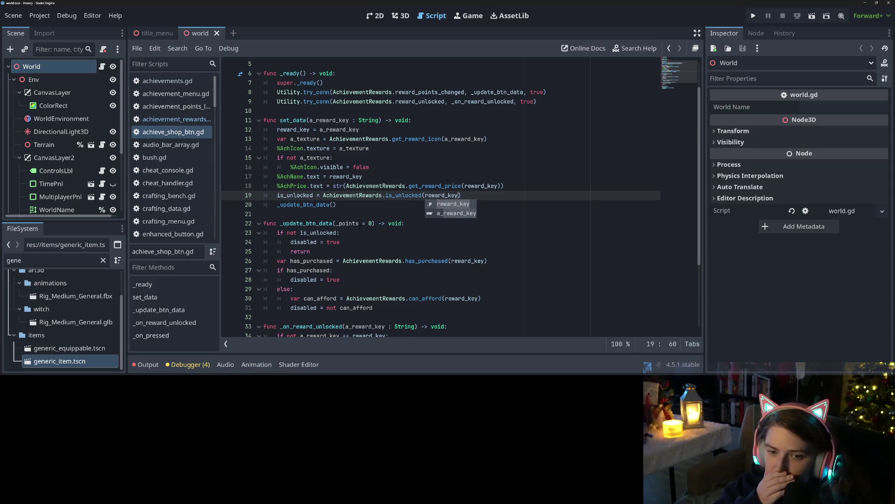
Review the _on_reward_unlocked handler that sets is_unlocked to true on line 36.
{"action": "double_click", "coordinate": [303, 204]}
{"action": "scroll", "coordinate": [343, 252], "scroll_direction": "down", "scroll_amount": 3}
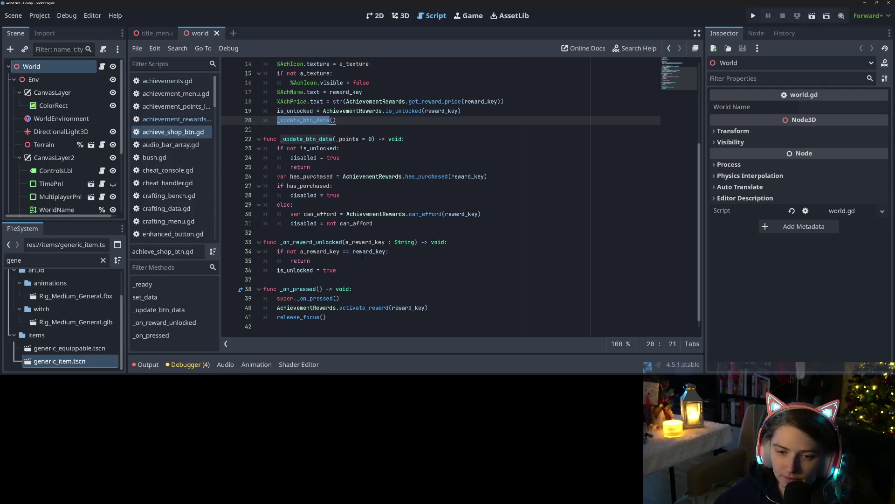
{"action": "double_click", "coordinate": [323, 242]}
{"action": "key", "text": "Down"}
{"action": "key", "text": "Down"}
{"action": "key", "text": "Down"}
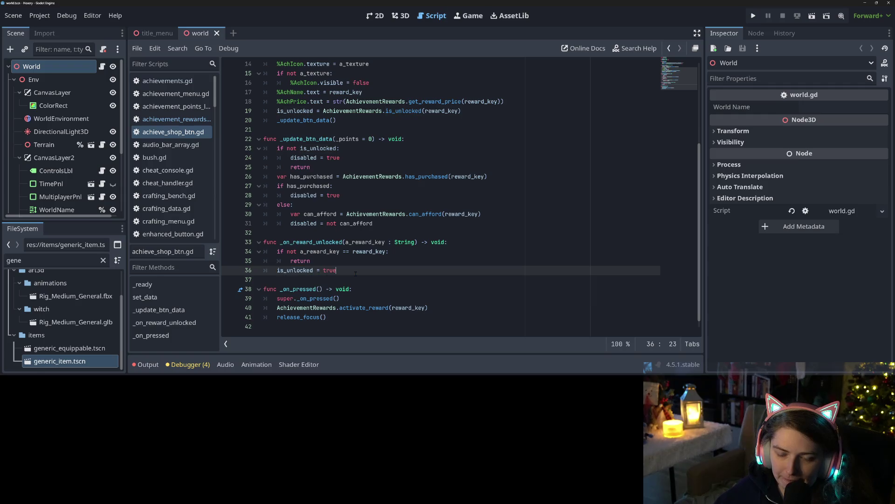
{"action": "key", "text": "Home"}
{"action": "key", "text": "End"}
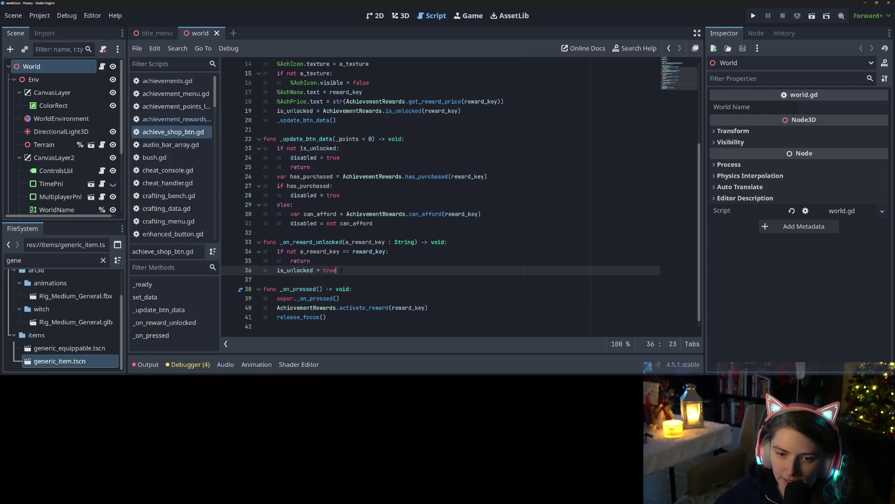
{"action": "double_click", "coordinate": [341, 270]}
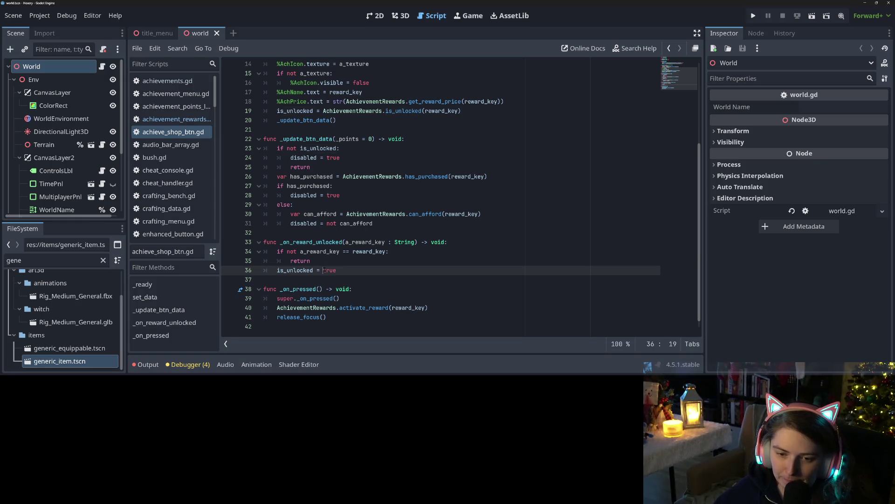
{"action": "scroll", "coordinate": [331, 270], "scroll_direction": "up", "scroll_amount": 5}
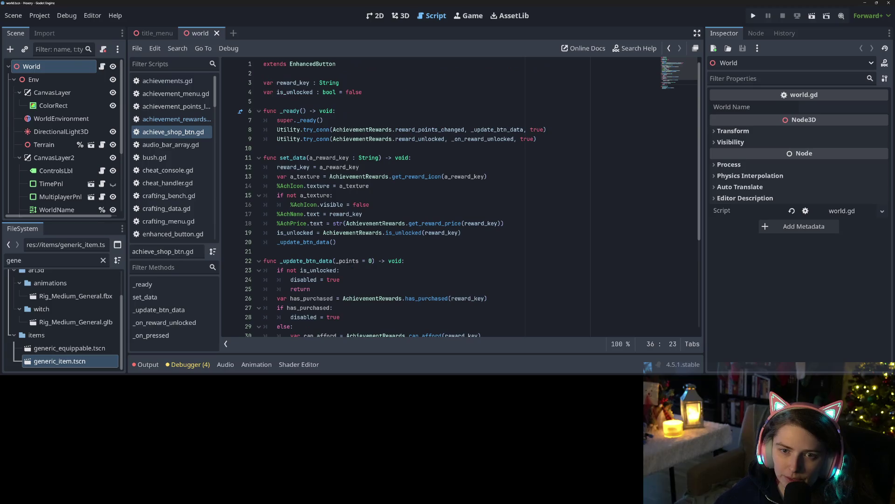
Jump to the is_unlocked definition in achievement_rewards.gd and scroll through activate_reward.
{"action": "left_click", "coordinate": [366, 138]}
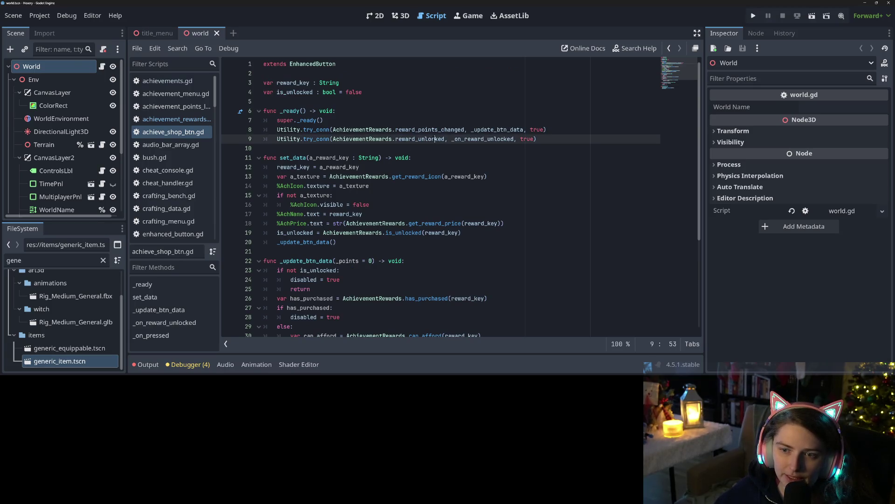
{"action": "left_click", "coordinate": [404, 232], "text": "ctrl"}
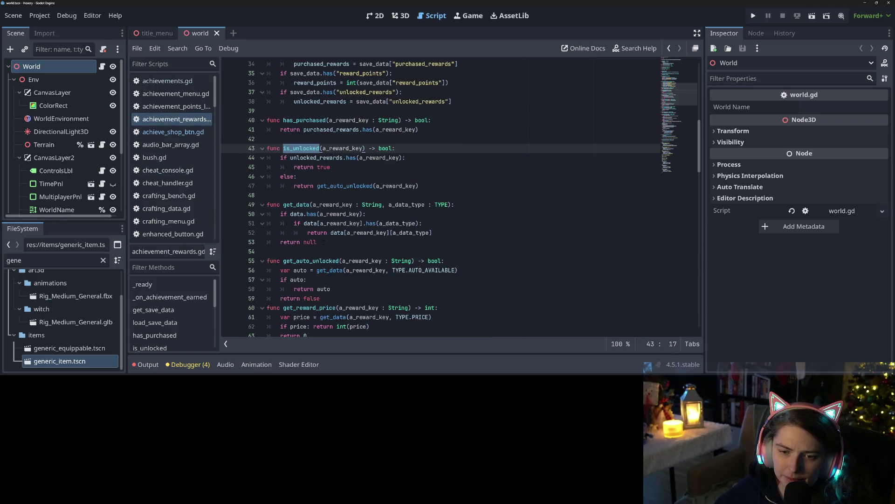
{"action": "scroll", "coordinate": [403, 232], "scroll_direction": "down", "scroll_amount": 15}
{"action": "scroll", "coordinate": [404, 232], "scroll_direction": "down", "scroll_amount": 13}
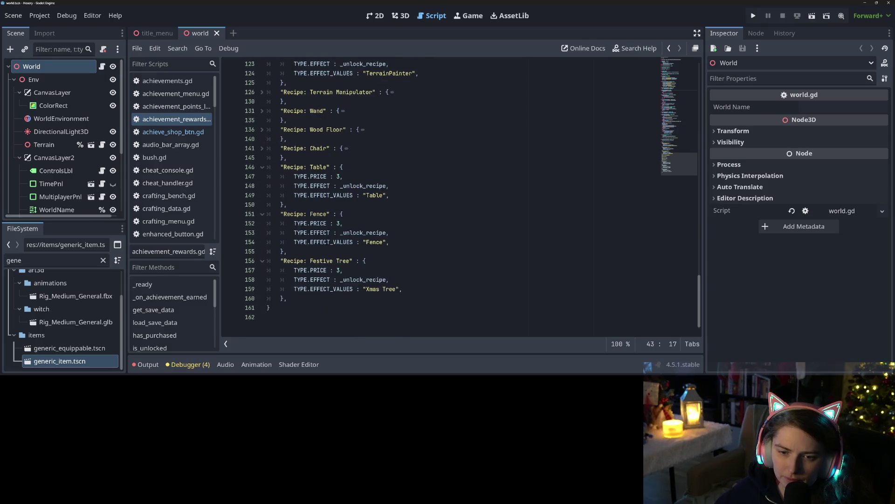
{"action": "scroll", "coordinate": [352, 249], "scroll_direction": "up", "scroll_amount": 15}
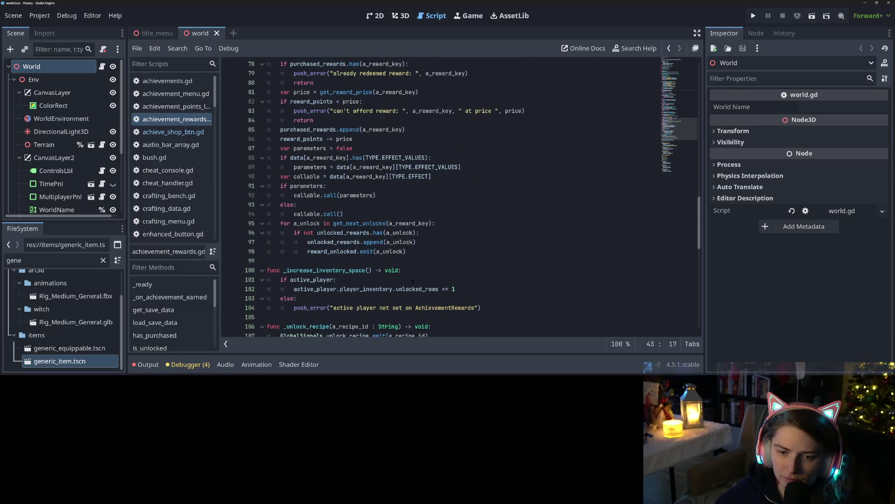
{"action": "scroll", "coordinate": [426, 288], "scroll_direction": "up", "scroll_amount": 2}
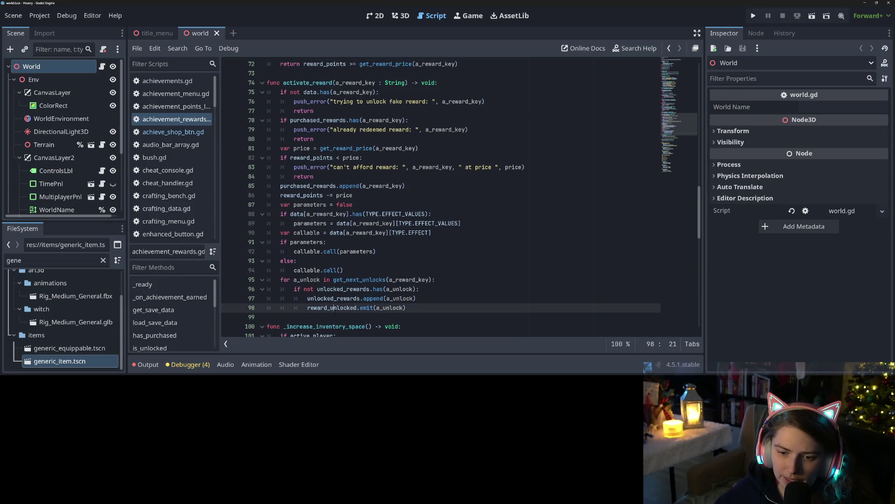
Select the reward_unlocked.emit(a_unlock) line, then move to load_save_data's reward_points line.
{"action": "left_click", "coordinate": [320, 298]}
{"action": "mouse_move", "coordinate": [306, 308]}
{"action": "left_mouse_down"}
{"action": "mouse_move", "coordinate": [387, 317]}
{"action": "mouse_move", "coordinate": [423, 309]}
{"action": "left_mouse_up"}
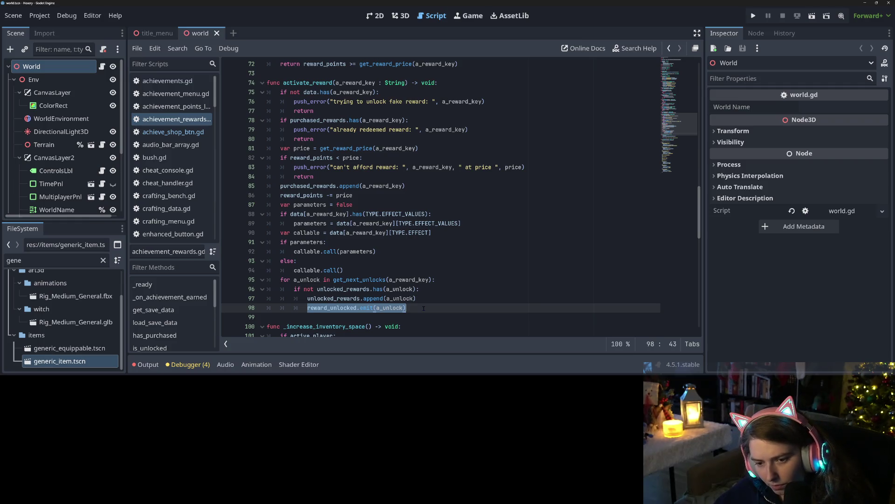
{"action": "scroll", "coordinate": [420, 310], "scroll_direction": "up", "scroll_amount": 1}
{"action": "scroll", "coordinate": [394, 316], "scroll_direction": "up", "scroll_amount": 3}
{"action": "scroll", "coordinate": [392, 316], "scroll_direction": "up", "scroll_amount": 13}
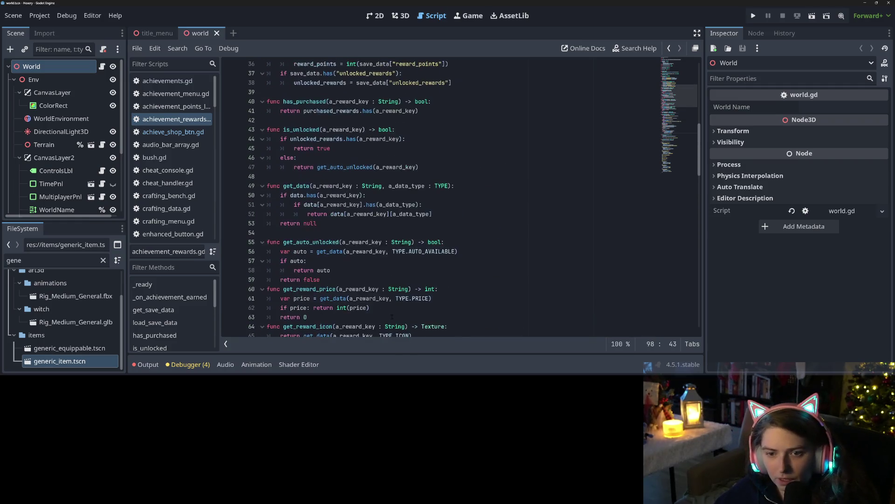
{"action": "left_click", "coordinate": [323, 195]}
{"action": "left_click", "coordinate": [347, 232]}
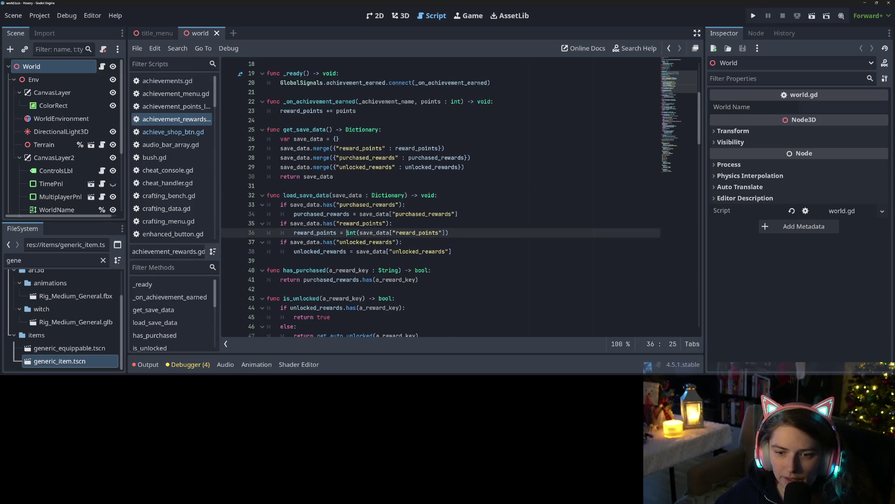
Add a loop in load_save_data emitting reward_unlocked for each unlocked_rewards entry, and save.
{"action": "left_click", "coordinate": [456, 252]}
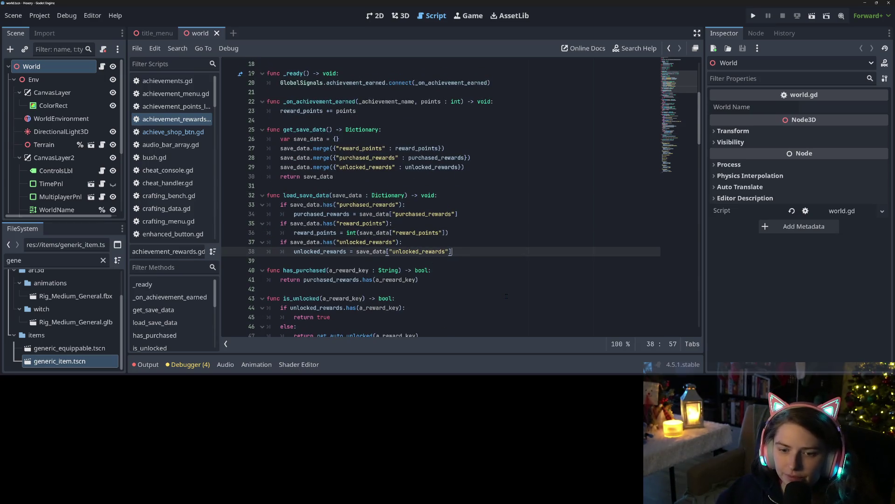
{"action": "key", "text": "Return"}
{"action": "type", "text": "for a_unlock in unlocked_rewards"}
{"action": "key", "text": "Return"}
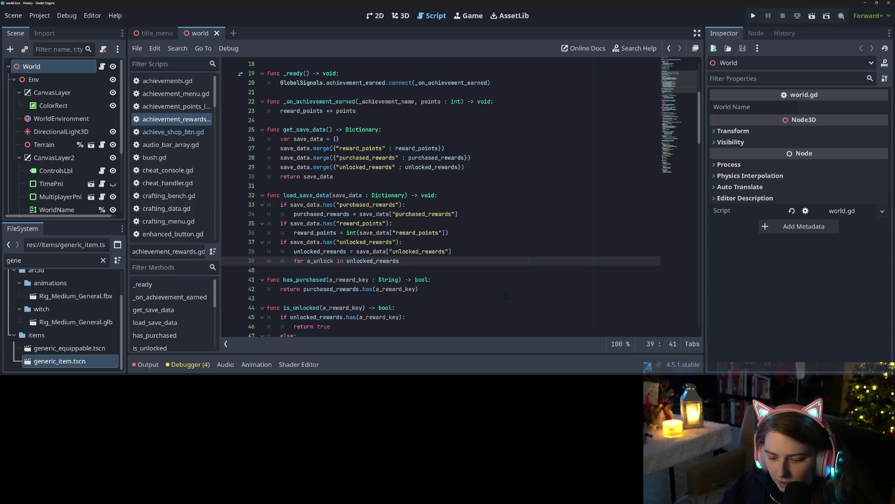
{"action": "type", "text": ":"}
{"action": "key", "text": "Return"}
{"action": "type", "text": "reward_unlocked.emit(a_unlock)"}
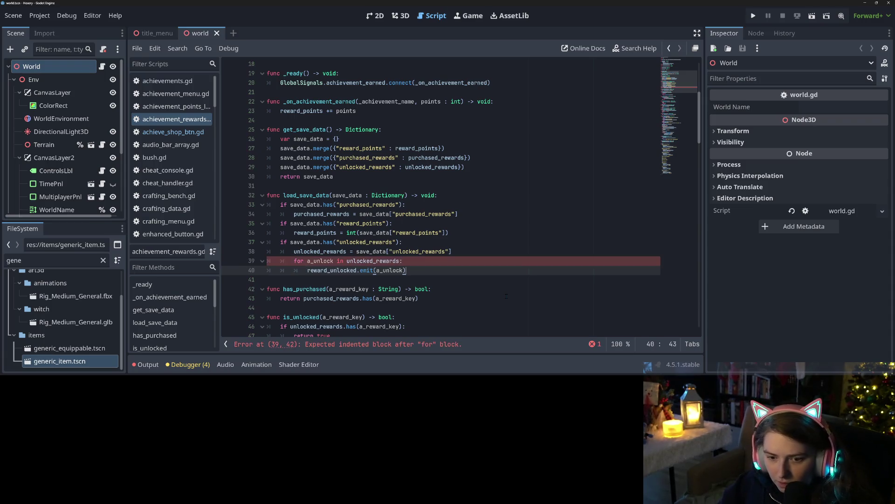
{"action": "key", "text": "ctrl+s"}
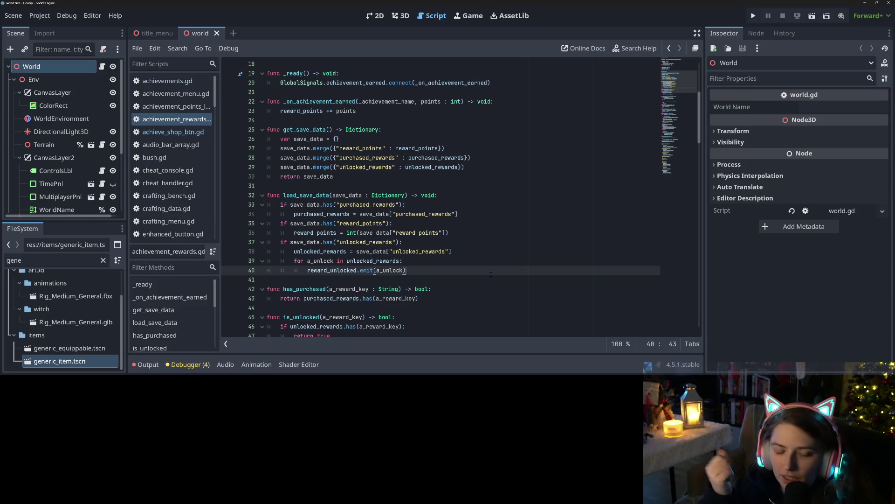
{"action": "key", "text": "ctrl+s"}
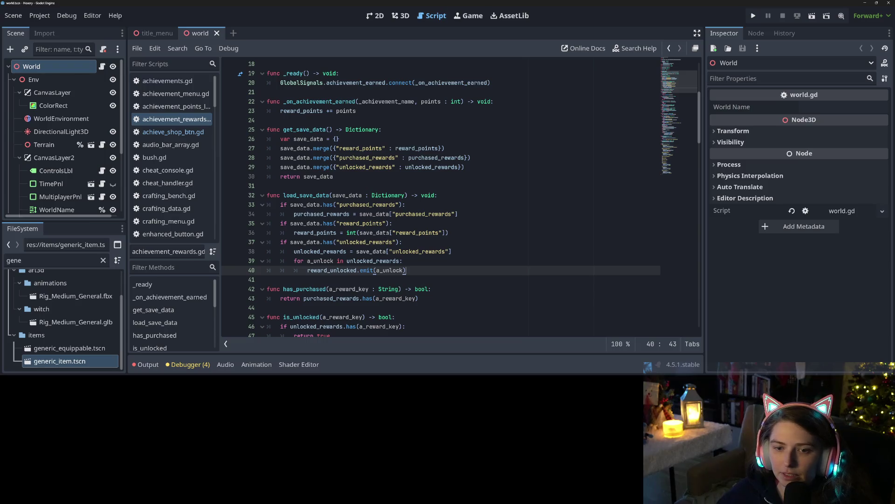
Scroll to the data dictionary and place the caret in the 'Extendeder Inventory Capacity' entry.
{"action": "scroll", "coordinate": [461, 196], "scroll_direction": "down", "scroll_amount": 20}
{"action": "scroll", "coordinate": [343, 214], "scroll_direction": "up", "scroll_amount": 2}
{"action": "left_click", "coordinate": [344, 213]}
{"action": "double_click", "coordinate": [342, 214]}
{"action": "left_click", "coordinate": [373, 214]}
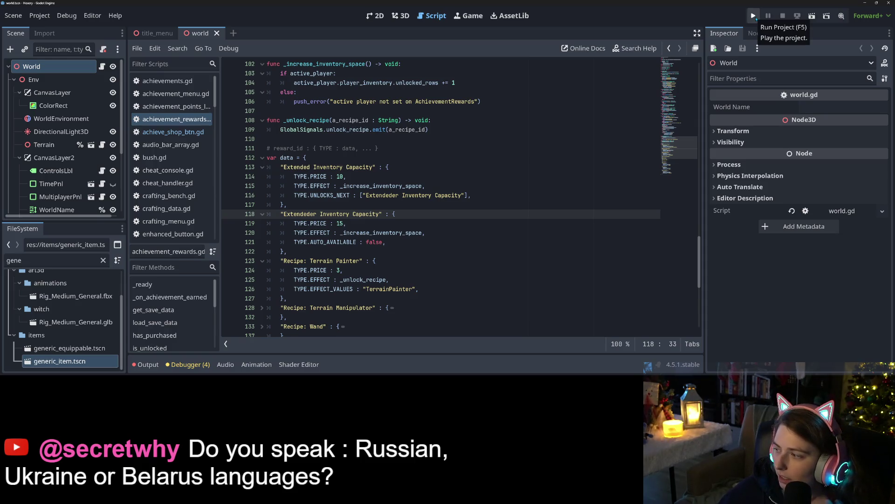
Run Hexery, load the 'kewl place' save to check the Achievement Shop upgrades, then quit.
{"action": "left_click", "coordinate": [753, 16]}
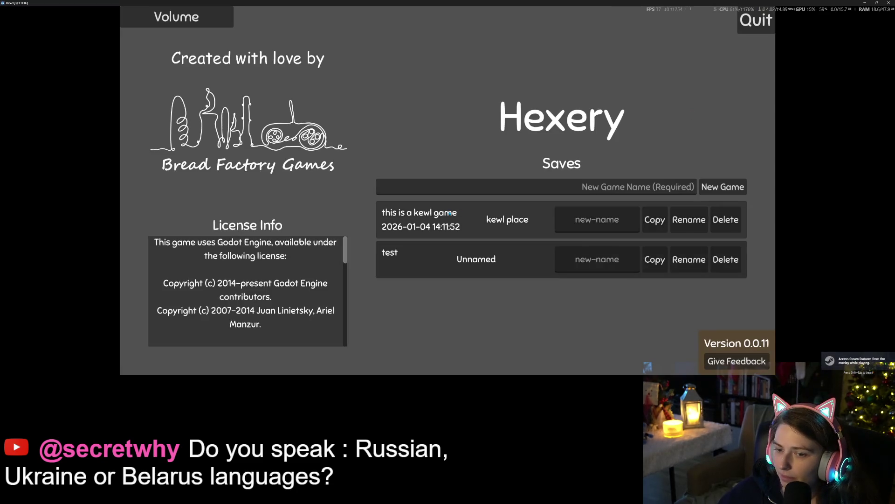
{"action": "left_click", "coordinate": [462, 211]}
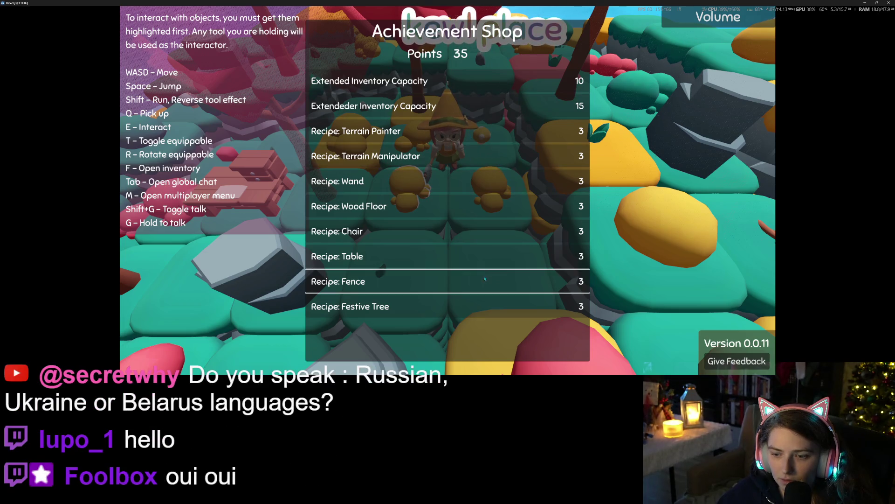
{"action": "left_click", "coordinate": [888, 3]}
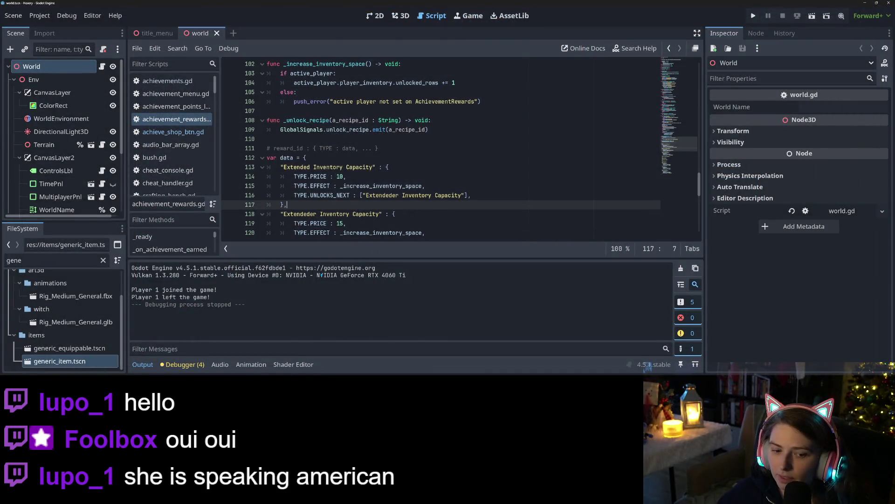
Copy the second upgrade's AUTO_AVAILABLE false line into the first upgrade entry.
{"action": "left_click", "coordinate": [143, 364]}
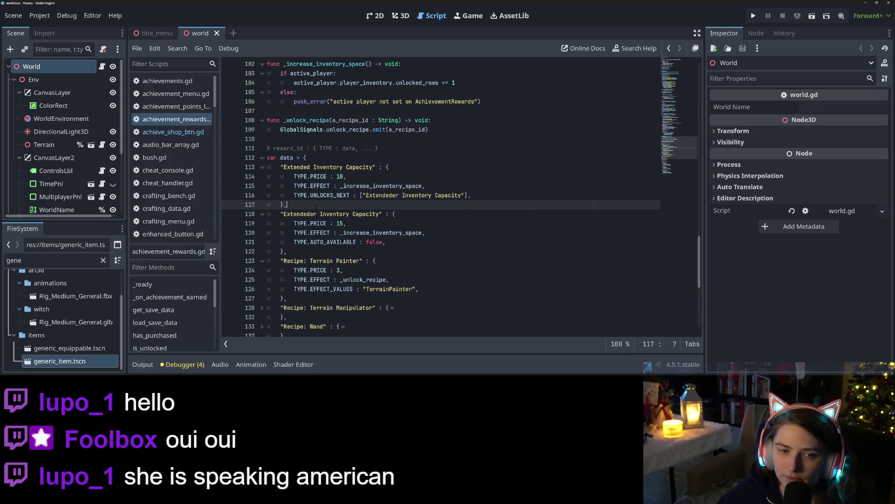
{"action": "scroll", "coordinate": [460, 196], "scroll_direction": "down", "scroll_amount": 3}
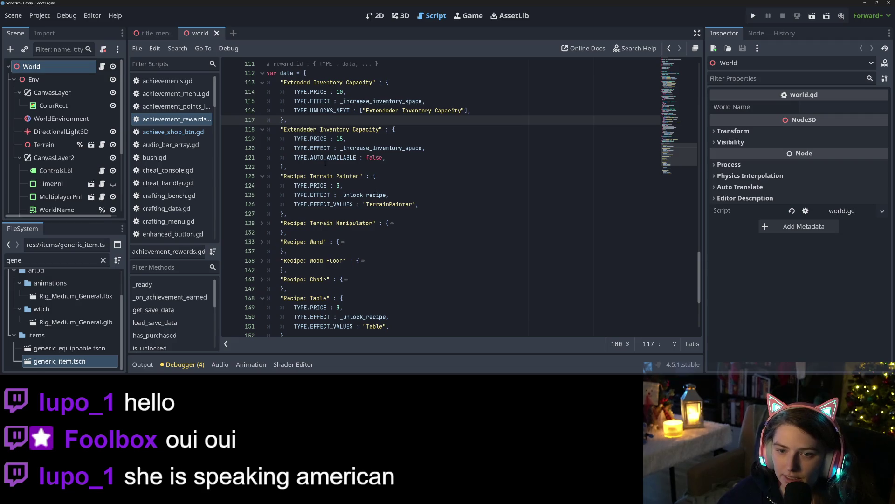
{"action": "left_click_drag", "start_coordinate": [293, 157], "coordinate": [385, 157]}
{"action": "key", "text": "ctrl+c"}
{"action": "left_click", "coordinate": [498, 111]}
{"action": "key", "text": "Return"}
{"action": "key", "text": "ctrl+v"}
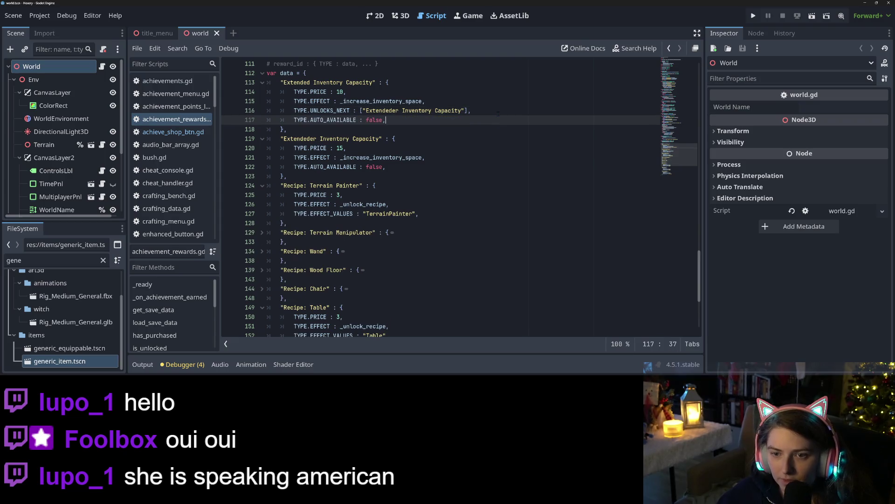
Try setting the pasted line to true, then delete it and save the script.
{"action": "key", "text": "BackSpace"}
{"action": "key", "text": "BackSpace"}
{"action": "key", "text": "BackSpace"}
{"action": "type", "text": "tr"}
{"action": "key", "text": "Escape"}
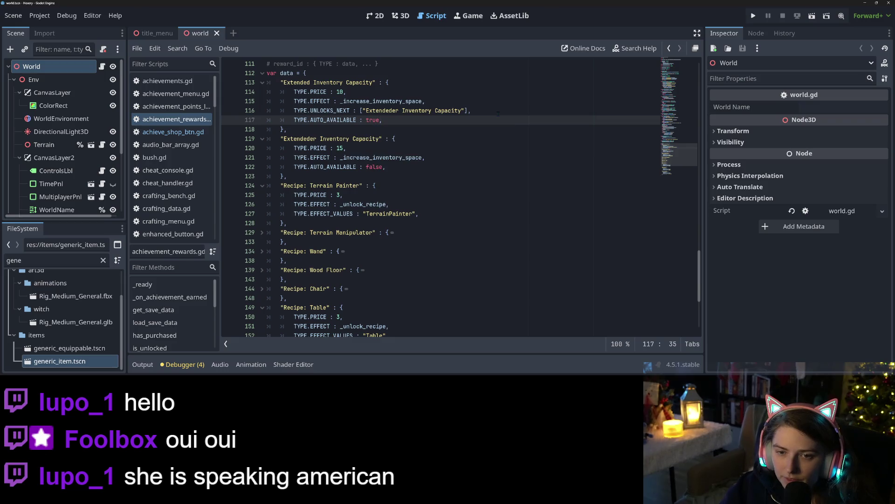
{"action": "key", "text": "BackSpace"}
{"action": "key", "text": "BackSpace"}
{"action": "key", "text": "BackSpace"}
{"action": "key", "text": "shift+Home"}
{"action": "key", "text": "BackSpace"}
{"action": "key", "text": "BackSpace"}
{"action": "key", "text": "BackSpace"}
{"action": "key", "text": "BackSpace"}
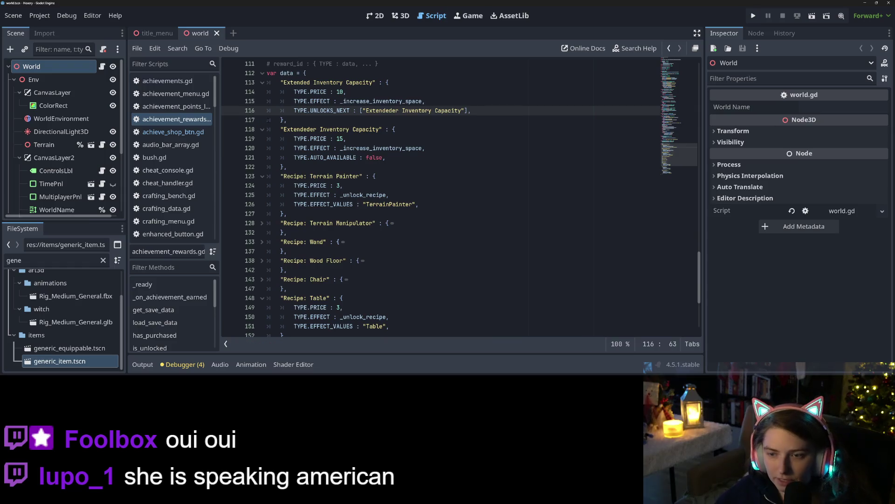
{"action": "key", "text": "ctrl+s"}
Search the script for AUTO_AVAILABLE from the TYPE enum, after undoing a trial rename.
{"action": "left_click_drag", "start_coordinate": [679, 148], "coordinate": [680, 68]}
{"action": "left_click", "coordinate": [472, 92]}
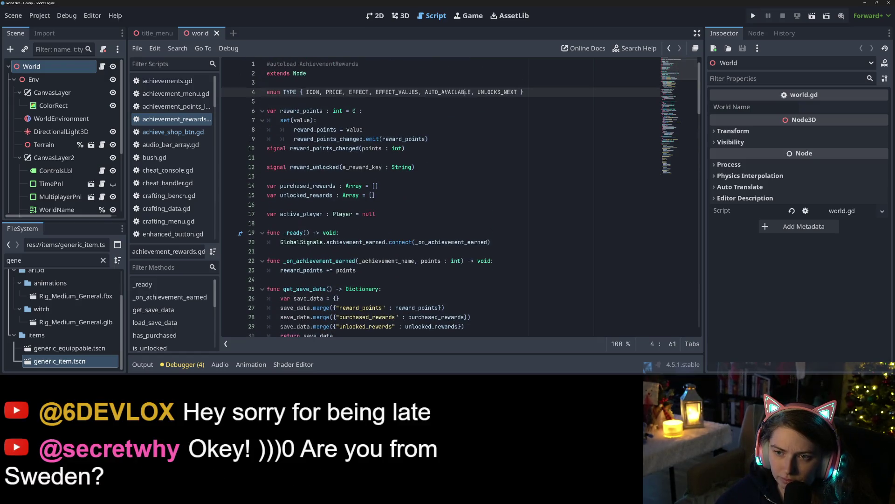
{"action": "left_click_drag", "start_coordinate": [472, 92], "coordinate": [441, 92]}
{"action": "type", "text": "L"}
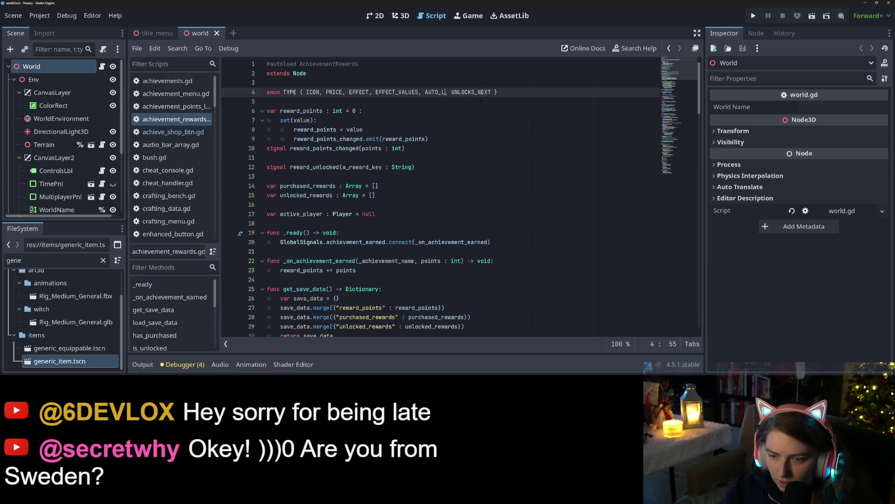
{"action": "type", "text": "OC"}
{"action": "key", "text": "ctrl+z"}
{"action": "key", "text": "ctrl+z"}
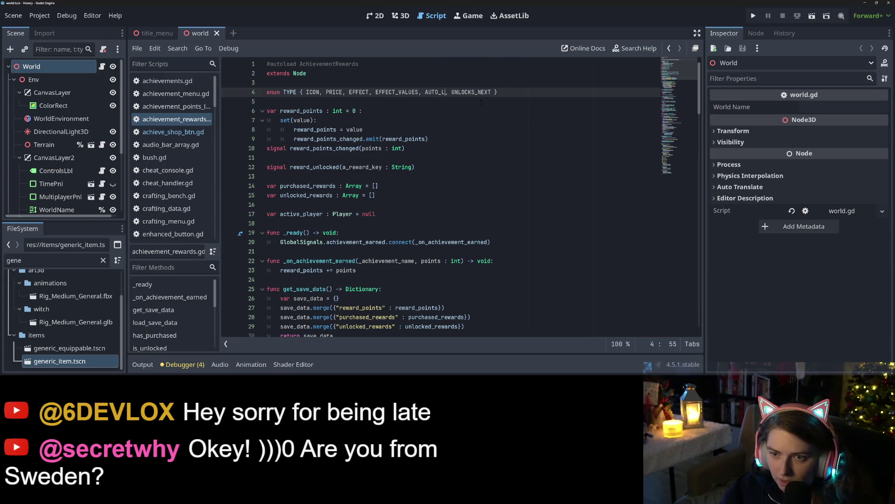
{"action": "type", "text": "AVAILABLE"}
{"action": "double_click", "coordinate": [464, 96]}
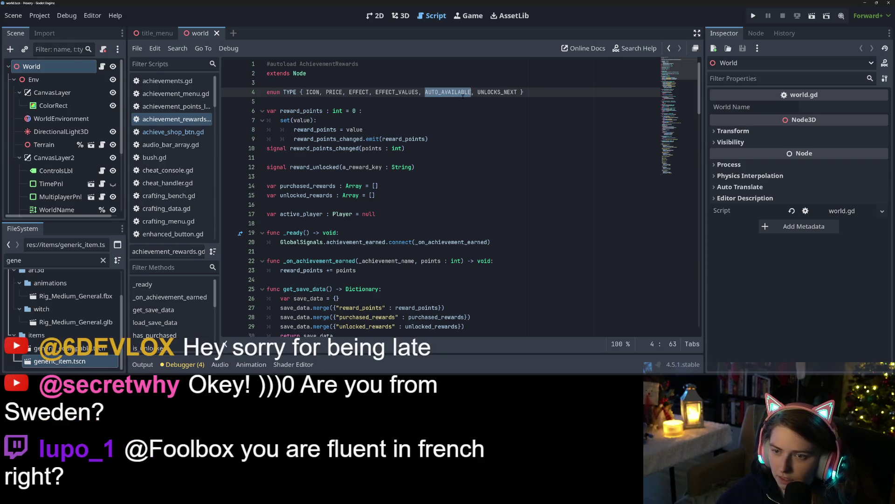
{"action": "key", "text": "ctrl+f"}
{"action": "key", "text": "Return"}
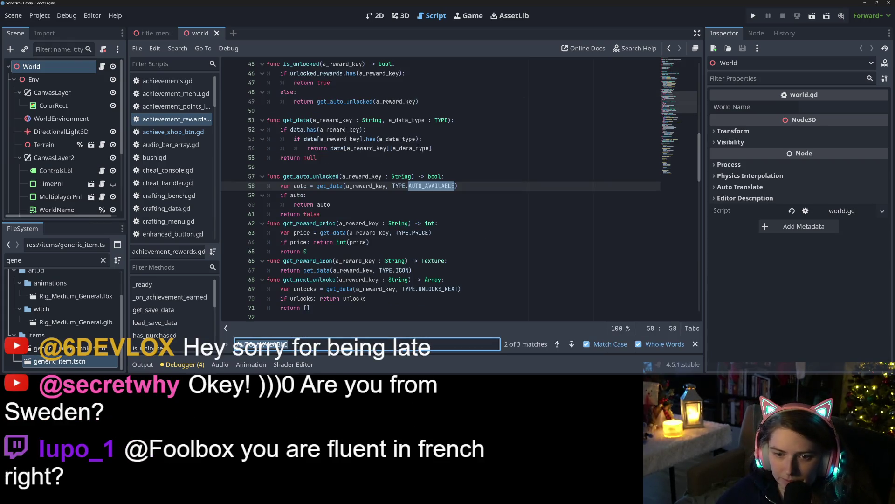
{"action": "left_click", "coordinate": [304, 195]}
{"action": "type", "text": "== n"}
{"action": "key", "text": "BackSpace"}
{"action": "key", "text": "BackSpace"}
{"action": "key", "text": "BackSpace"}
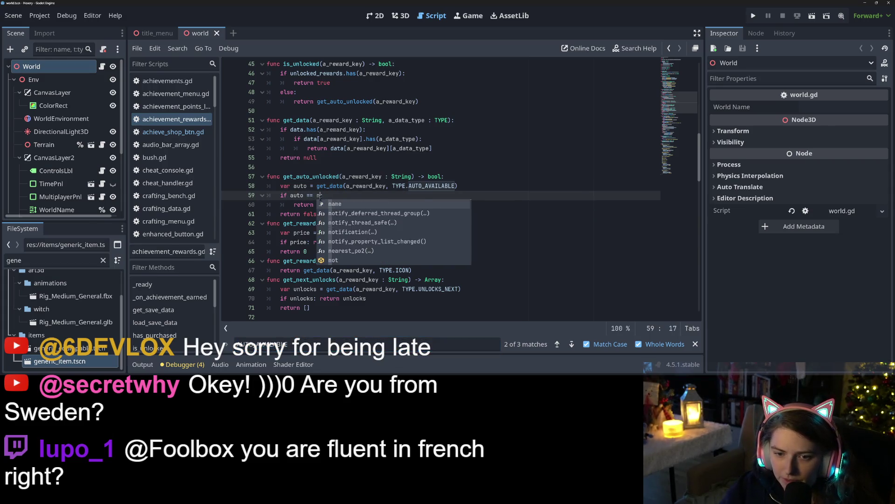
{"action": "type", "text": "is"}
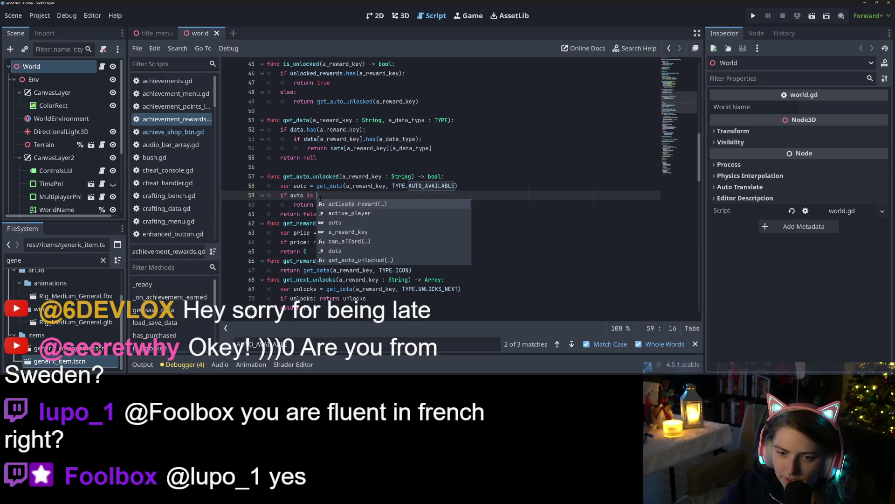
{"action": "key", "text": "BackSpace"}
{"action": "key", "text": "BackSpace"}
{"action": "key", "text": "BackSpace"}
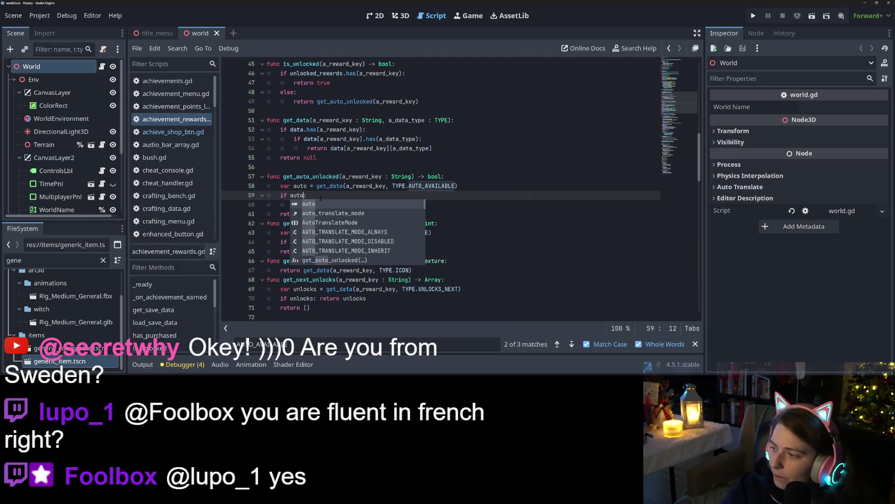
{"action": "type", "text": ".i"}
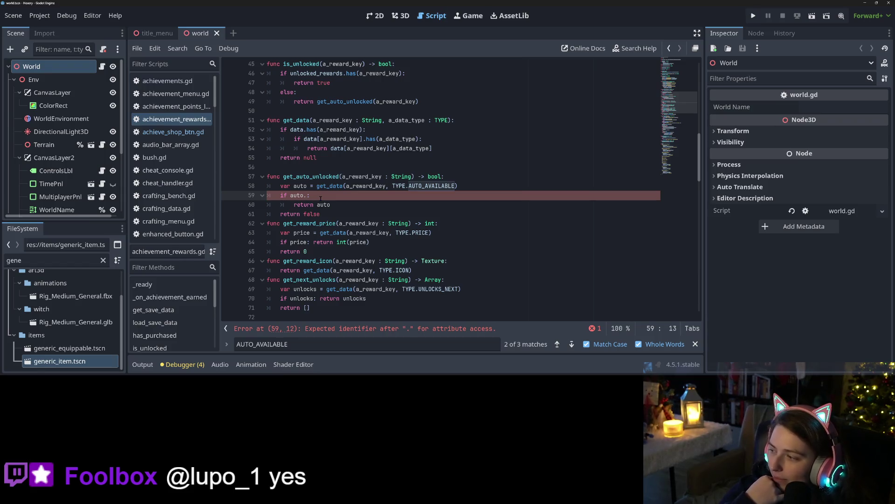
{"action": "left_click", "coordinate": [318, 187]}
{"action": "left_click", "coordinate": [306, 195]}
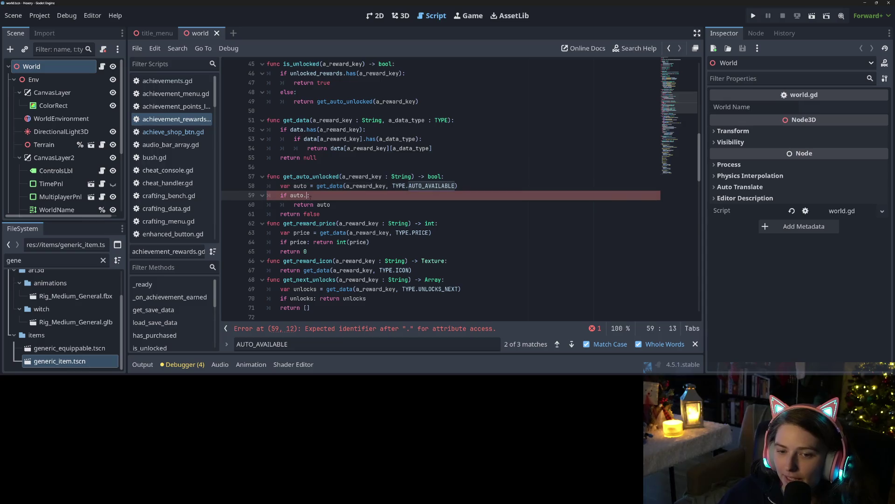
{"action": "key", "text": "BackSpace"}
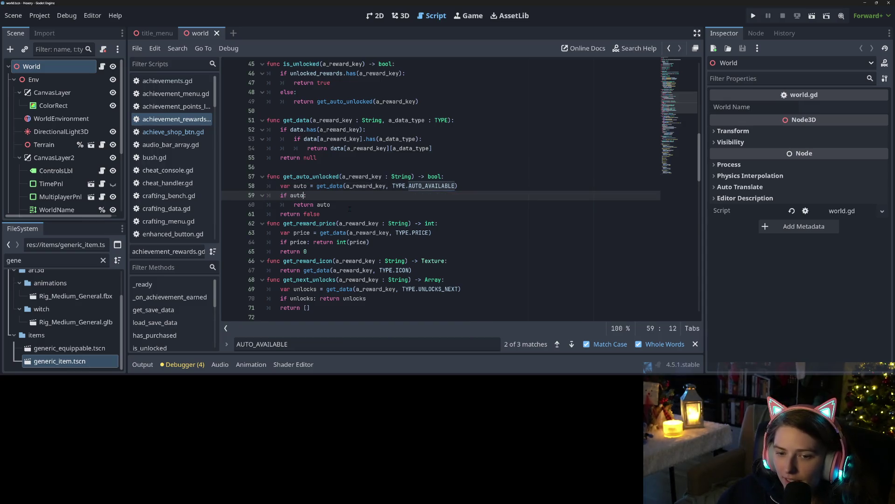
{"action": "key", "text": "Up"}
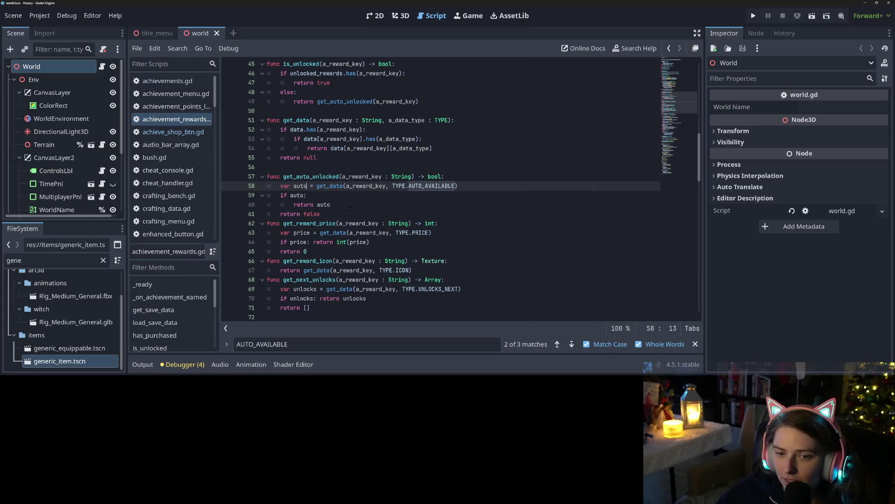
{"action": "key", "text": "Down"}
{"action": "type", "text": "is"}
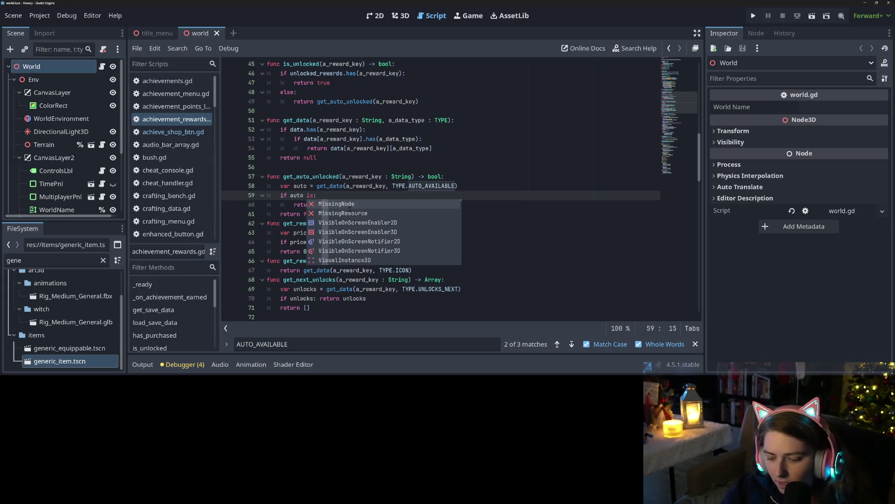
{"action": "type", "text": "_nu"}
{"action": "key", "text": "BackSpace"}
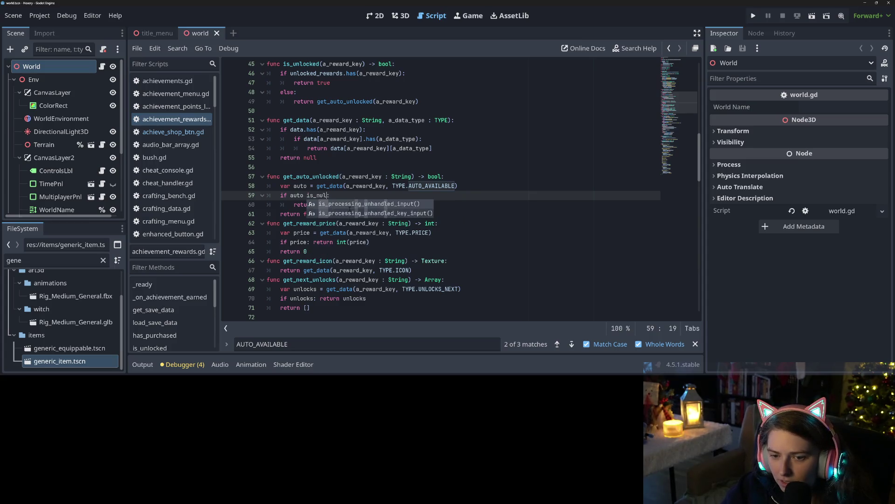
{"action": "key", "text": "Escape"}
{"action": "key", "text": "BackSpace"}
{"action": "key", "text": "BackSpace"}
{"action": "key", "text": "BackSpace"}
{"action": "key", "text": "BackSpace"}
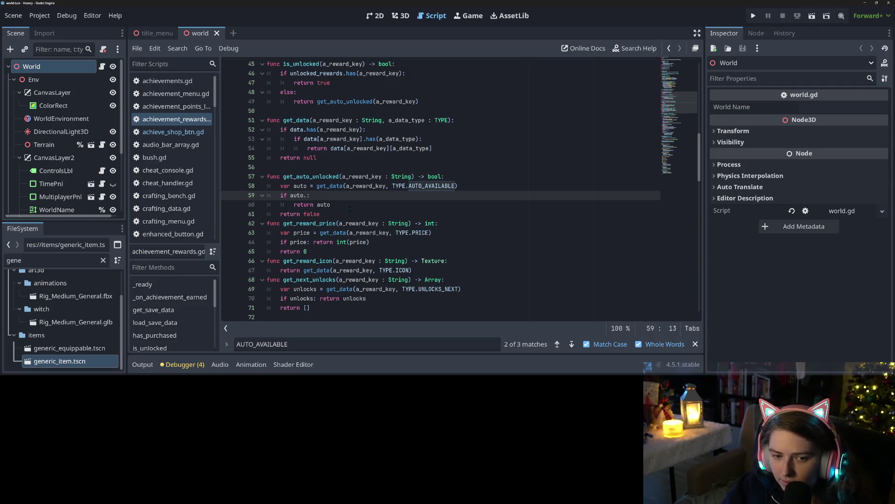
{"action": "type", "text": "is_"}
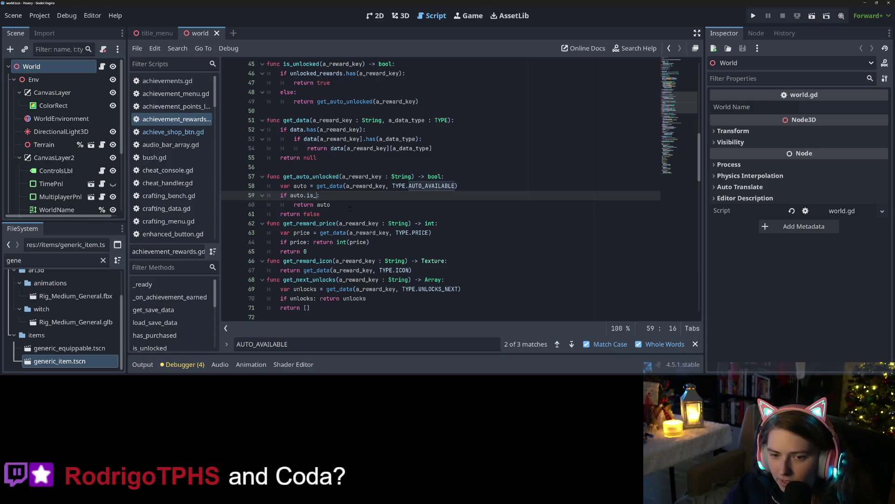
{"action": "key", "text": "BackSpace"}
{"action": "key", "text": "BackSpace"}
{"action": "key", "text": "BackSpace"}
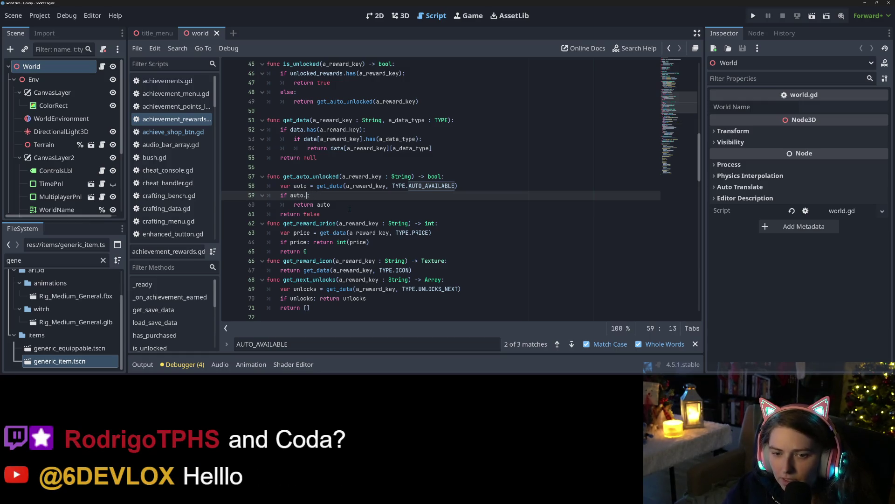
{"action": "key", "text": "ctrl+s"}
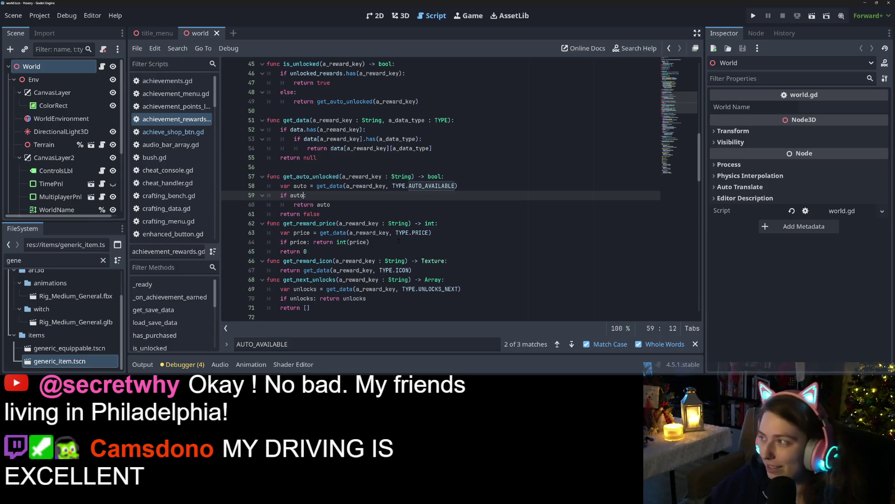
Review get_next_unlocks and the if auto check in get_auto_unlocked.
{"action": "left_click", "coordinate": [411, 255]}
{"action": "left_click", "coordinate": [487, 281]}
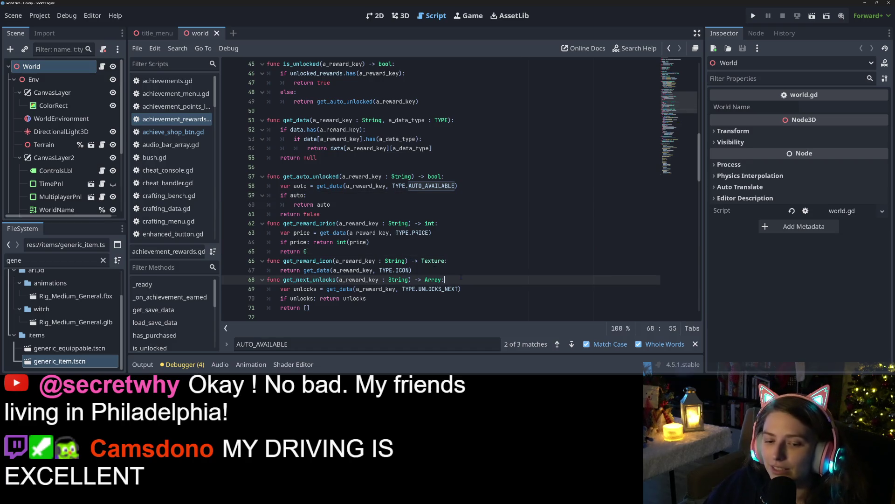
{"action": "left_click", "coordinate": [478, 291]}
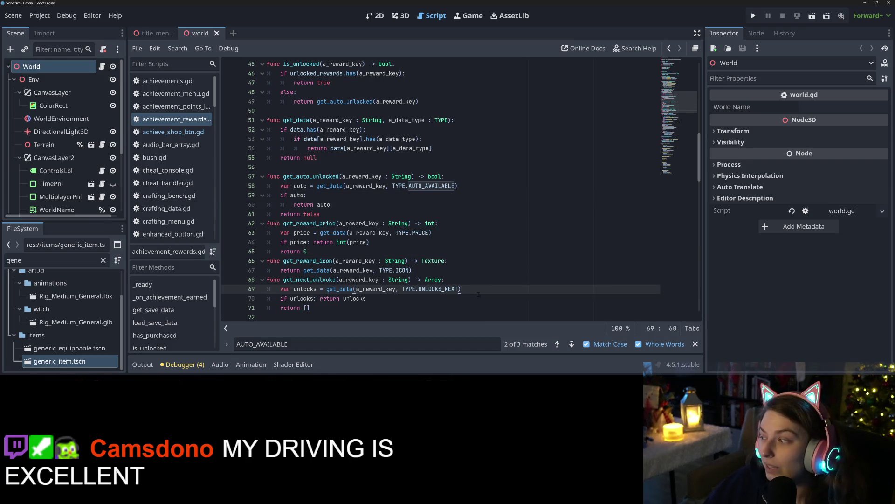
{"action": "left_click", "coordinate": [378, 203]}
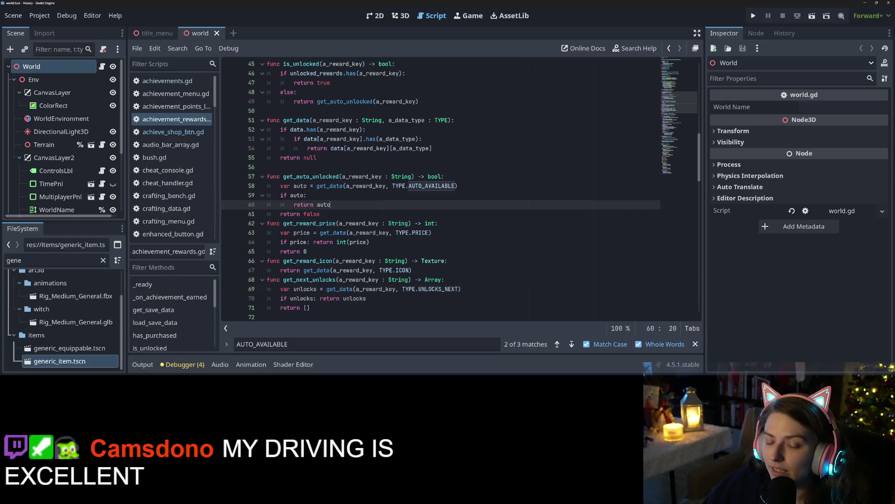
{"action": "left_click", "coordinate": [376, 216]}
{"action": "left_click", "coordinate": [298, 176]}
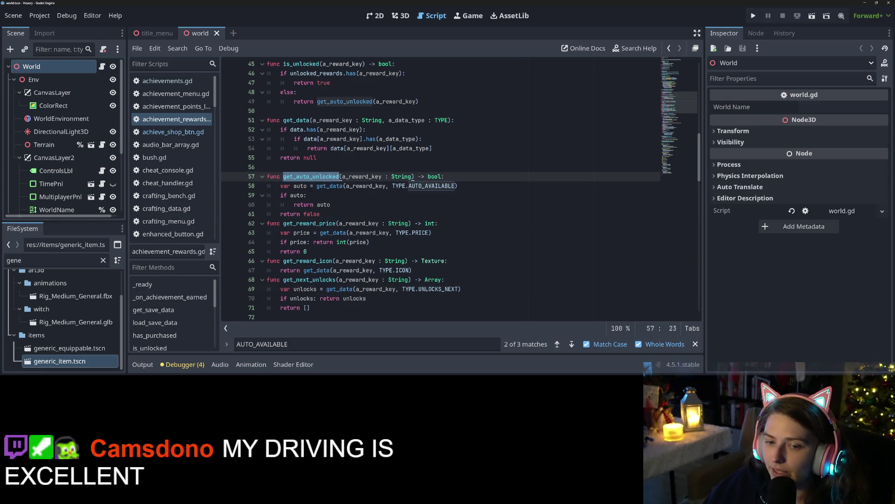
{"action": "double_click", "coordinate": [297, 195]}
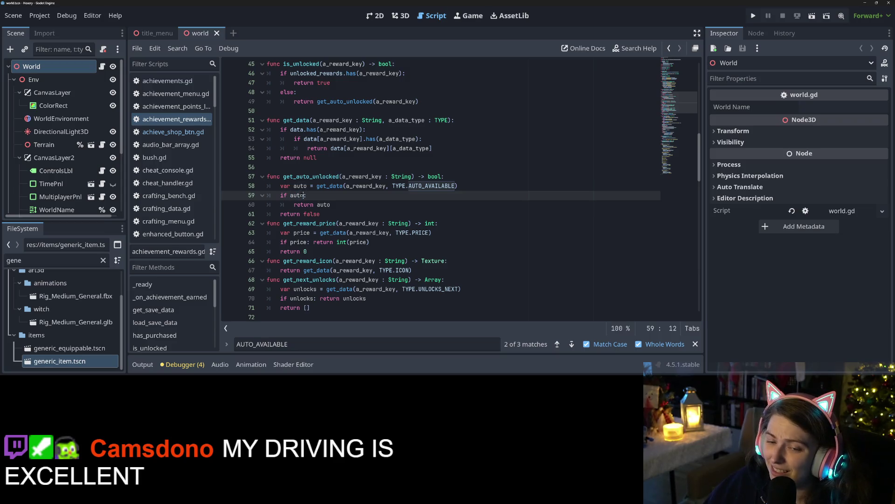
Change get_auto_unlocked's fallback return on line 61 to true and save.
{"action": "double_click", "coordinate": [295, 205]}
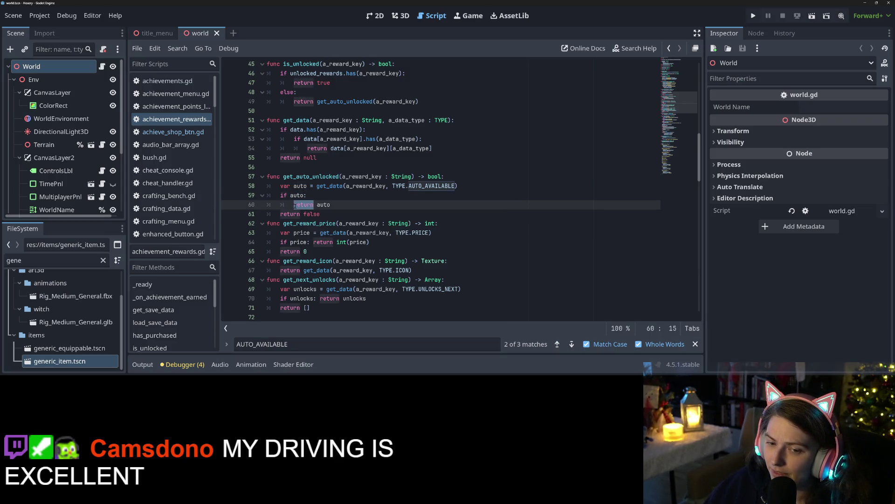
{"action": "double_click", "coordinate": [312, 214]}
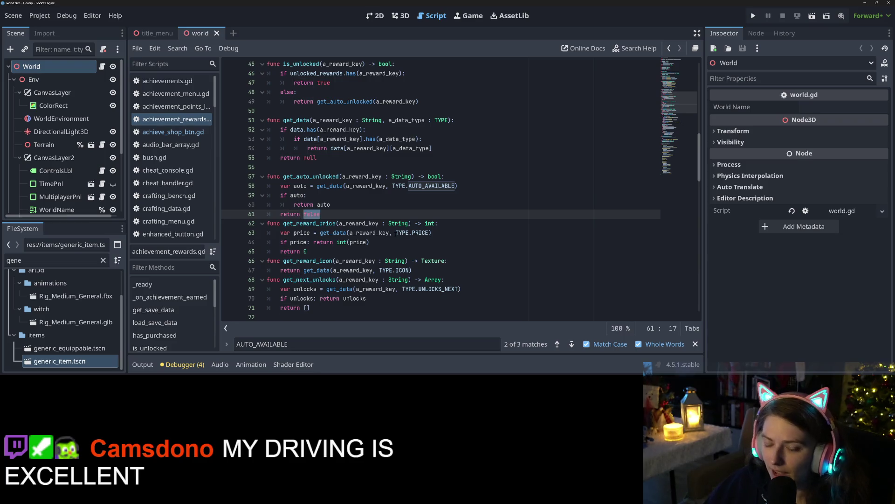
{"action": "type", "text": "true"}
{"action": "key", "text": "ctrl+s"}
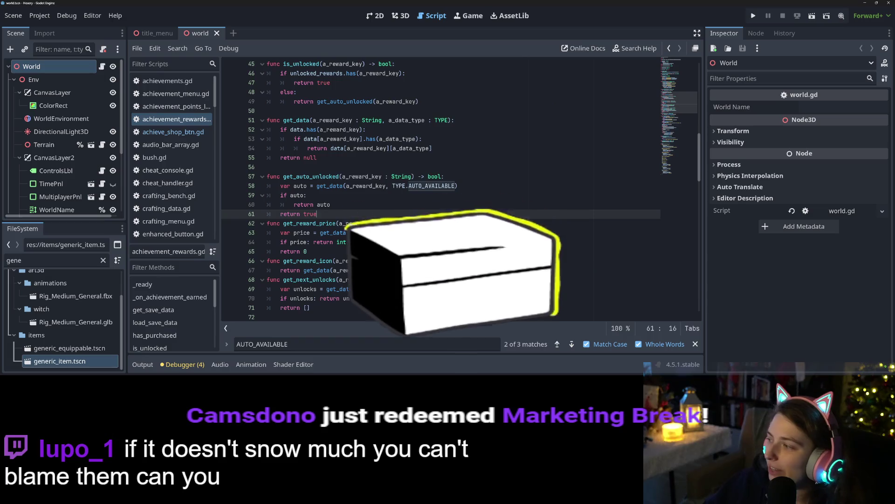
Revert line 61's fallback return to false and save the script.
{"action": "left_click", "coordinate": [330, 204]}
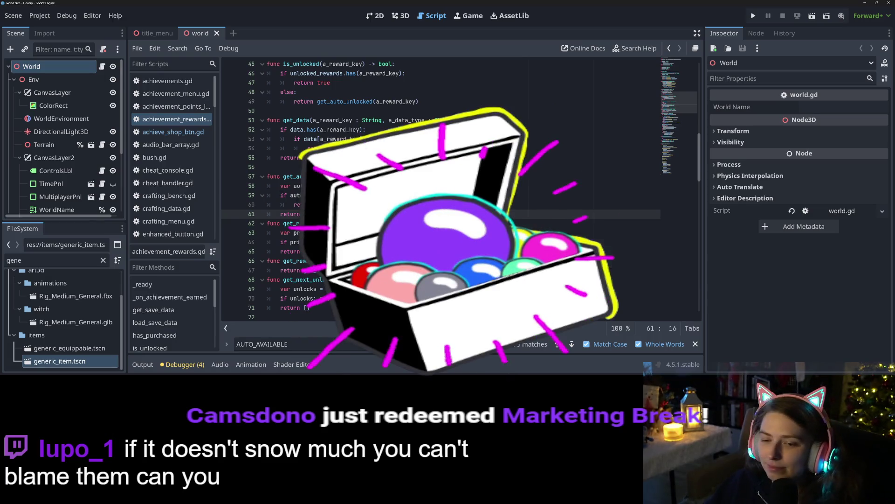
{"action": "key", "text": "shift+F3"}
{"action": "double_click", "coordinate": [305, 213]}
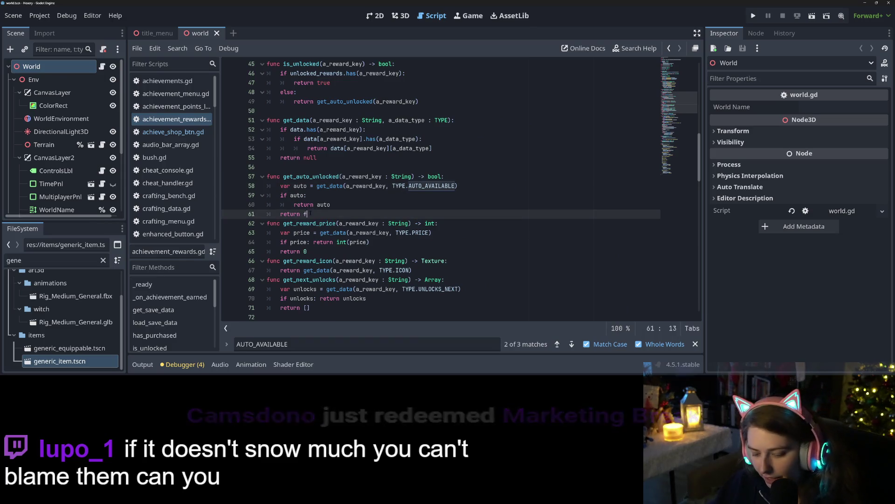
{"action": "type", "text": "fa"}
{"action": "key", "text": "Return"}
{"action": "key", "text": "ctrl+s"}
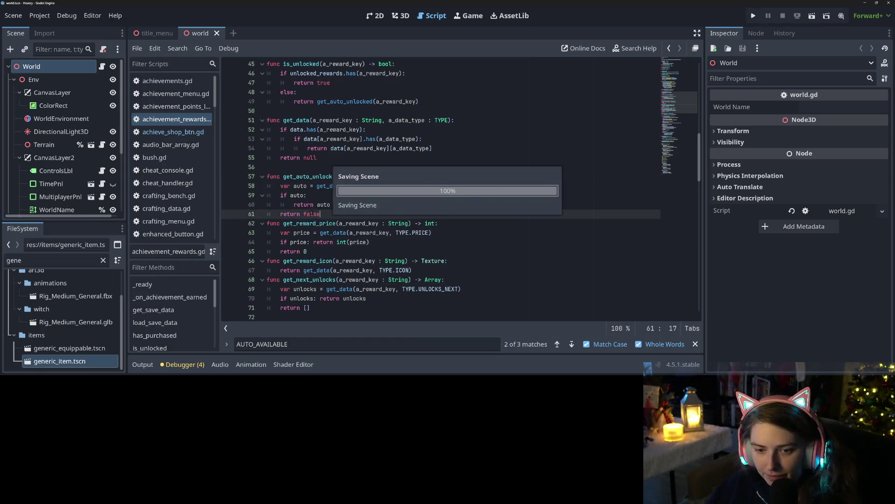
Bring up the built-in Search Help documentation dialog.
{"action": "left_click", "coordinate": [335, 199]}
{"action": "left_click", "coordinate": [283, 195]}
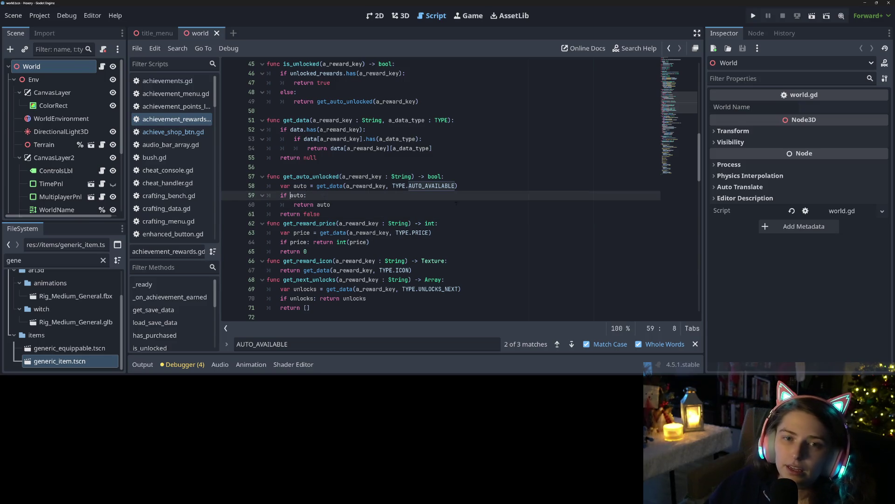
{"action": "left_click", "coordinate": [635, 48]}
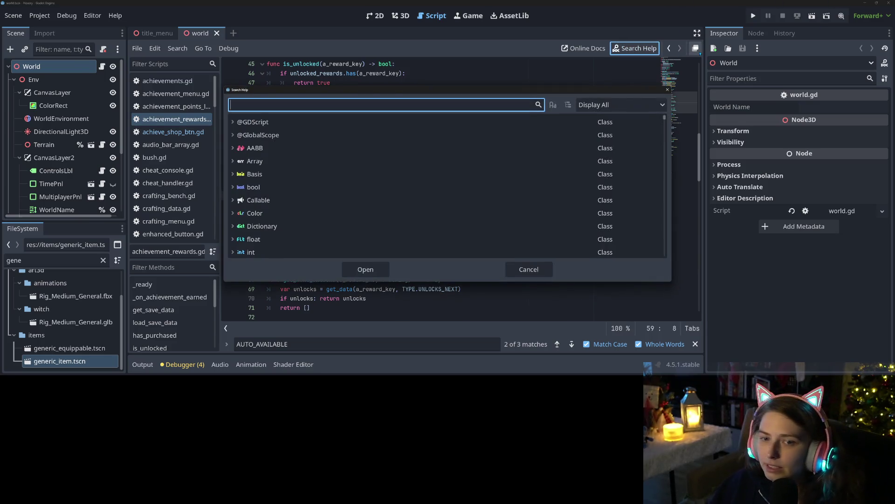
Search the help docs for 'is null' and 'null', then cancel and switch to the browser.
{"action": "type", "text": "i"}
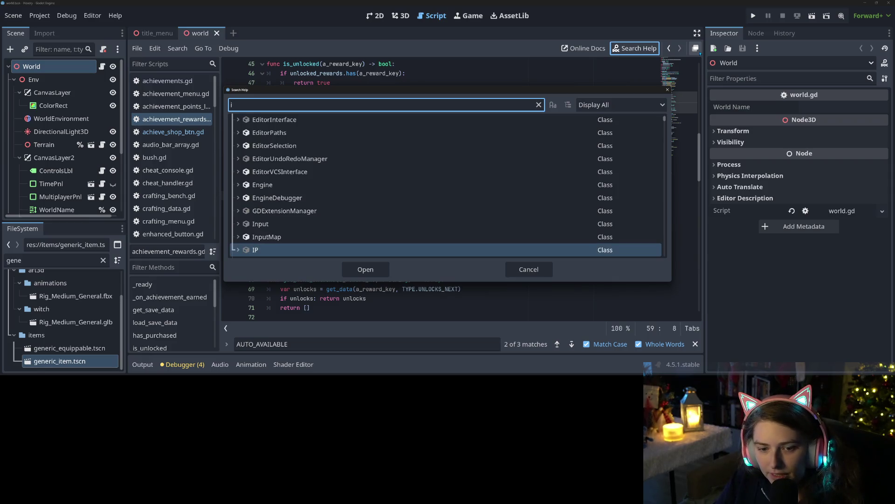
{"action": "type", "text": "s null"}
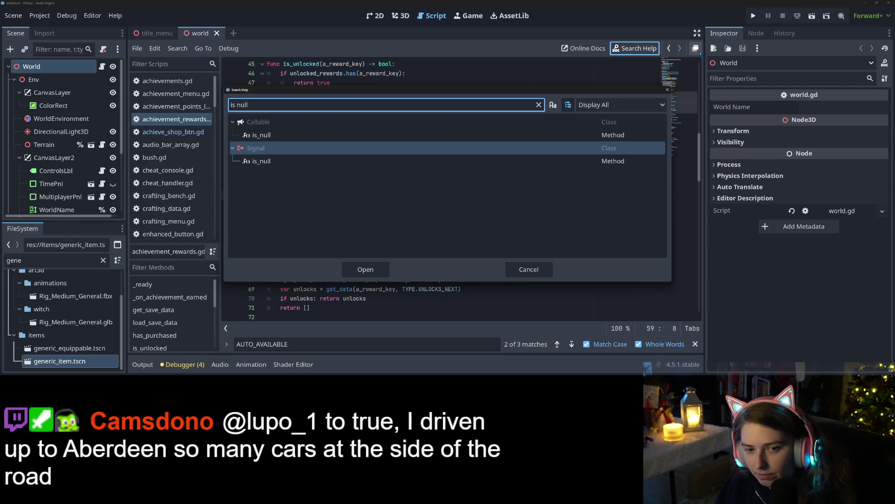
{"action": "key", "text": "BackSpace"}
{"action": "key", "text": "BackSpace"}
{"action": "key", "text": "BackSpace"}
{"action": "type", "text": "null"}
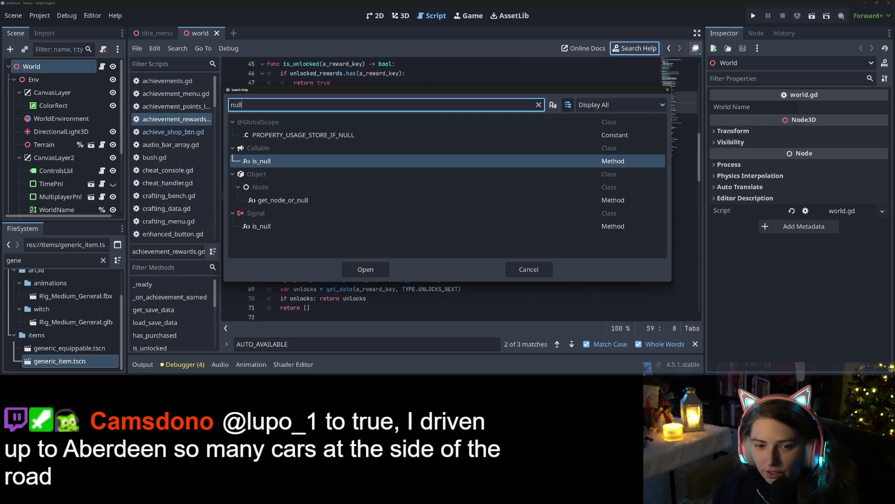
{"action": "key", "text": "ctrl+a"}
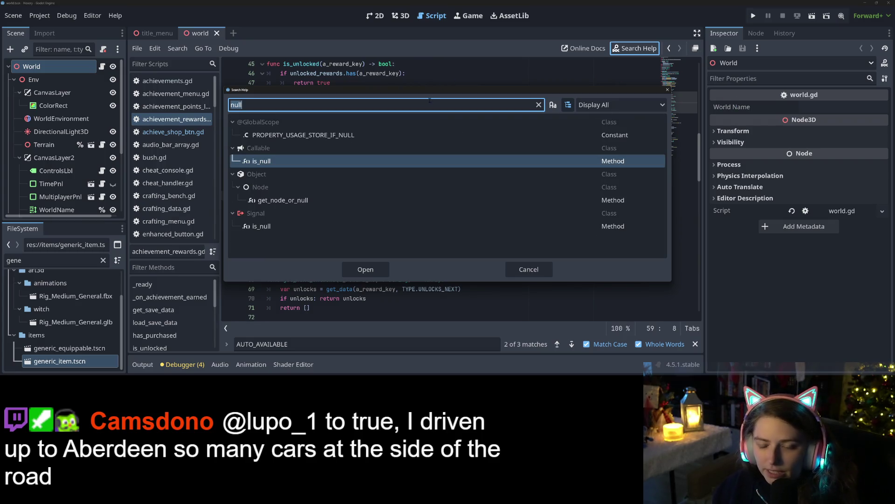
{"action": "key", "text": "BackSpace"}
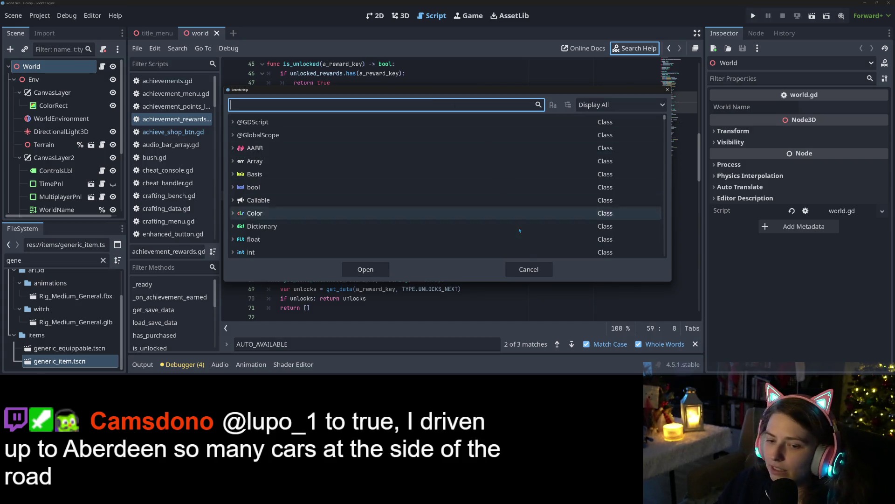
{"action": "left_click", "coordinate": [529, 269]}
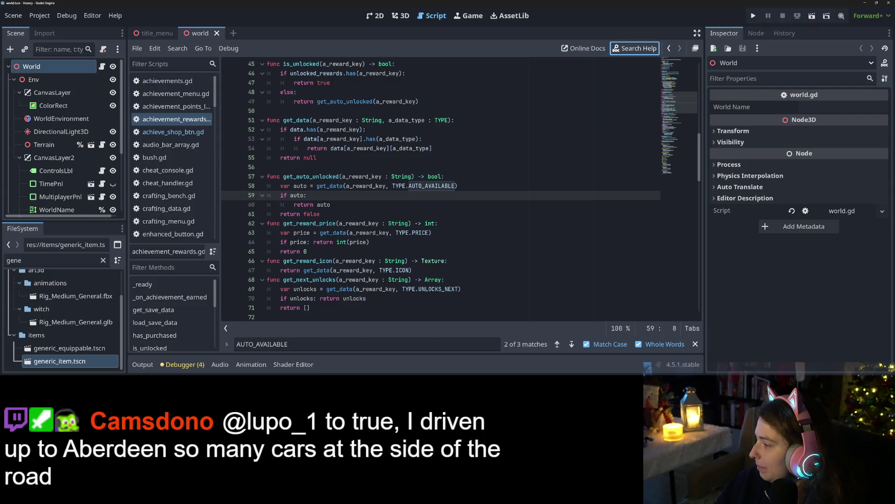
{"action": "key", "text": "alt+Tab"}
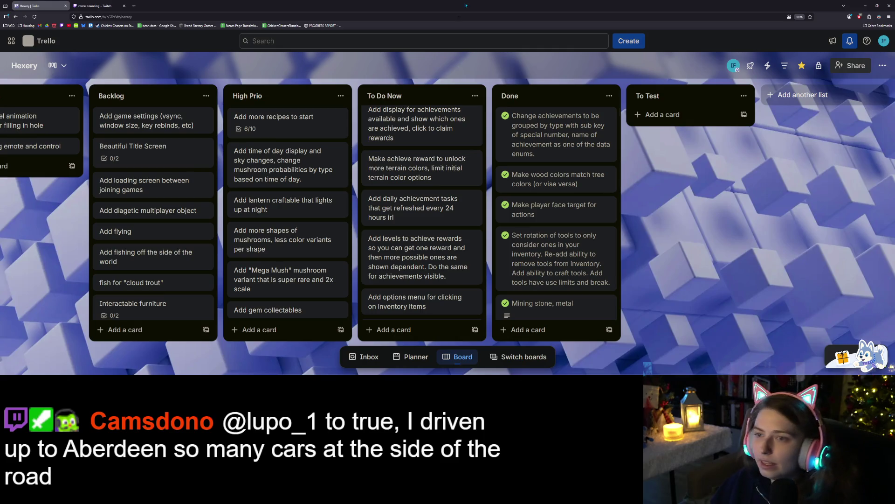
Google 'check if variable is null' in a new tab and open the GDScript reference result.
{"action": "left_click", "coordinate": [134, 5]}
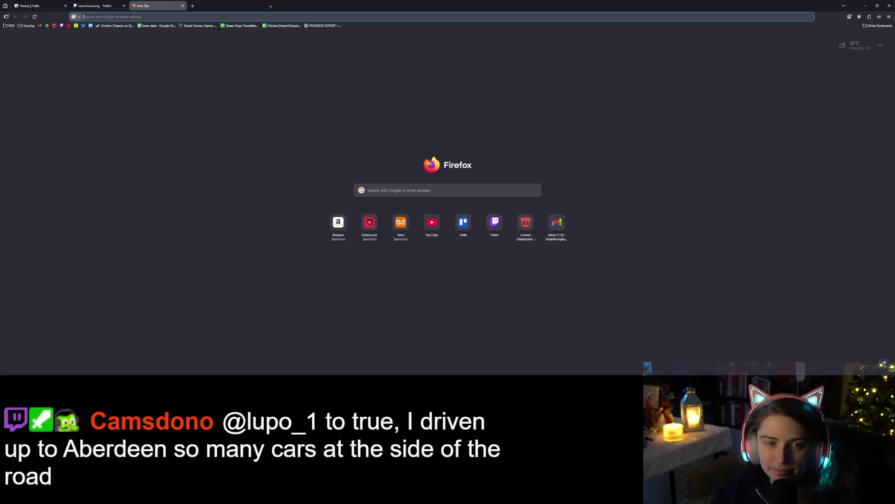
{"action": "type", "text": "gocheck if varia"}
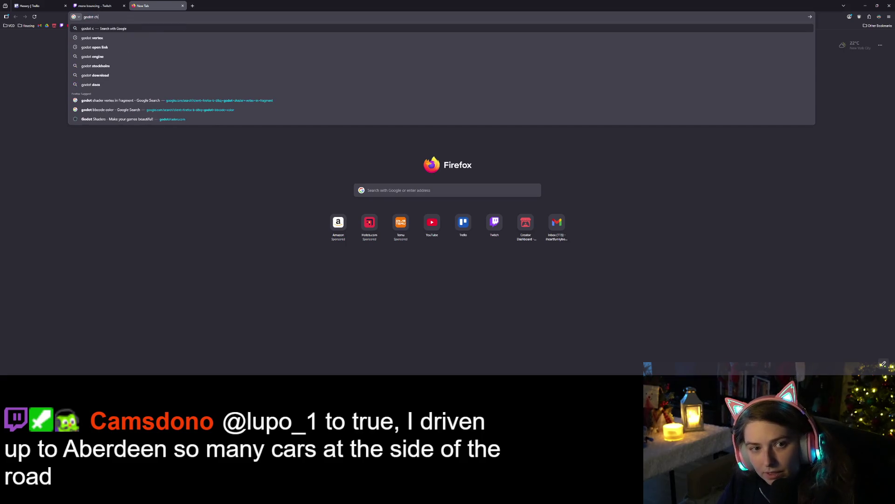
{"action": "type", "text": "ble is null"}
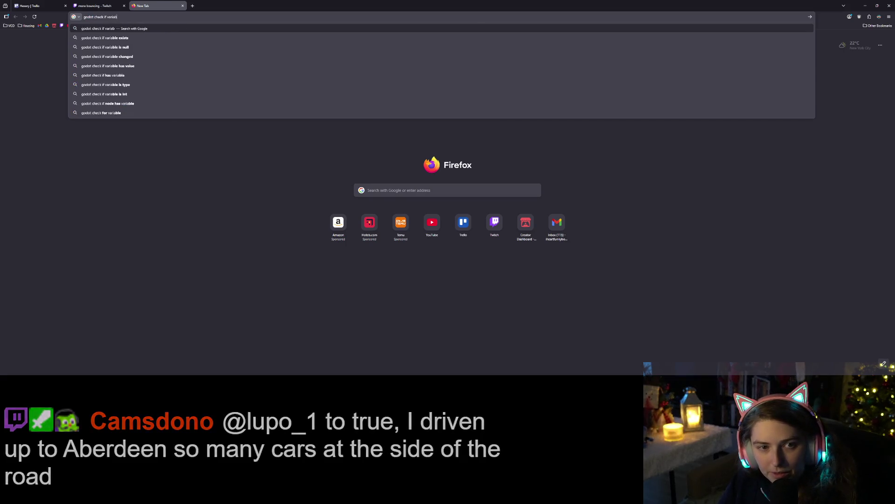
{"action": "key", "text": "Return"}
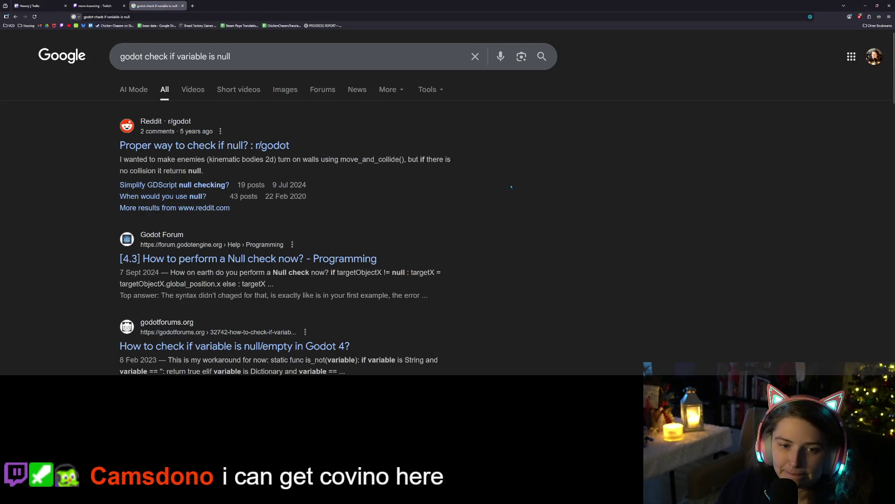
{"action": "scroll", "coordinate": [511, 187], "scroll_direction": "down", "scroll_amount": 2}
{"action": "scroll", "coordinate": [510, 188], "scroll_direction": "down", "scroll_amount": 1}
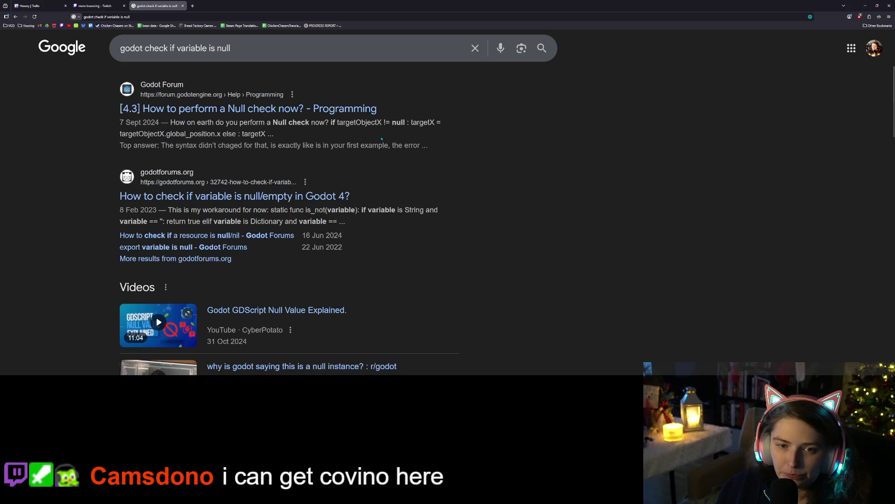
{"action": "scroll", "coordinate": [404, 191], "scroll_direction": "down", "scroll_amount": 3}
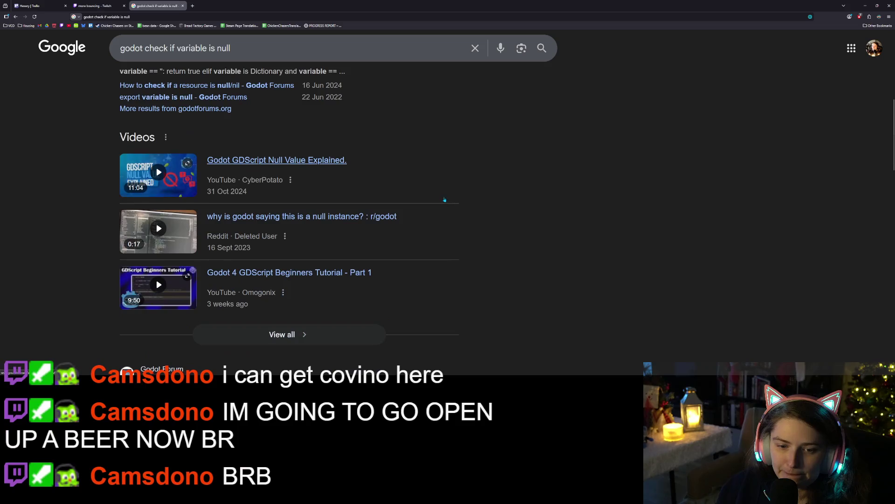
{"action": "scroll", "coordinate": [445, 200], "scroll_direction": "down", "scroll_amount": 5}
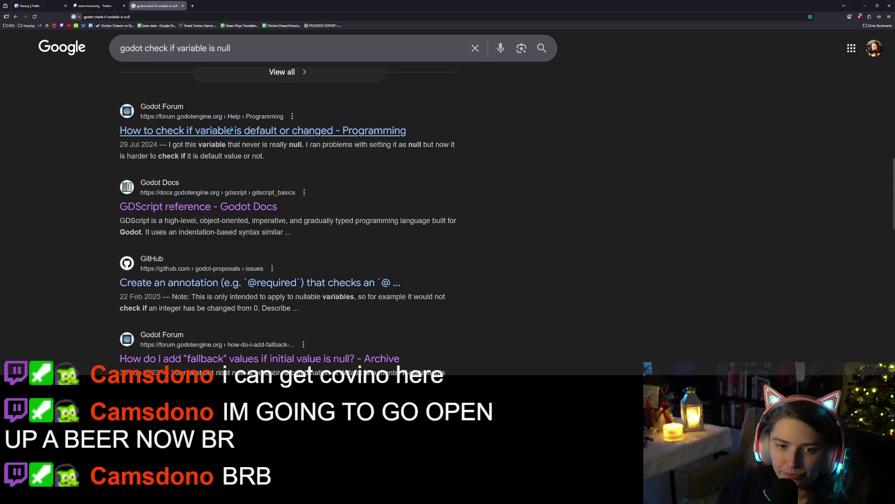
{"action": "left_click", "coordinate": [383, 210]}
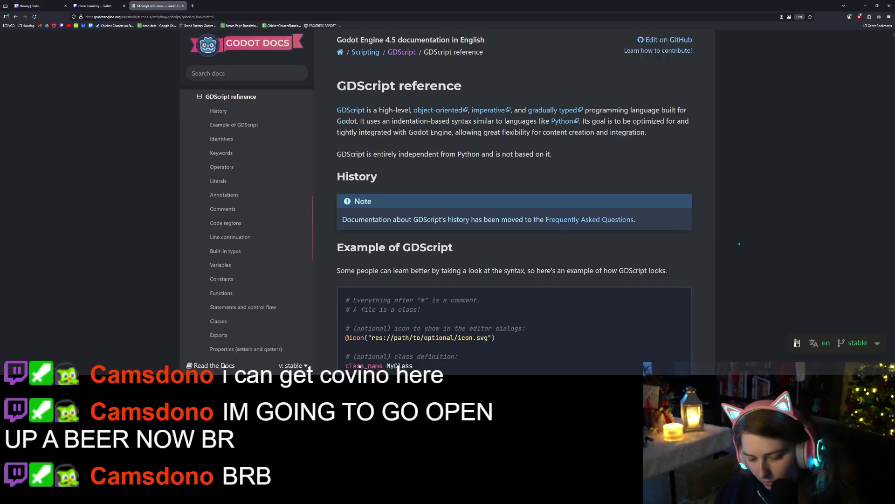
Find 'null' on the GDScript reference and step through matches to Initialization order.
{"action": "scroll", "coordinate": [742, 237], "scroll_direction": "down", "scroll_amount": 15}
{"action": "type", "text": "null"}
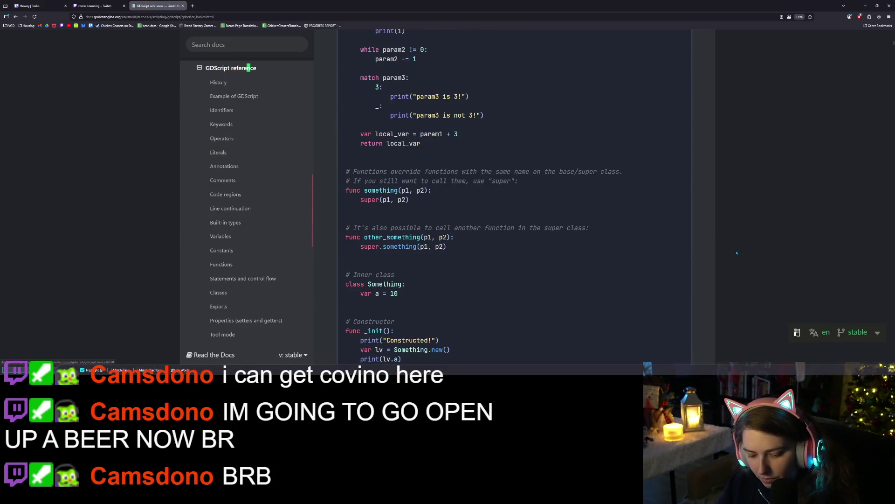
{"action": "key", "text": "Return"}
{"action": "key", "text": "Return"}
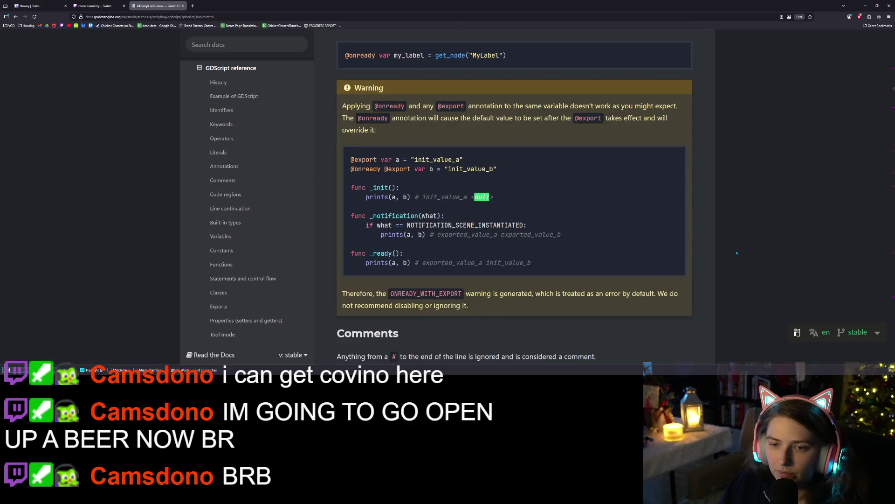
{"action": "key", "text": "Return"}
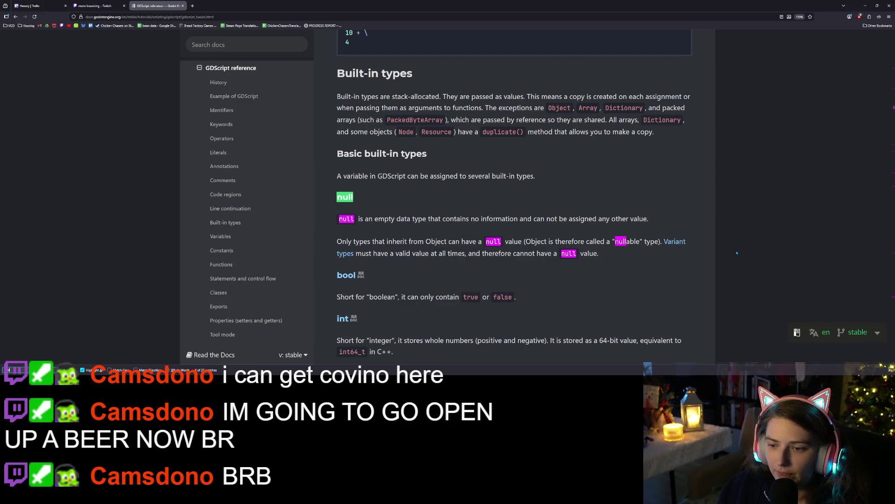
{"action": "scroll", "coordinate": [463, 186], "scroll_direction": "down", "scroll_amount": 2}
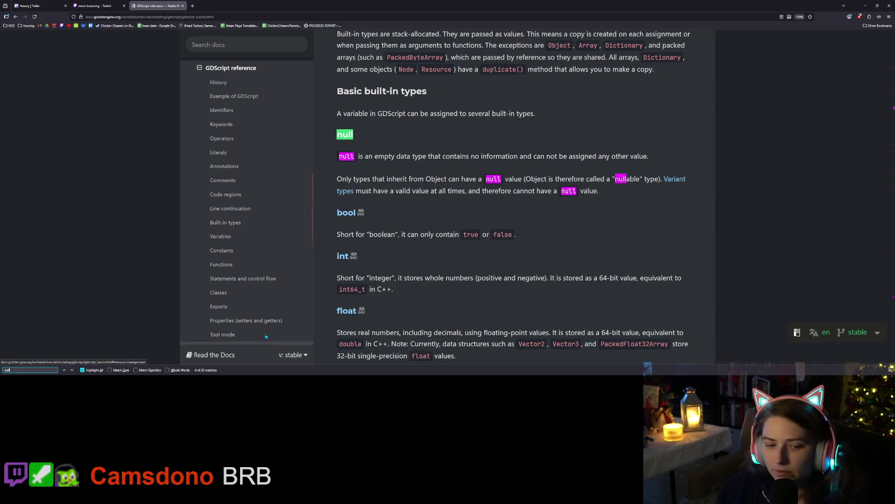
{"action": "left_click", "coordinate": [73, 370]}
{"action": "left_click", "coordinate": [72, 370]}
{"action": "left_click", "coordinate": [72, 370]}
{"action": "left_click", "coordinate": [72, 370]}
{"action": "left_click", "coordinate": [72, 370]}
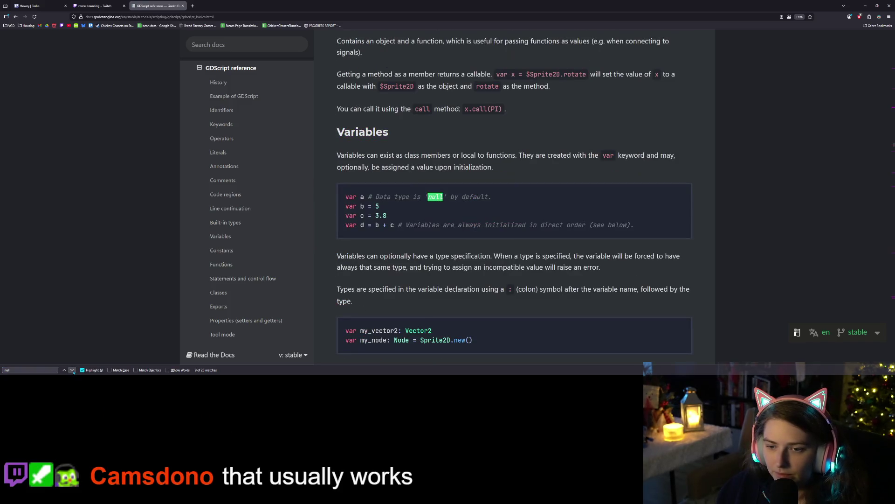
{"action": "left_click", "coordinate": [72, 370]}
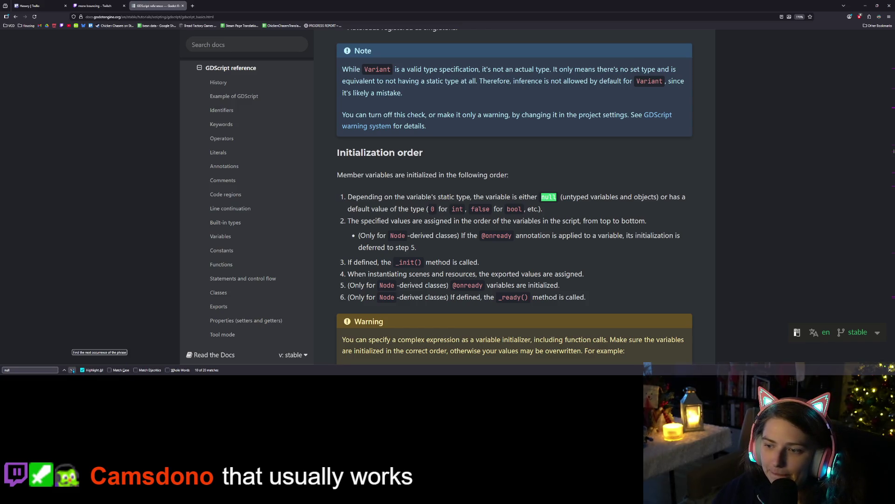
Step through the 20 'null' matches in the GDScript reference, wrapping back to the last one.
{"action": "left_click", "coordinate": [73, 371]}
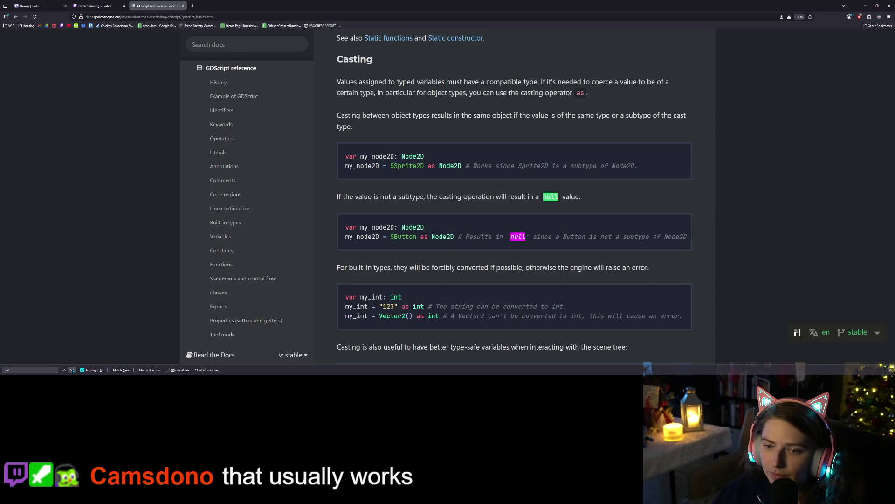
{"action": "left_click", "coordinate": [72, 371]}
{"action": "left_click", "coordinate": [72, 371]}
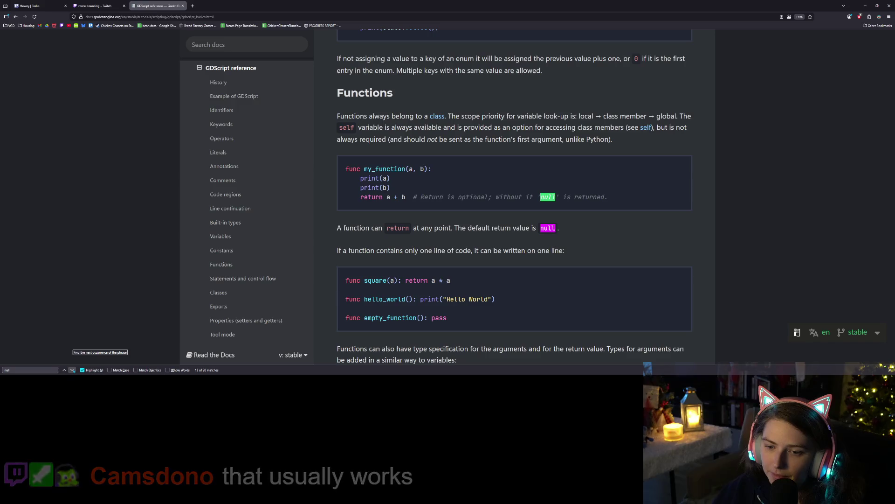
{"action": "left_click", "coordinate": [72, 370]}
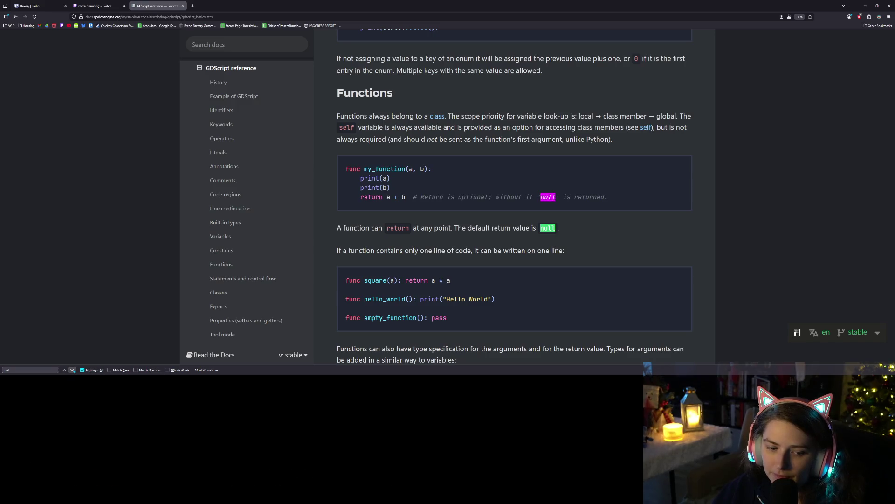
{"action": "left_click", "coordinate": [72, 370]}
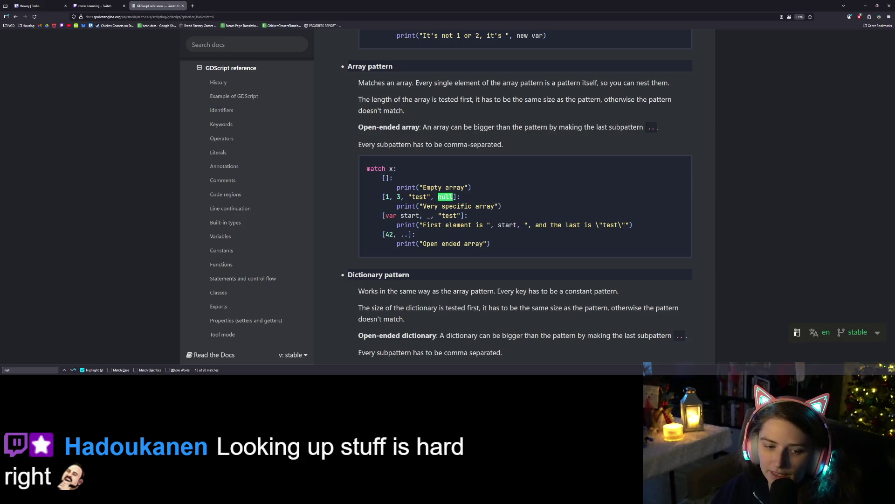
{"action": "left_click", "coordinate": [72, 370]}
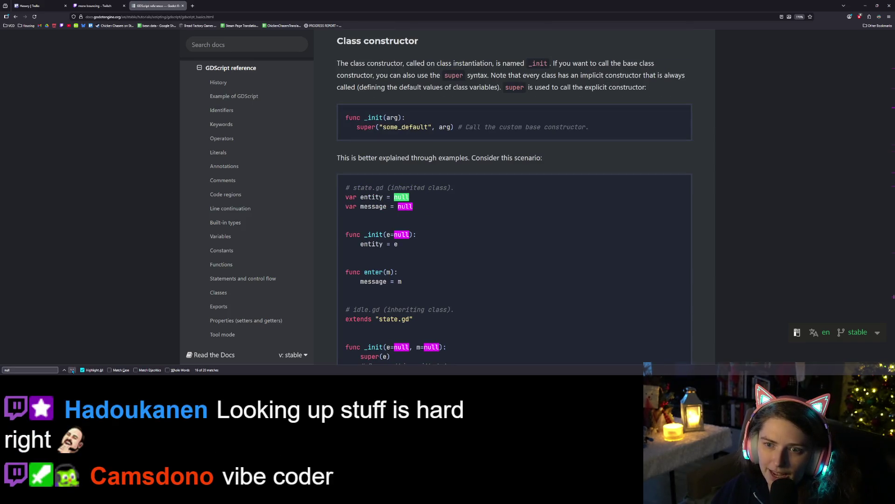
{"action": "left_click", "coordinate": [72, 370]}
{"action": "left_click", "coordinate": [73, 370]}
{"action": "left_click", "coordinate": [73, 371]}
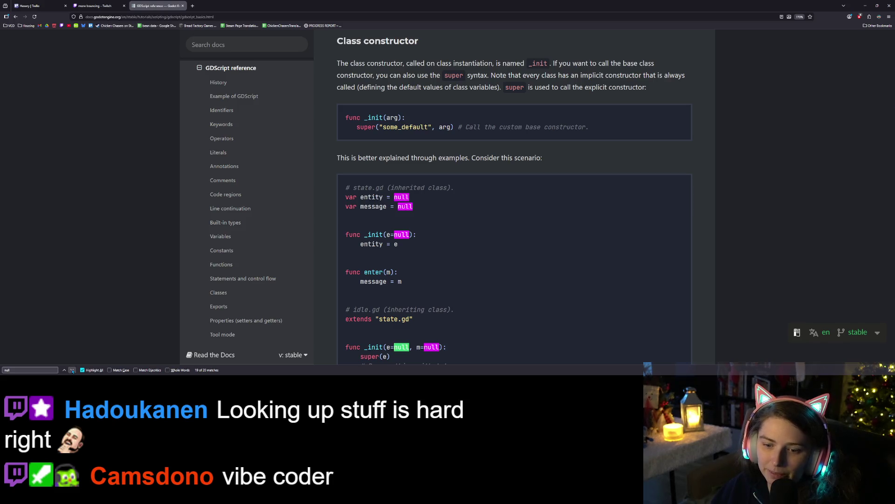
{"action": "left_click", "coordinate": [72, 370]}
{"action": "left_click", "coordinate": [72, 370]}
{"action": "left_click", "coordinate": [73, 370]}
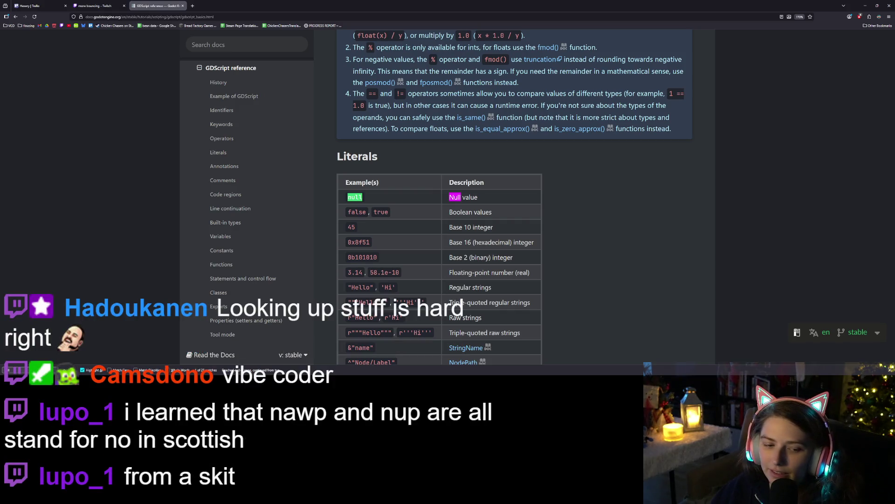
{"action": "key", "text": "shift+Return"}
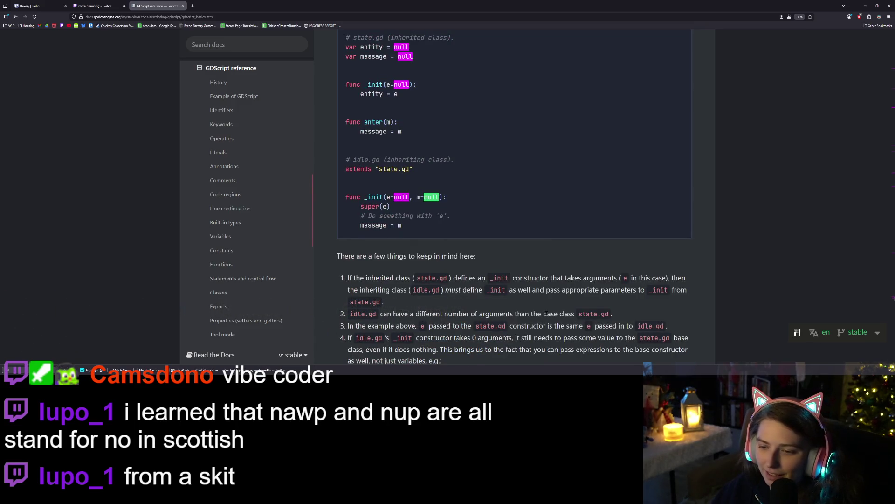
Scroll back up the GDScript reference page and return to the Godot editor.
{"action": "scroll", "coordinate": [545, 314], "scroll_direction": "down", "scroll_amount": 1}
{"action": "scroll", "coordinate": [557, 314], "scroll_direction": "up", "scroll_amount": 5}
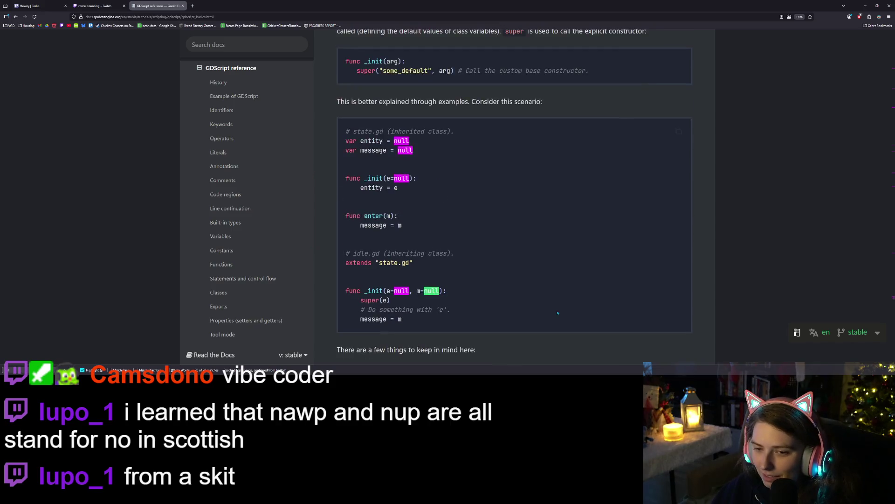
{"action": "scroll", "coordinate": [557, 311], "scroll_direction": "up", "scroll_amount": 10}
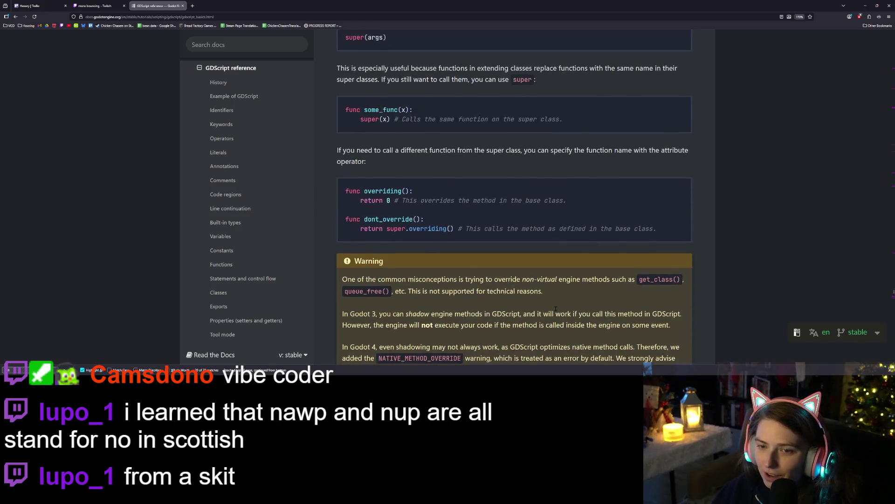
{"action": "scroll", "coordinate": [557, 311], "scroll_direction": "down", "scroll_amount": 2}
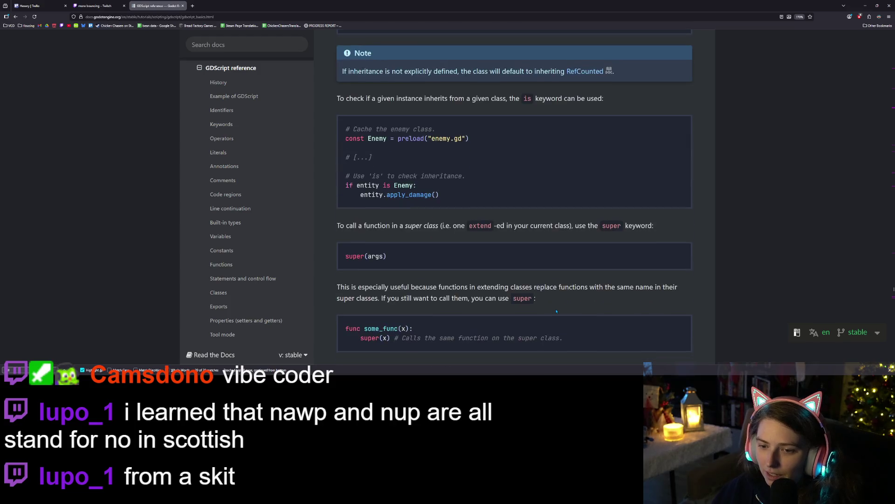
{"action": "scroll", "coordinate": [556, 311], "scroll_direction": "up", "scroll_amount": 7}
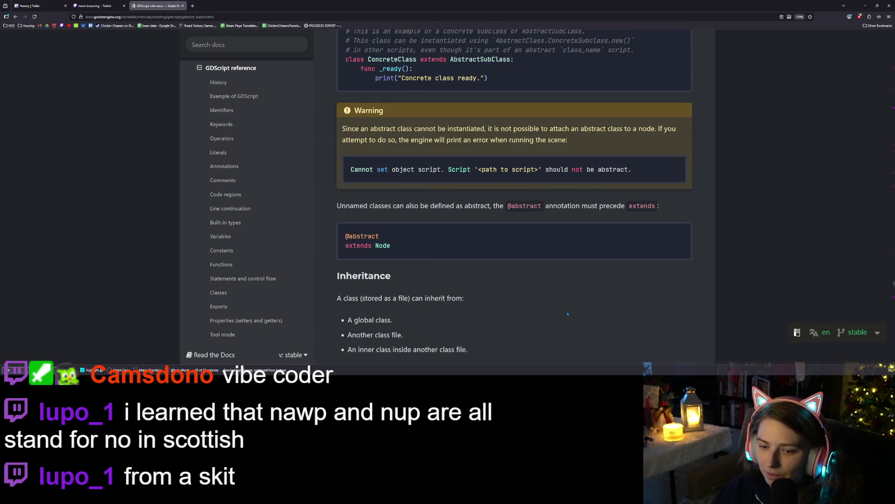
{"action": "scroll", "coordinate": [567, 313], "scroll_direction": "up", "scroll_amount": 6}
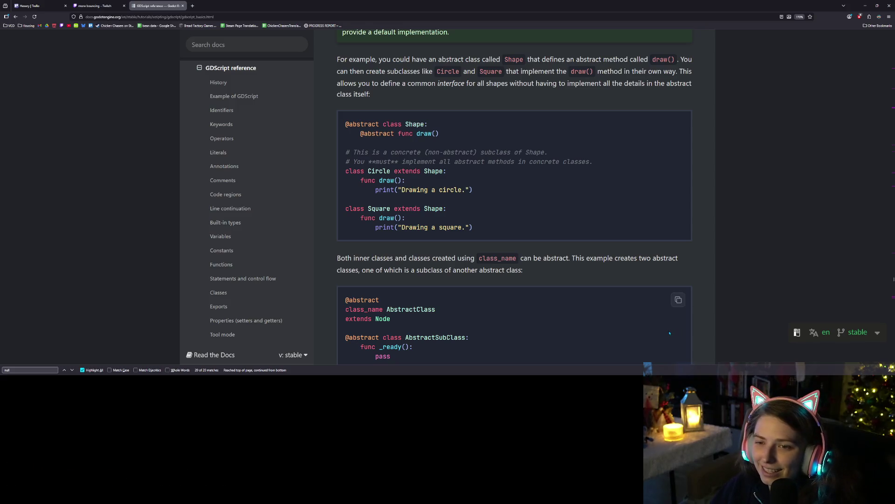
{"action": "scroll", "coordinate": [675, 327], "scroll_direction": "up", "scroll_amount": 15}
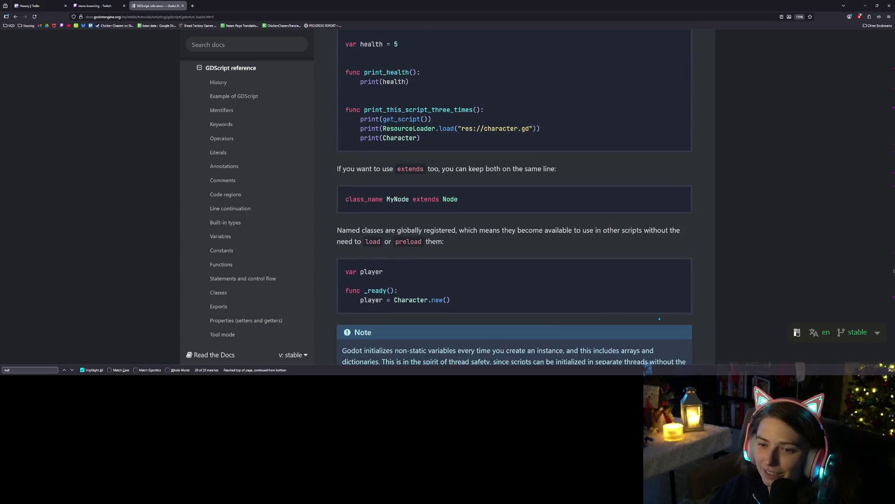
{"action": "scroll", "coordinate": [660, 325], "scroll_direction": "up", "scroll_amount": 10}
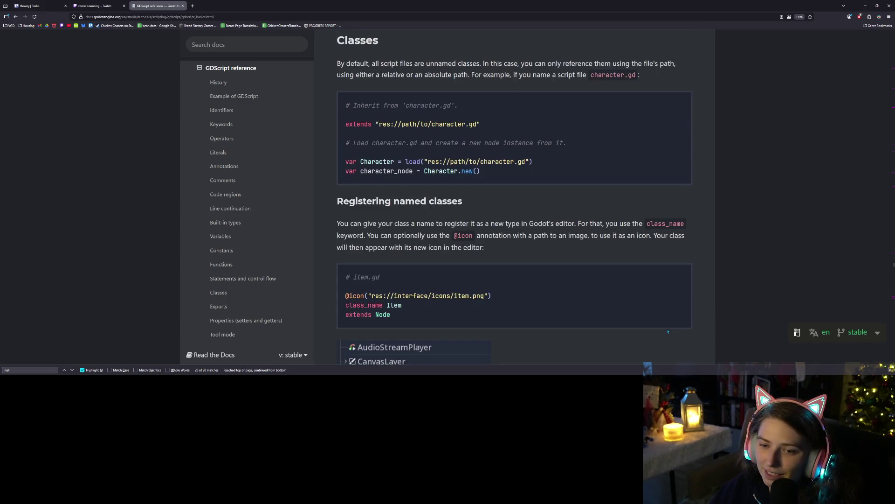
{"action": "scroll", "coordinate": [668, 331], "scroll_direction": "up", "scroll_amount": 3}
{"action": "key", "text": "alt+Tab"}
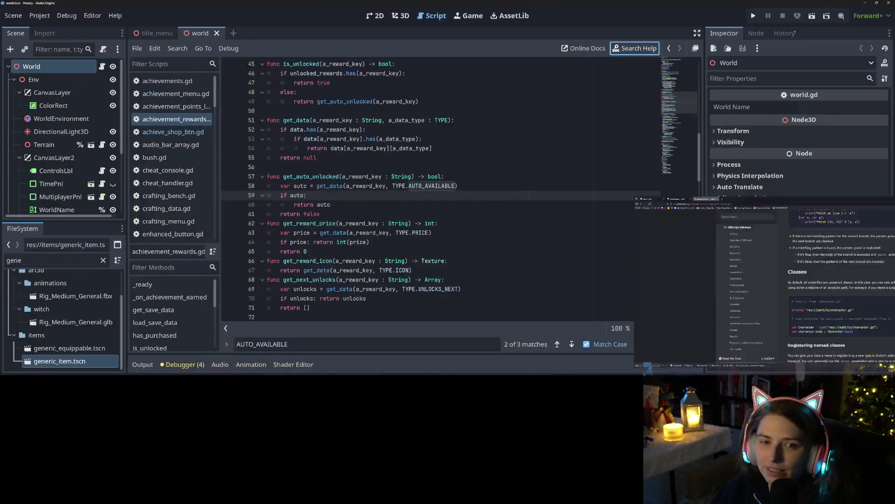
Change line 59 of get_auto_unlocked to 'if auto is bool:' and run the project.
{"action": "left_click", "coordinate": [305, 196]}
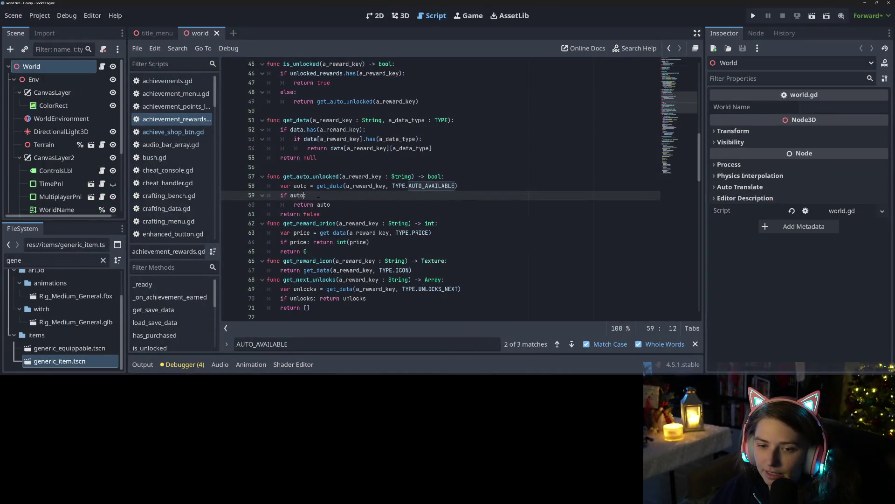
{"action": "type", "text": "is bool"}
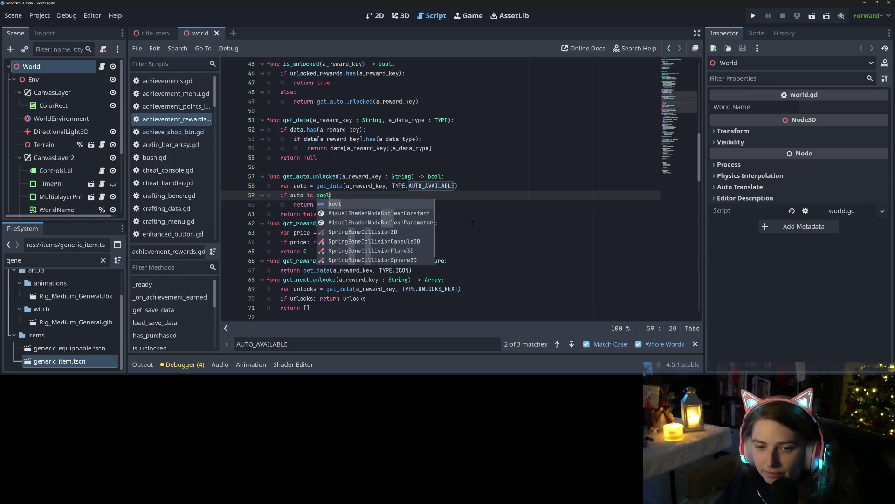
{"action": "left_click", "coordinate": [493, 232]}
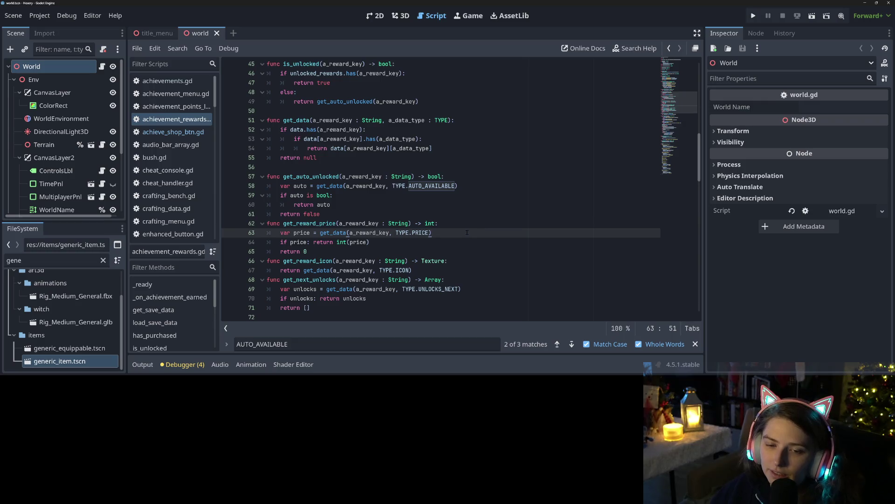
{"action": "double_click", "coordinate": [297, 195]}
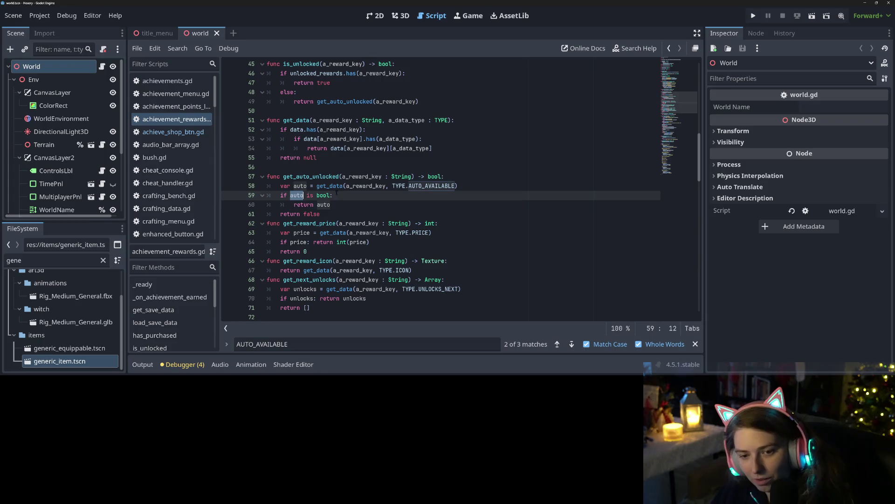
{"action": "double_click", "coordinate": [323, 195]}
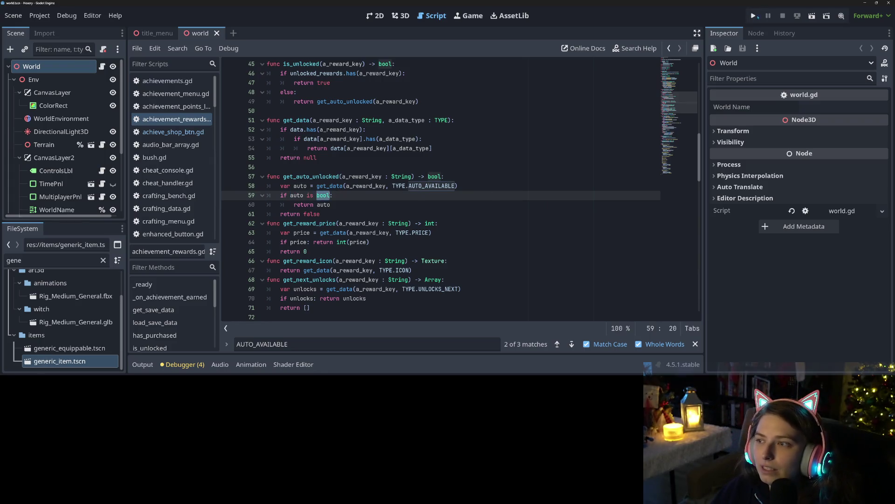
{"action": "left_click", "coordinate": [753, 15]}
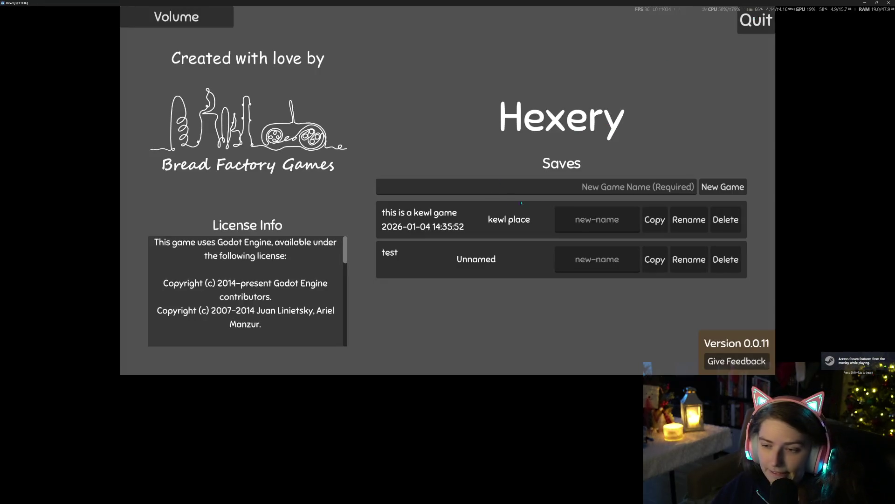
Create a new save named 'testsets' with a world called 'Hi'.
{"action": "left_click", "coordinate": [589, 185]}
{"action": "type", "text": "testsets"}
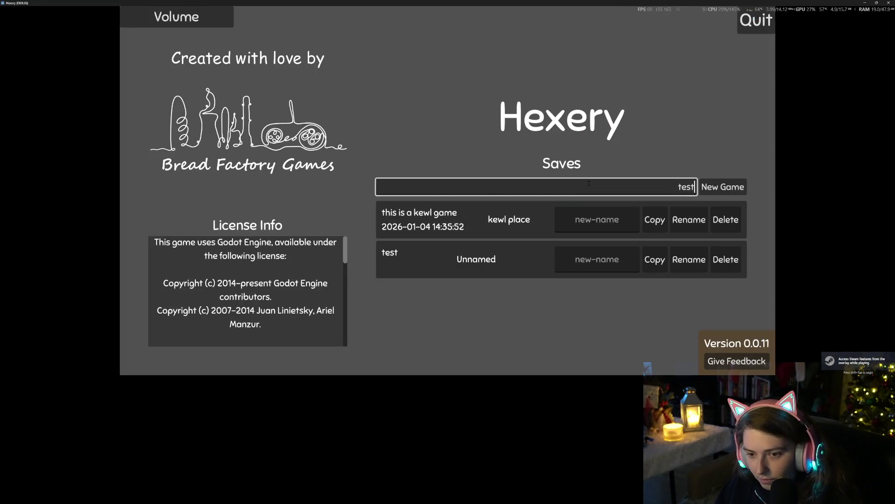
{"action": "key", "text": "Return"}
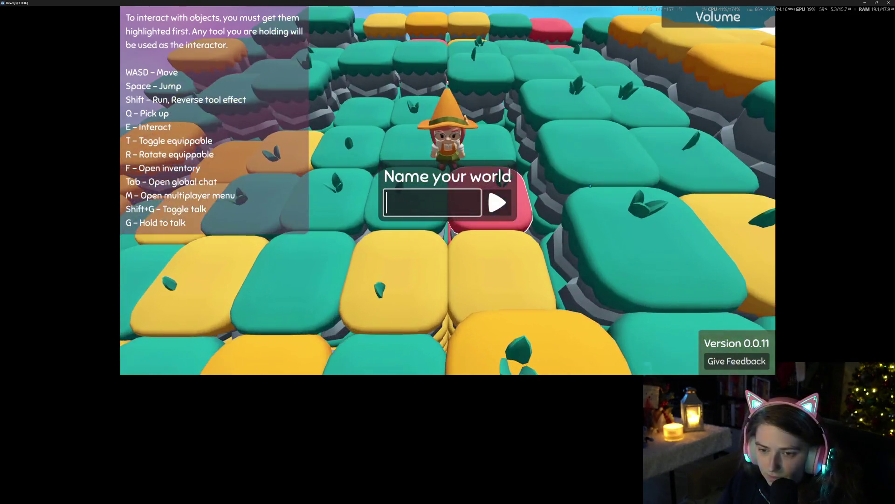
{"action": "type", "text": "Hi"}
{"action": "key", "text": "Return"}
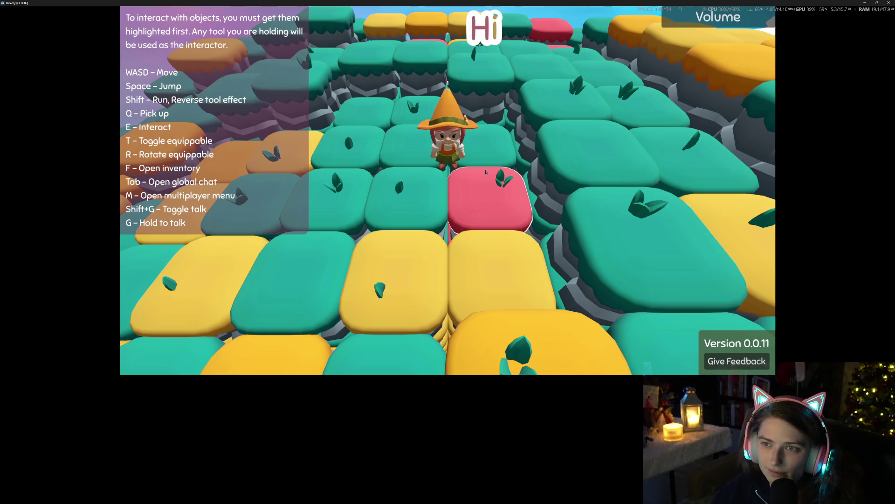
Check the Achievement Shop, then walk the character back and forth across the island.
{"action": "key", "text": "e"}
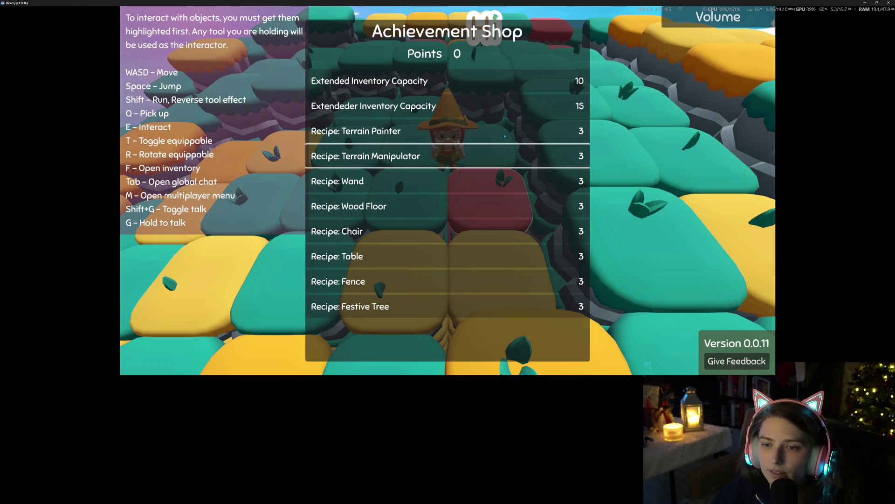
{"action": "key", "text": "Escape"}
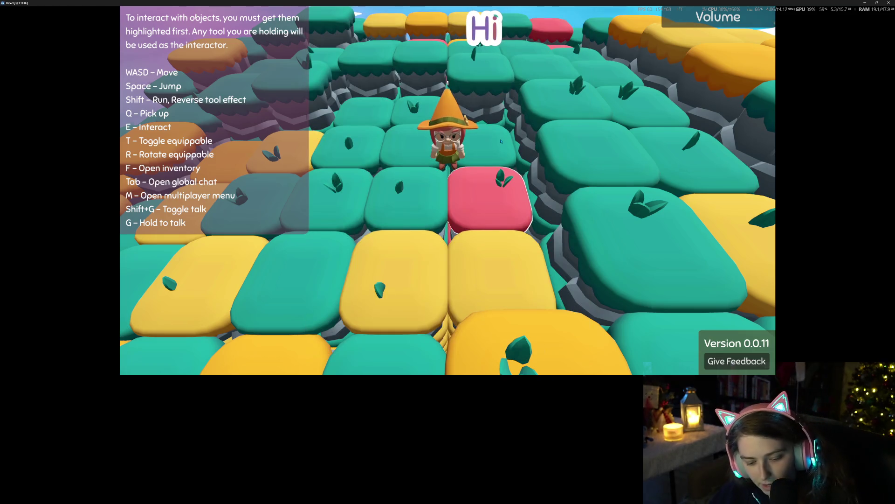
{"action": "key", "text": "s"}
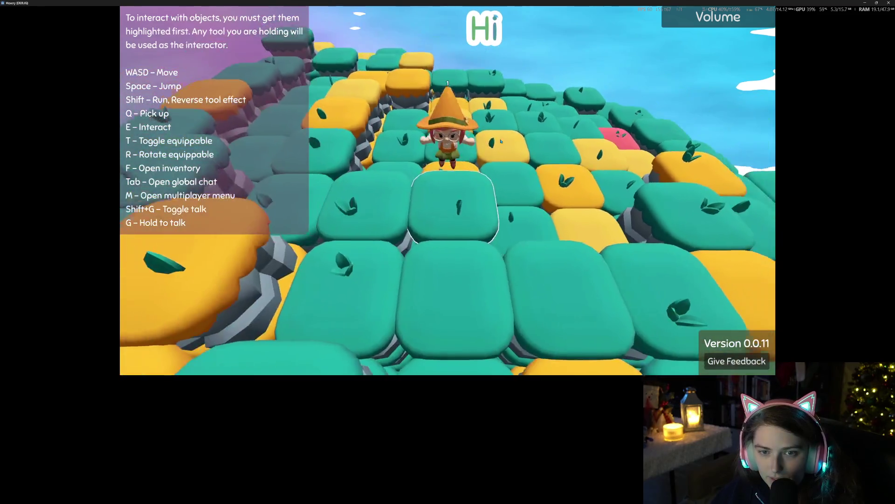
{"action": "key", "text": "s"}
{"action": "key", "text": "s"}
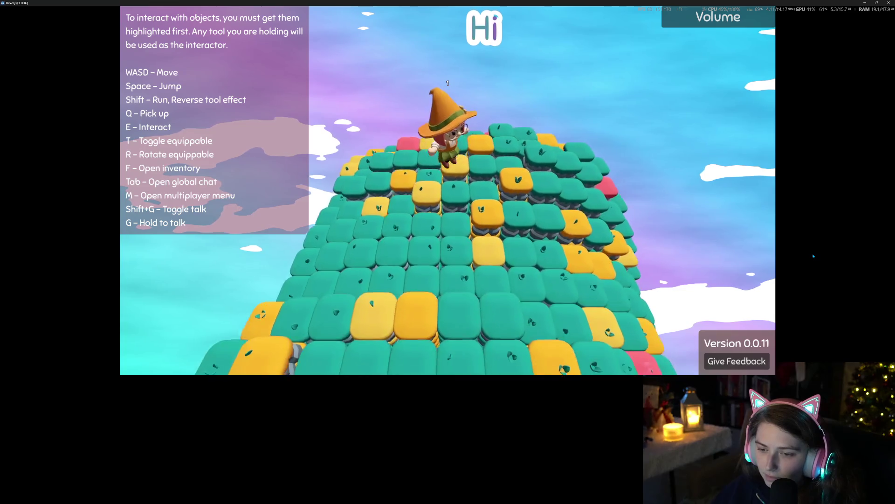
{"action": "key", "text": "w"}
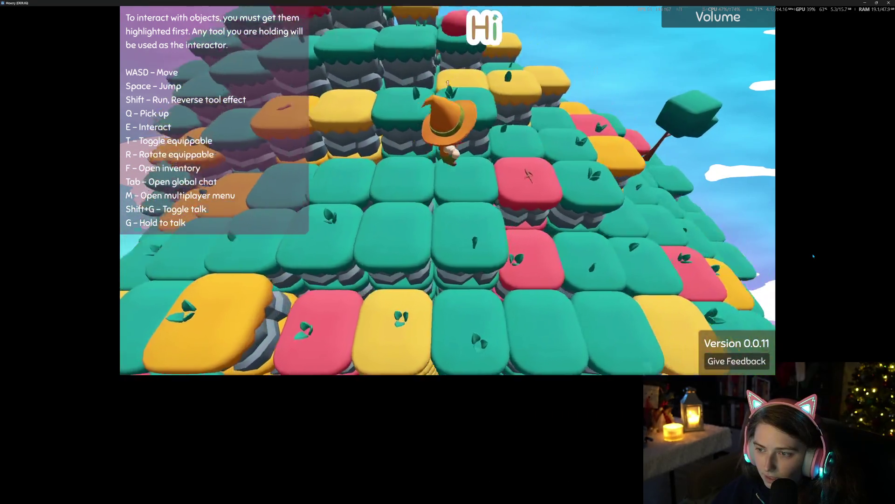
{"action": "key", "text": "w"}
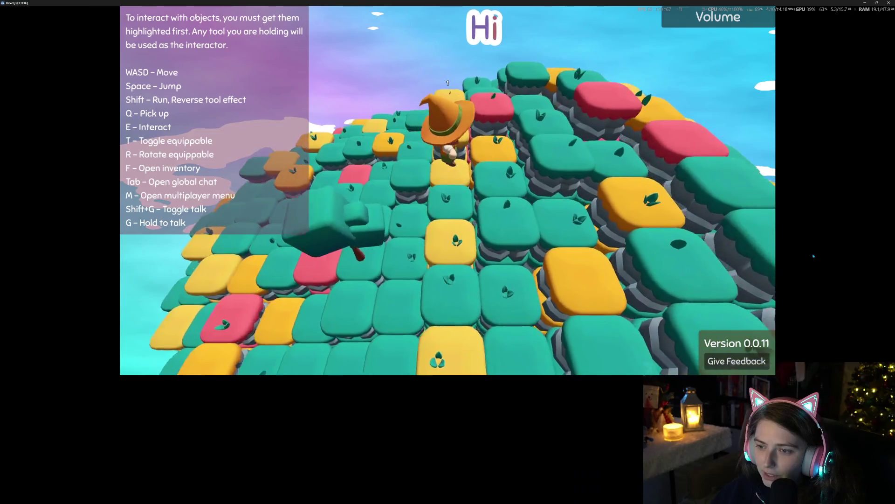
{"action": "key", "text": "w"}
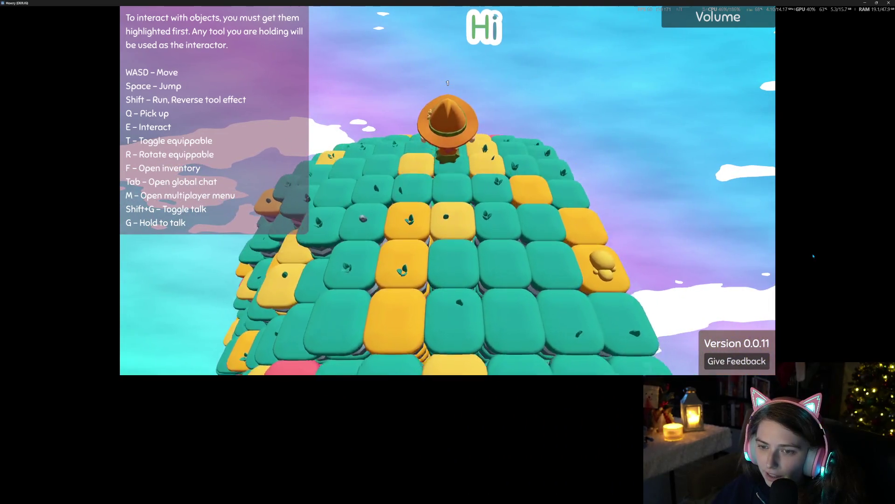
{"action": "key", "text": "s"}
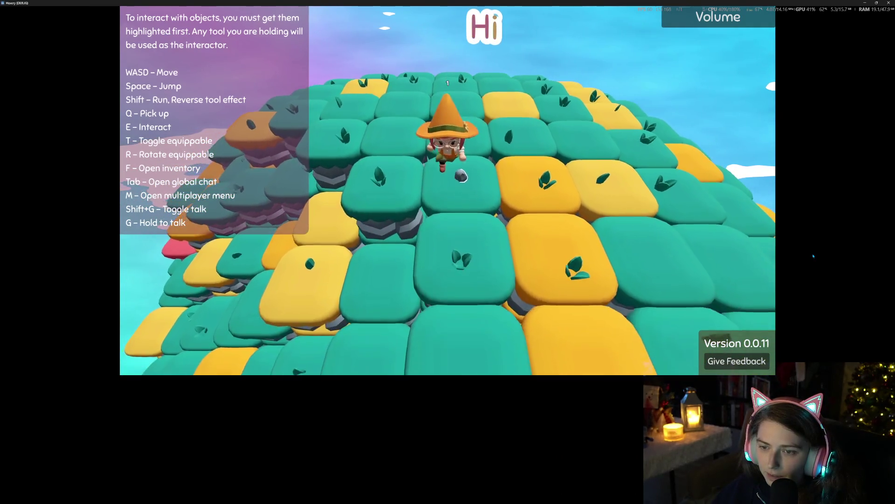
{"action": "key", "text": "w"}
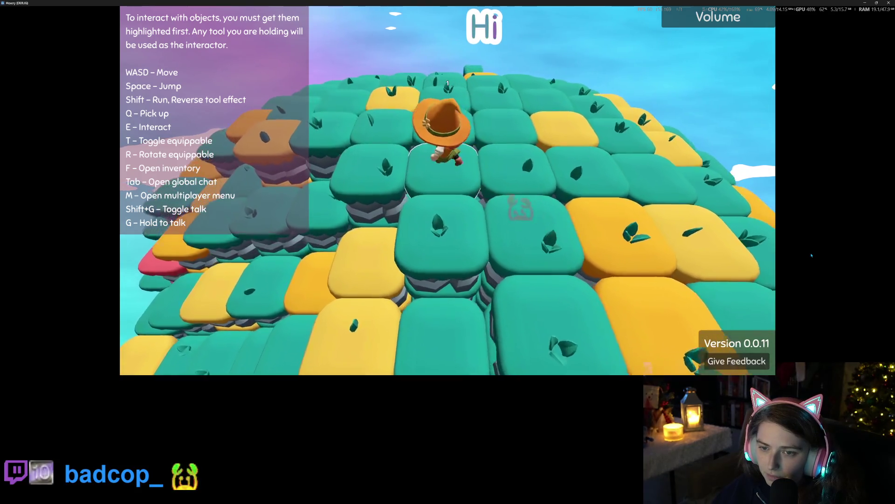
{"action": "key", "text": "w"}
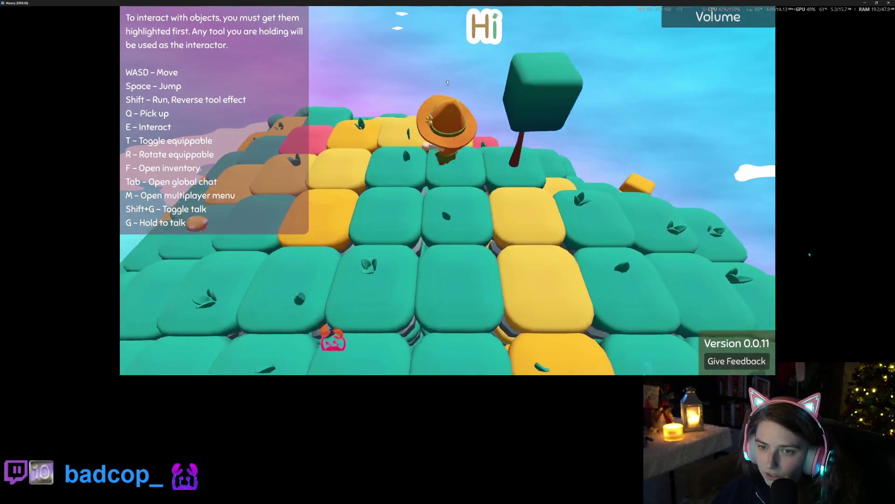
Reopen and close the Achievement Shop, then step onto the next tile and open global chat.
{"action": "key", "text": "e"}
{"action": "key", "text": "Escape"}
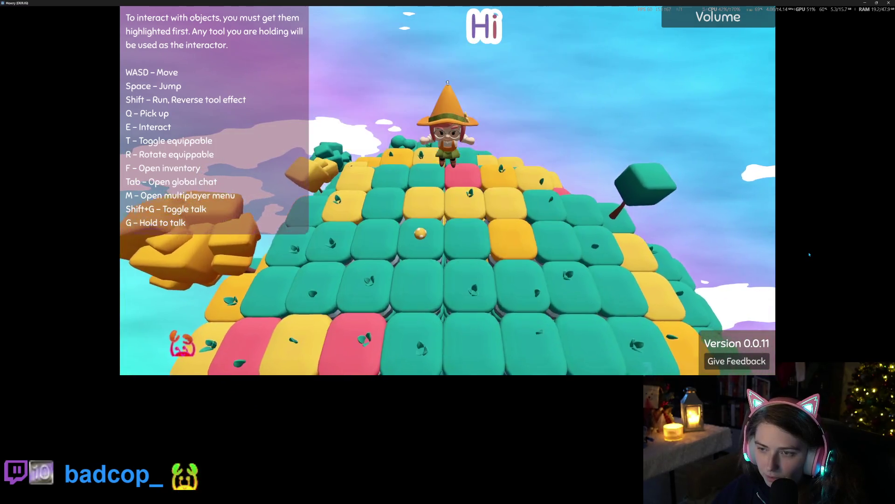
{"action": "key", "text": "w"}
{"action": "key", "text": "d"}
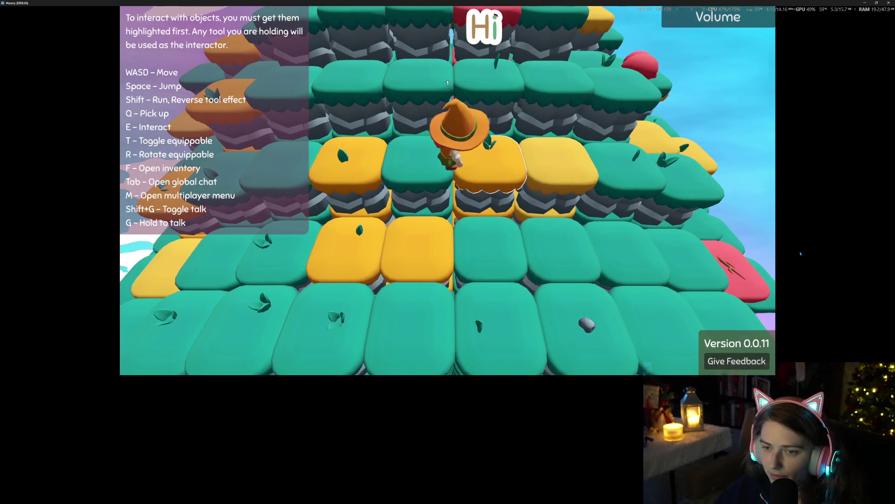
{"action": "key", "text": "Tab"}
Walk onto the red tile, then check the Player Inventory for the collected mushroom.
{"action": "key", "text": "Tab"}
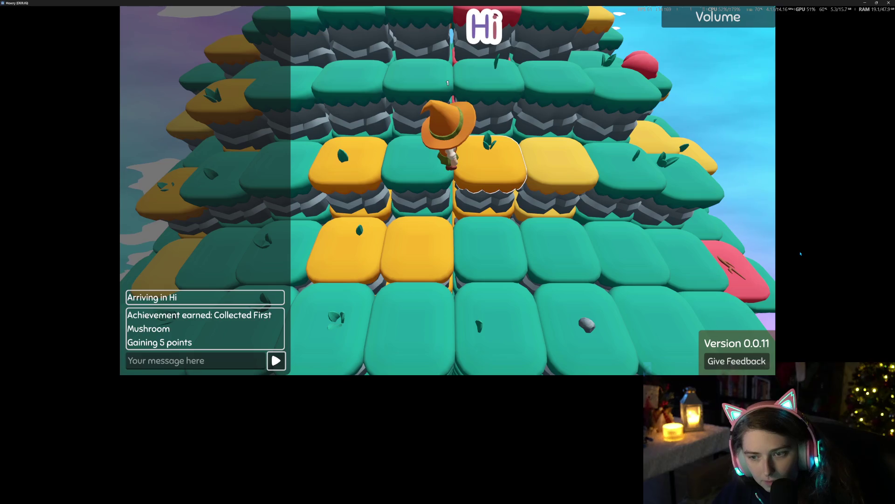
{"action": "key", "text": "Tab"}
{"action": "key", "text": "s"}
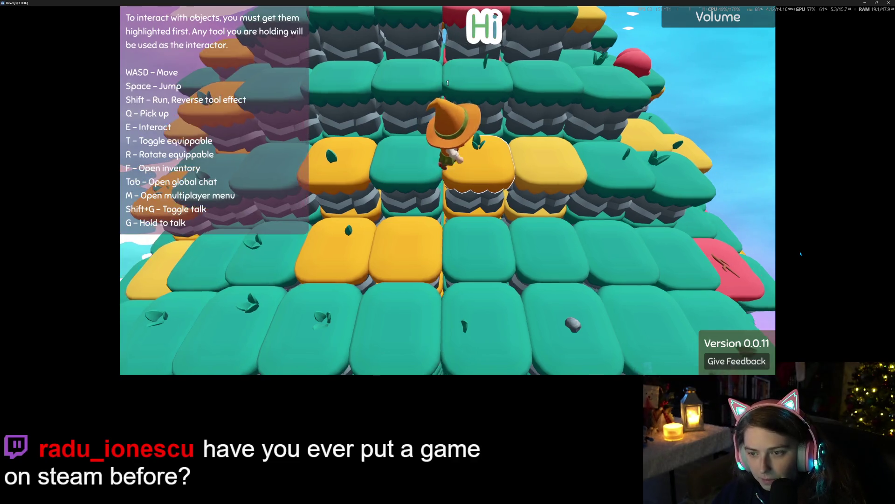
{"action": "key", "text": "s"}
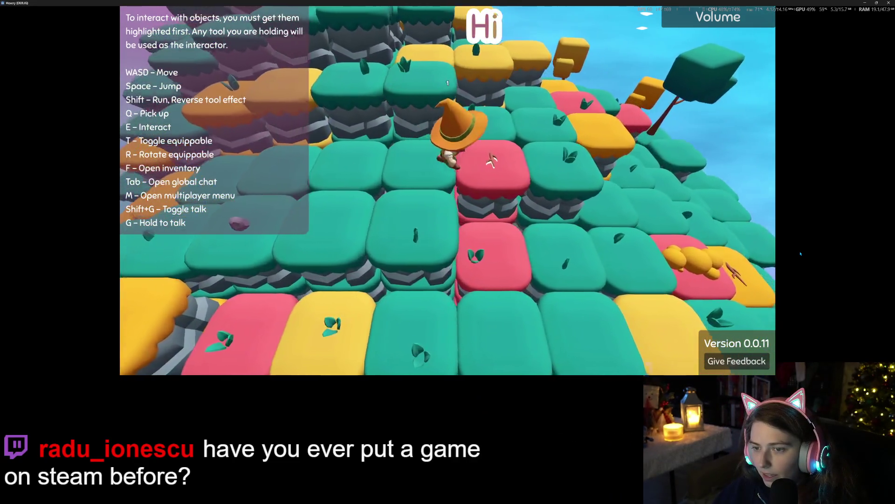
{"action": "key", "text": "Tab"}
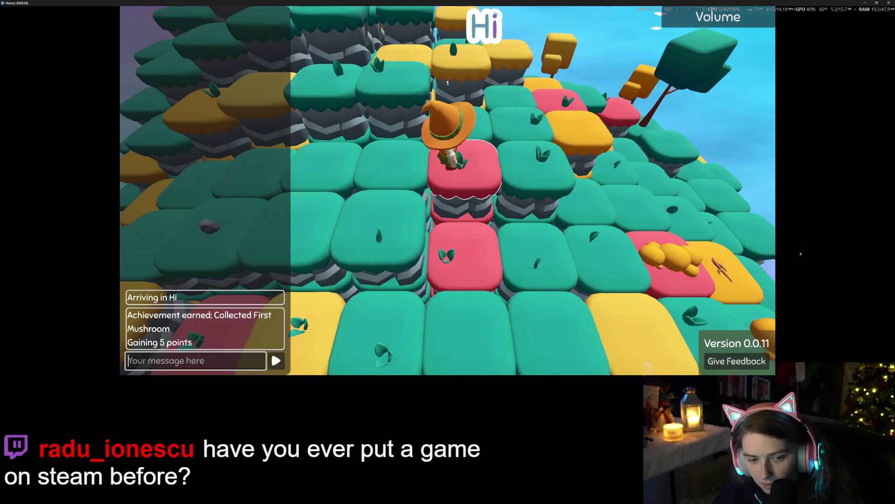
{"action": "key", "text": "Escape"}
{"action": "key", "text": "i"}
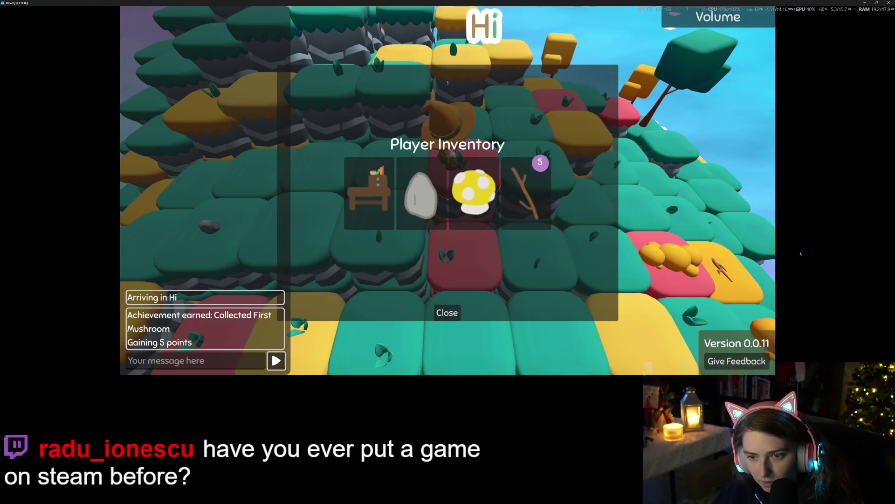
{"action": "key", "text": "Escape"}
Walk across the tiles past the stick and orange ball and up the path.
{"action": "key", "text": "d"}
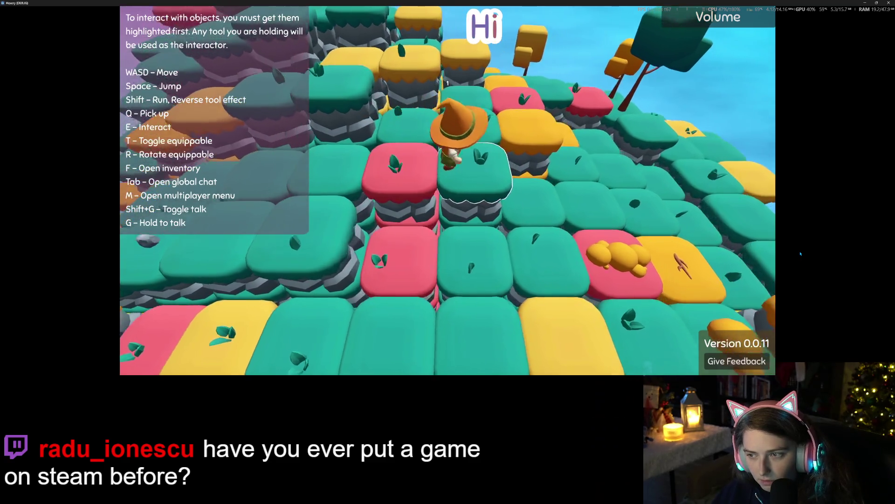
{"action": "key", "text": "s"}
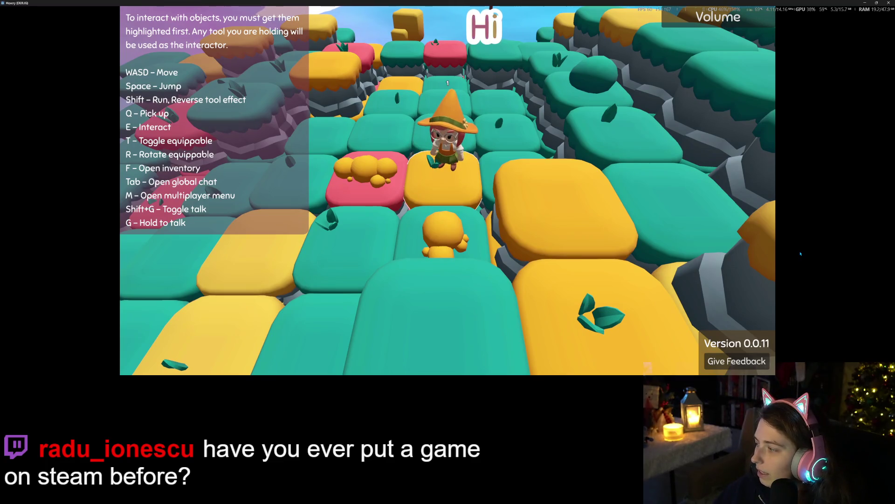
{"action": "key", "text": "w"}
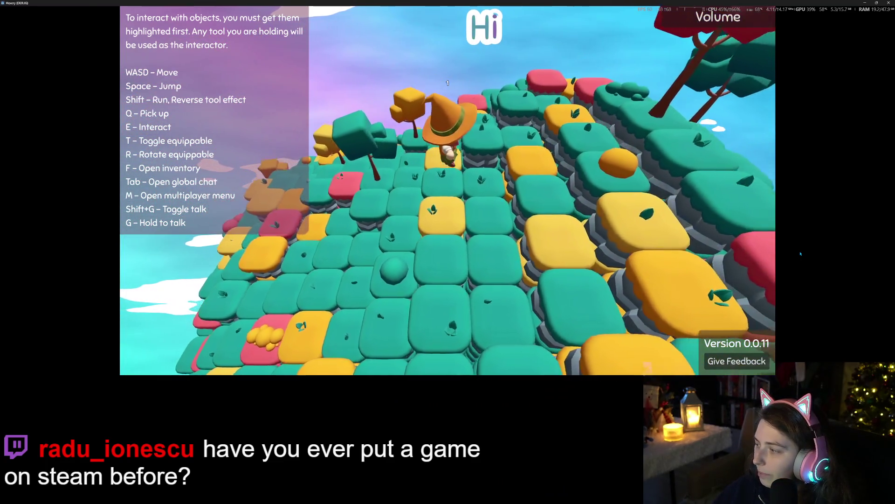
{"action": "key", "text": "d"}
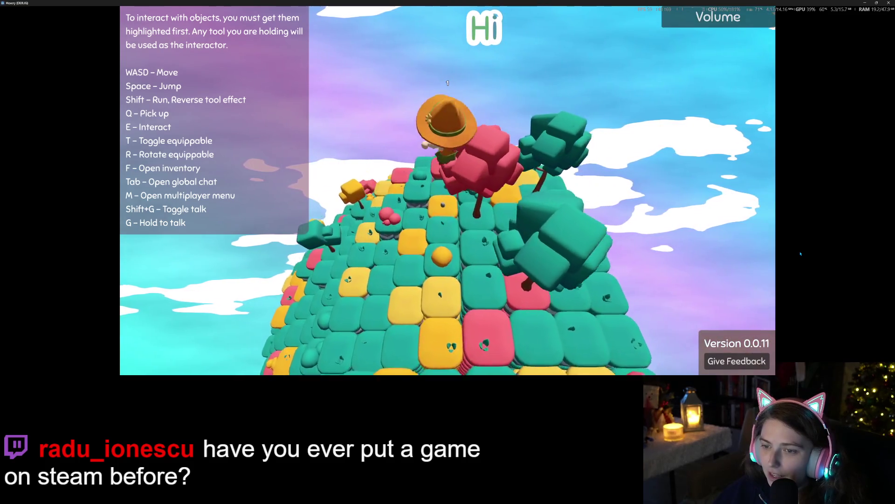
{"action": "key", "text": "w"}
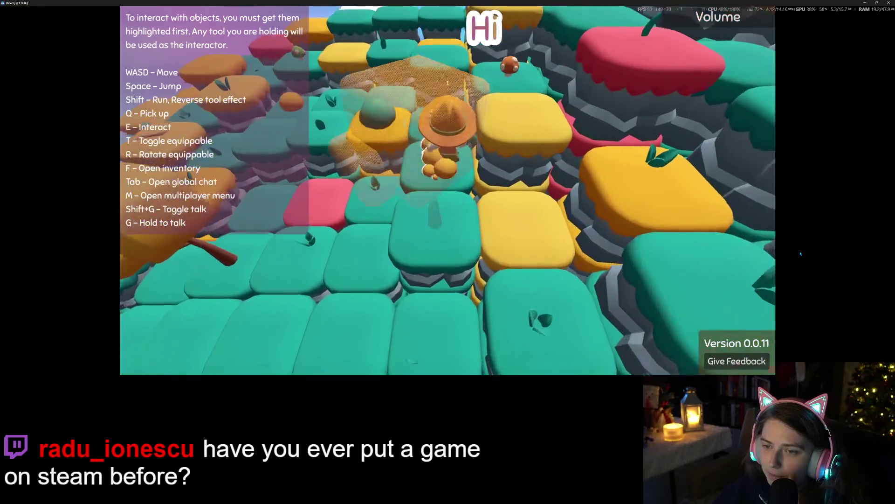
{"action": "key", "text": "w"}
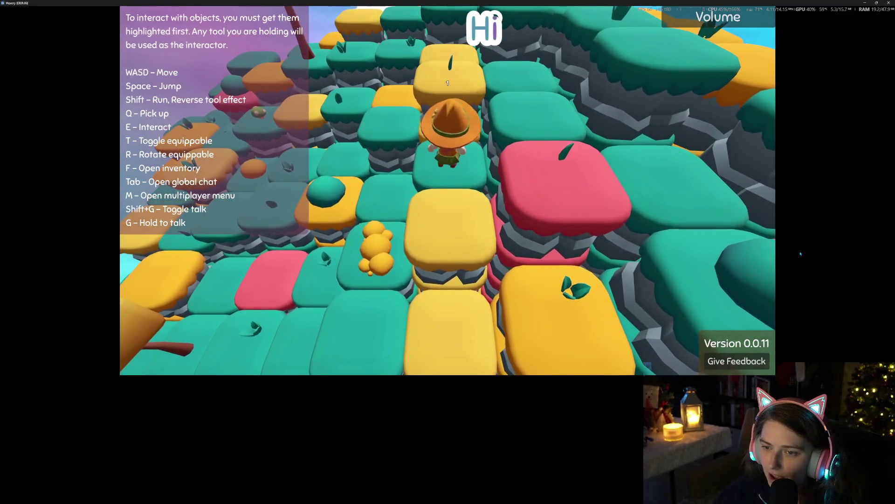
{"action": "key", "text": "a"}
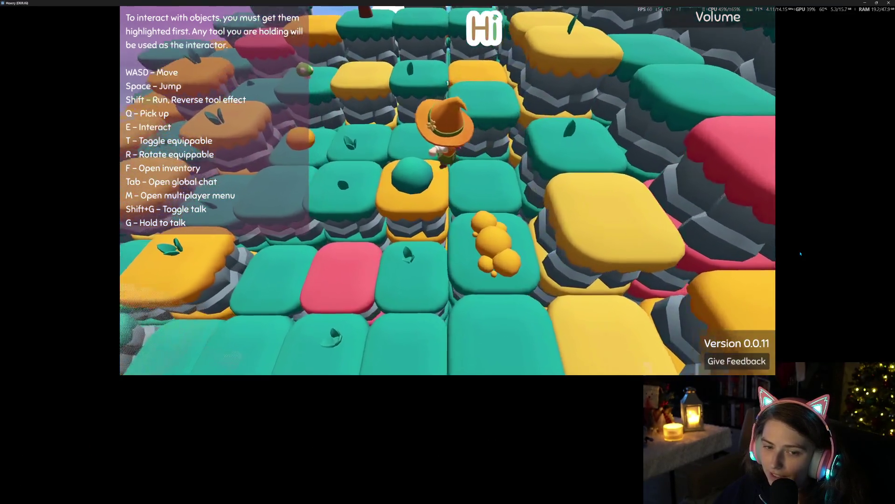
{"action": "key", "text": "w"}
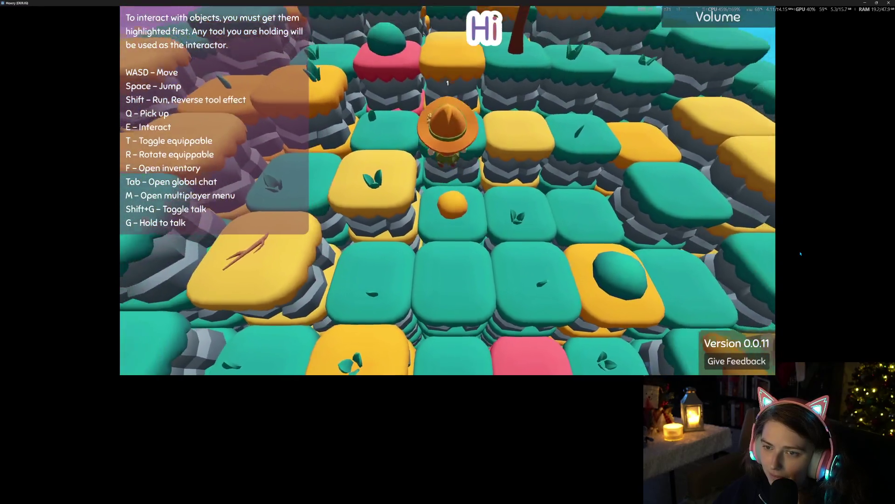
{"action": "key", "text": "w"}
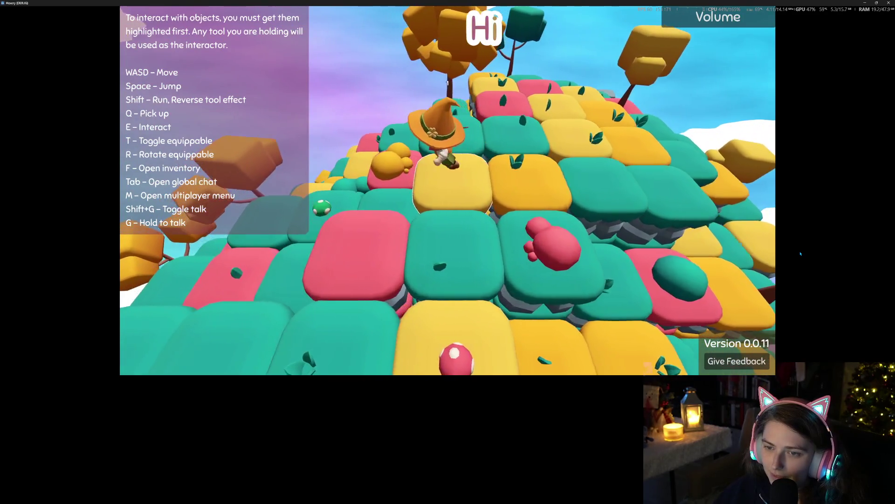
Climb to the top of the tile hill and open the Player Inventory.
{"action": "key", "text": "s"}
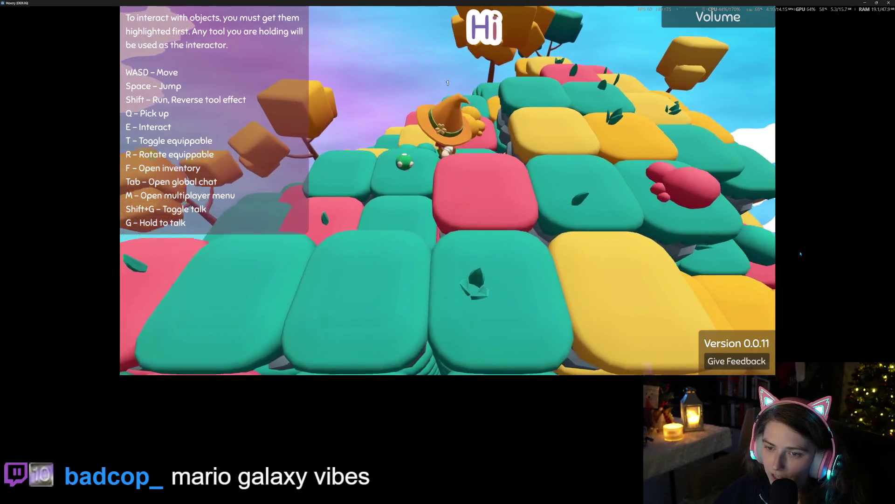
{"action": "key", "text": "w"}
{"action": "key", "text": "w"}
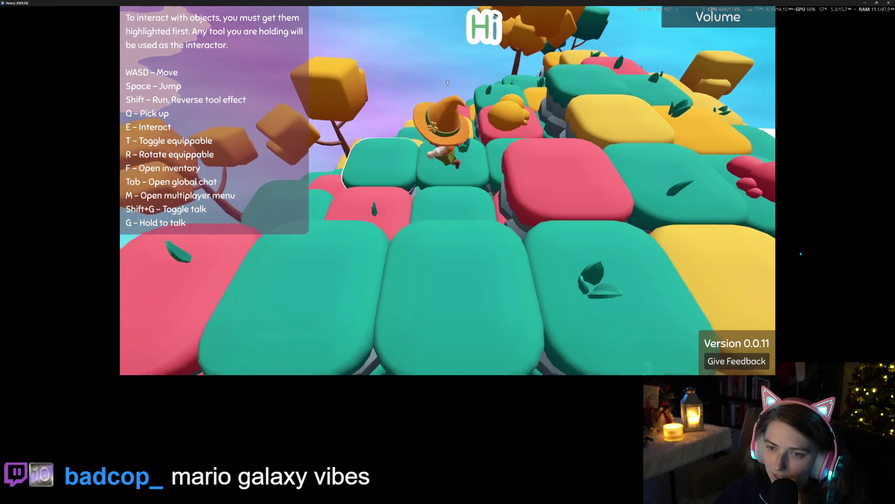
{"action": "key", "text": "w"}
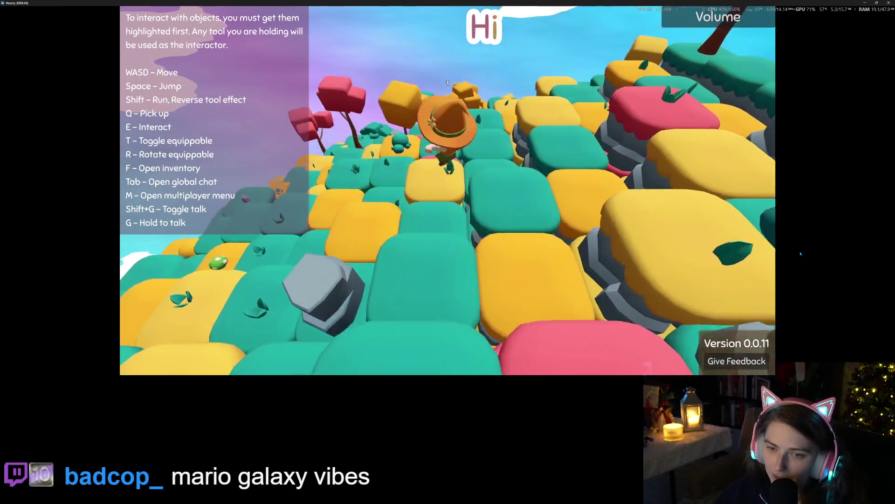
{"action": "key", "text": "w"}
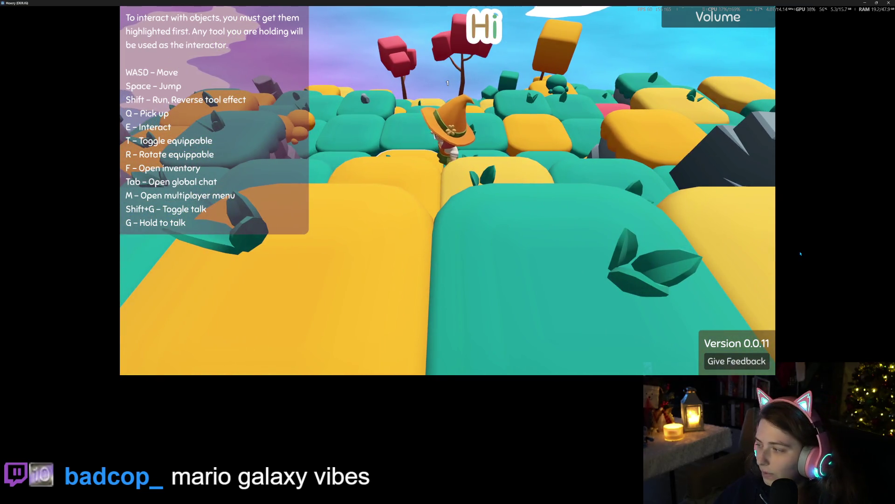
{"action": "key", "text": "w"}
{"action": "key", "text": "w"}
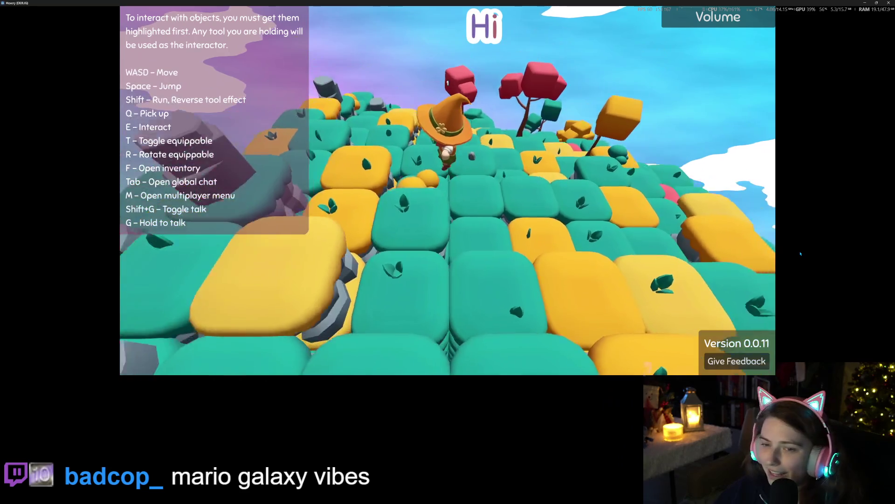
{"action": "key", "text": "w"}
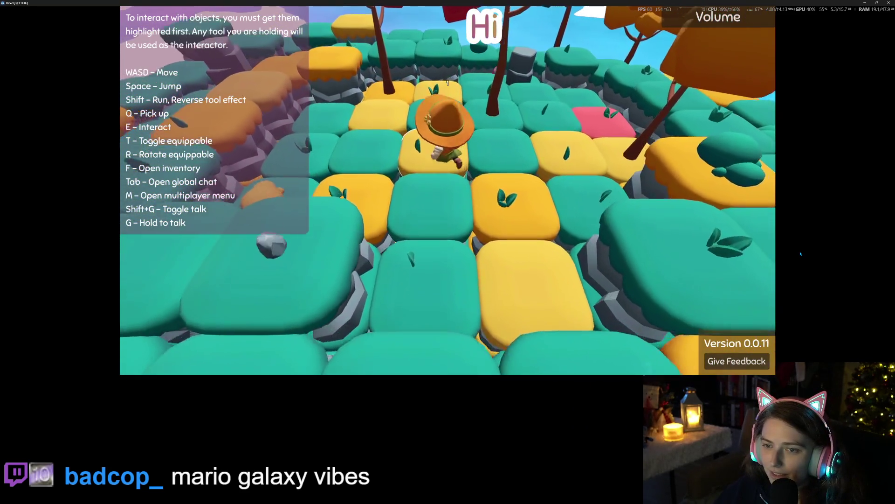
{"action": "key", "text": "f"}
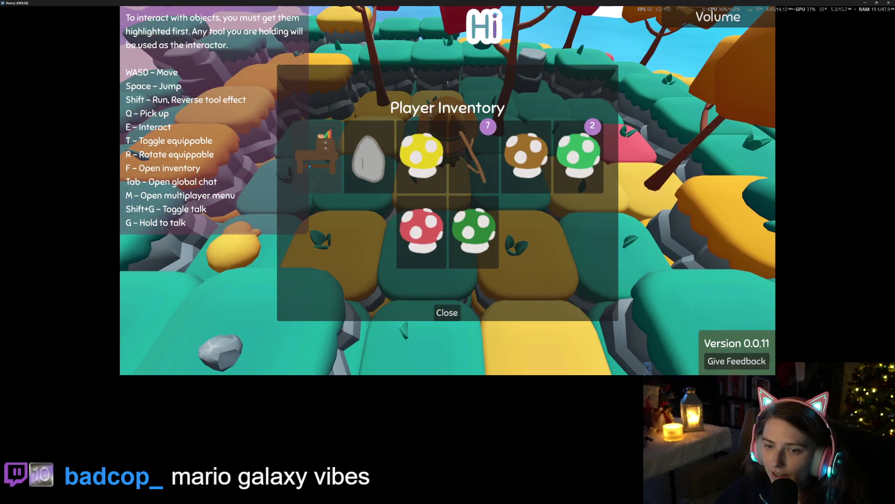
Close the inventory and walk between the crafting table, yellow tile and grey rock.
{"action": "left_click", "coordinate": [448, 310]}
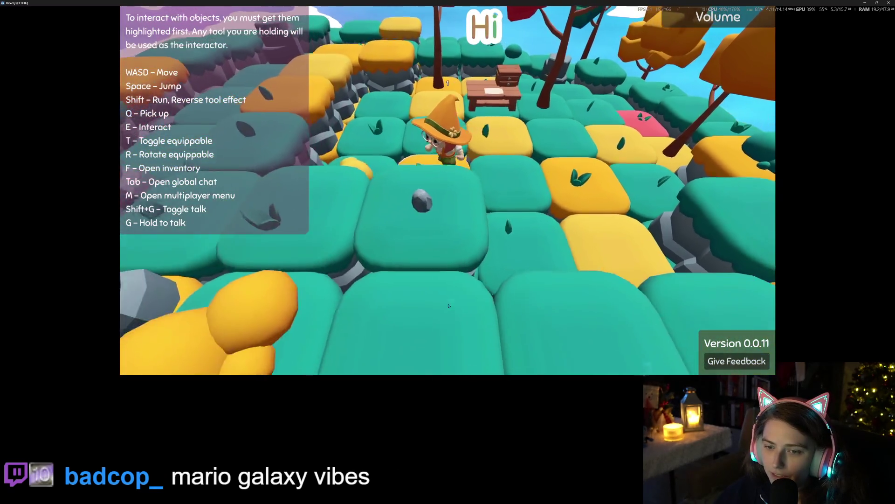
{"action": "key", "text": "s"}
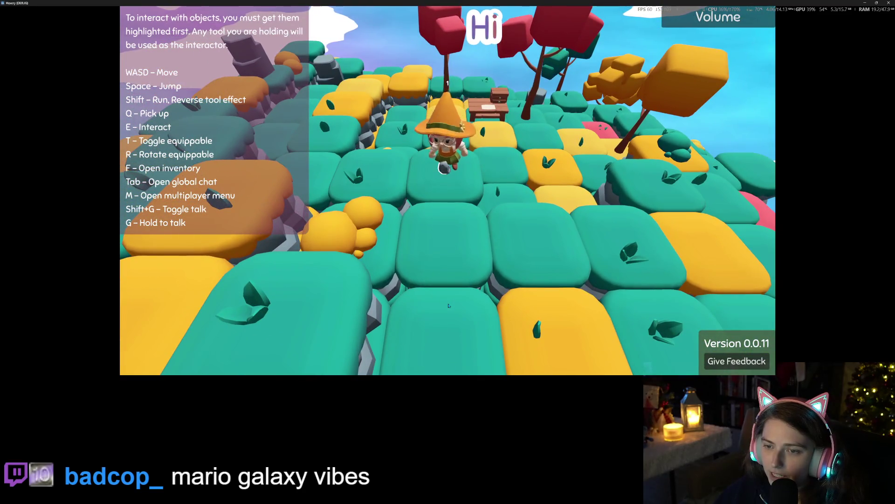
{"action": "key", "text": "w"}
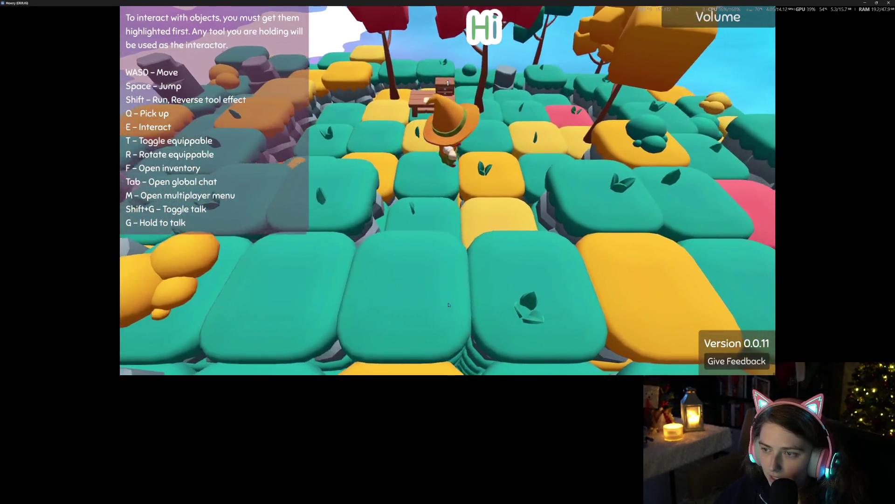
{"action": "key", "text": "w"}
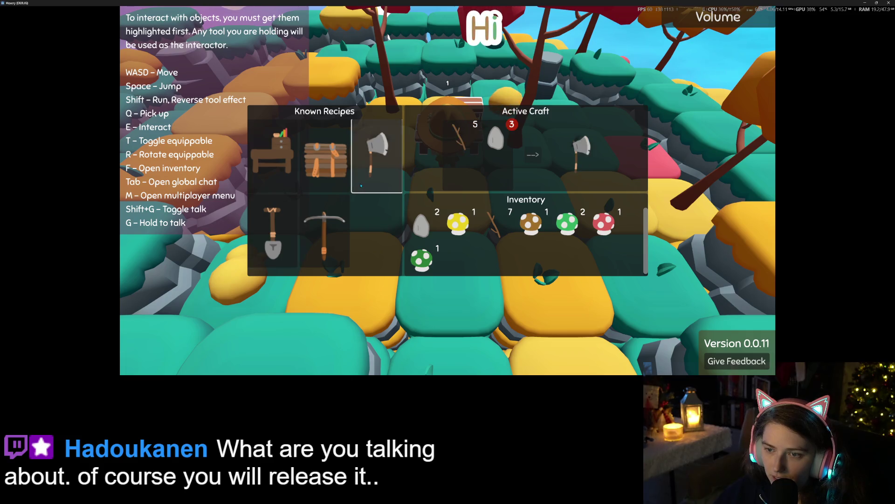
{"action": "key", "text": "Escape"}
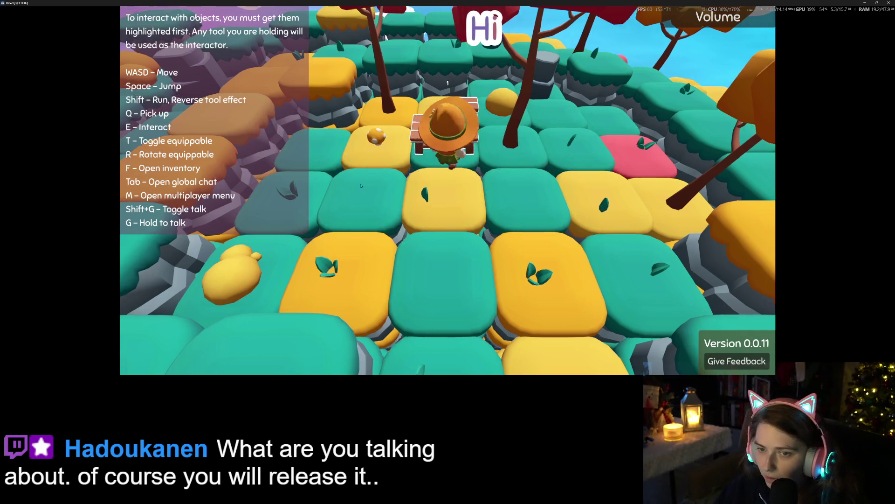
{"action": "key", "text": "w"}
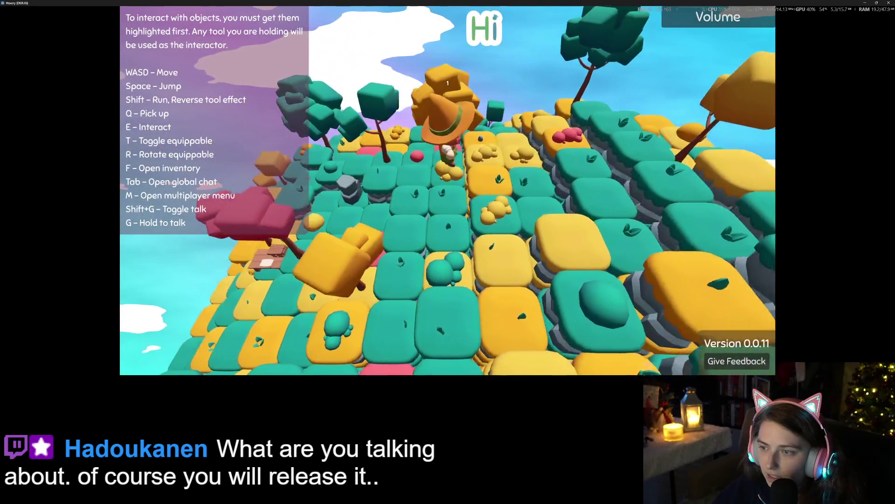
{"action": "key", "text": "w"}
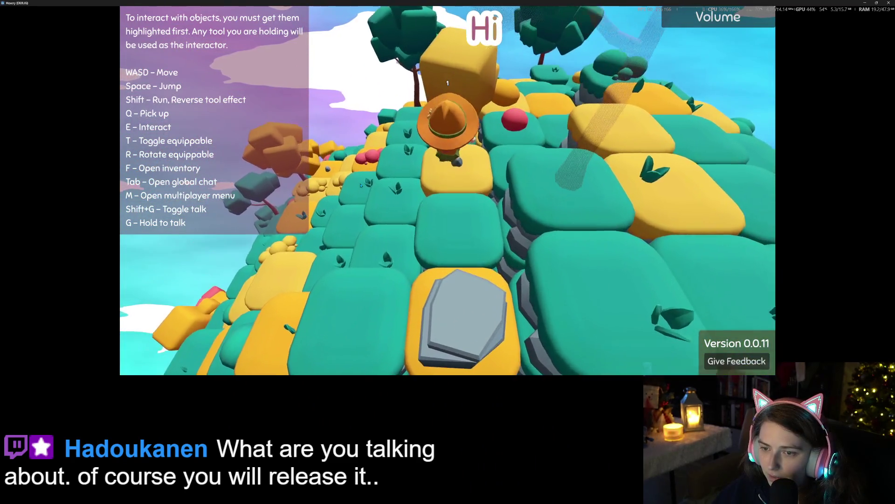
{"action": "key", "text": "s"}
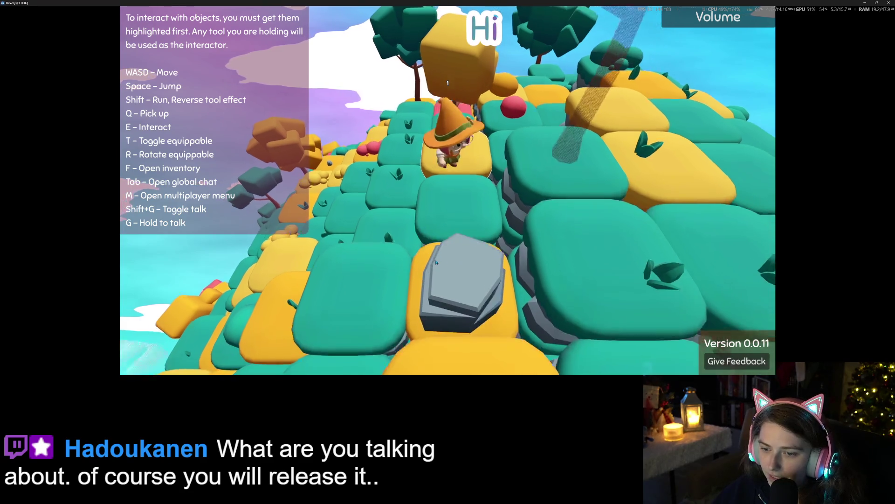
{"action": "scroll", "coordinate": [472, 215], "scroll_direction": "down", "scroll_amount": 5}
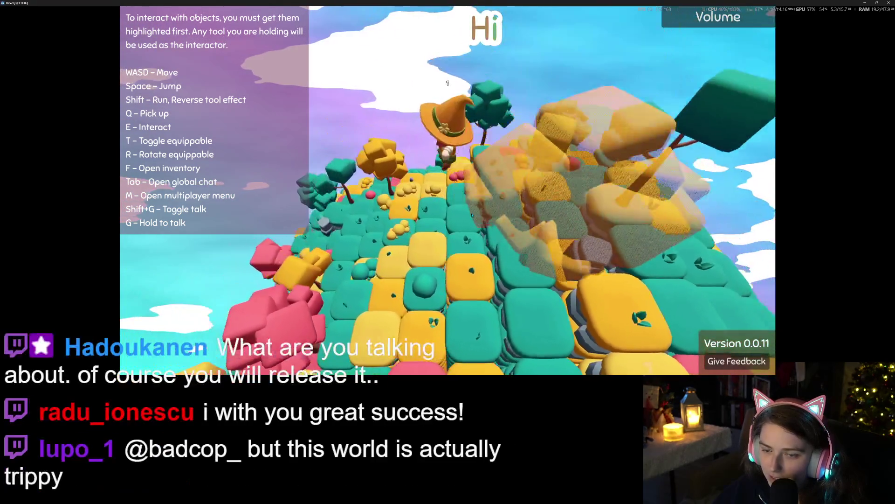
{"action": "scroll", "coordinate": [472, 215], "scroll_direction": "up", "scroll_amount": 5}
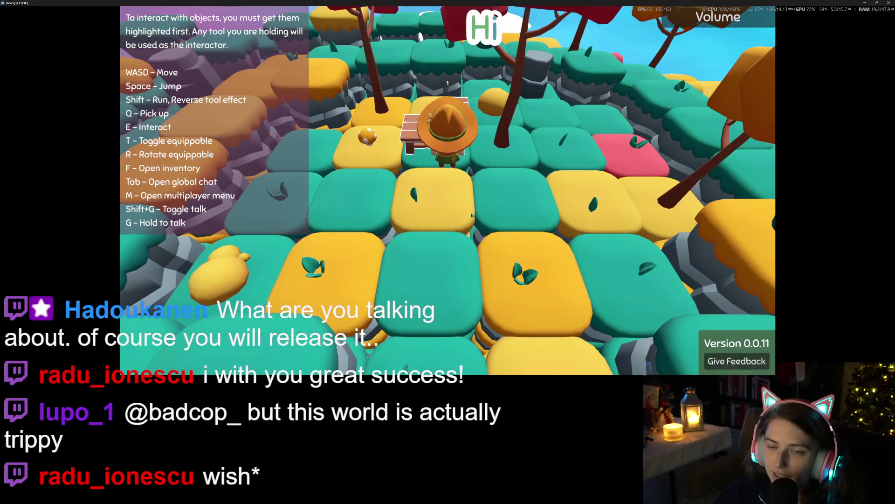
Craft an axe from sticks and stones at the crafting table.
{"action": "key", "text": "e"}
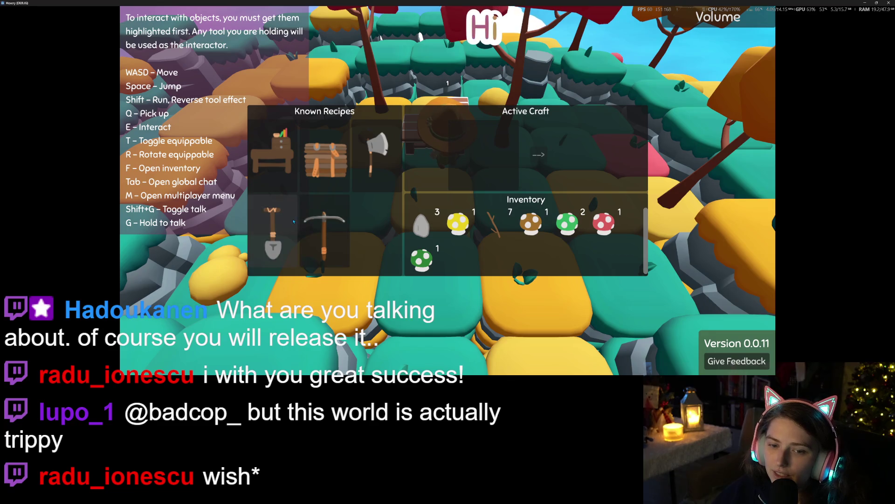
{"action": "left_click", "coordinate": [377, 156]}
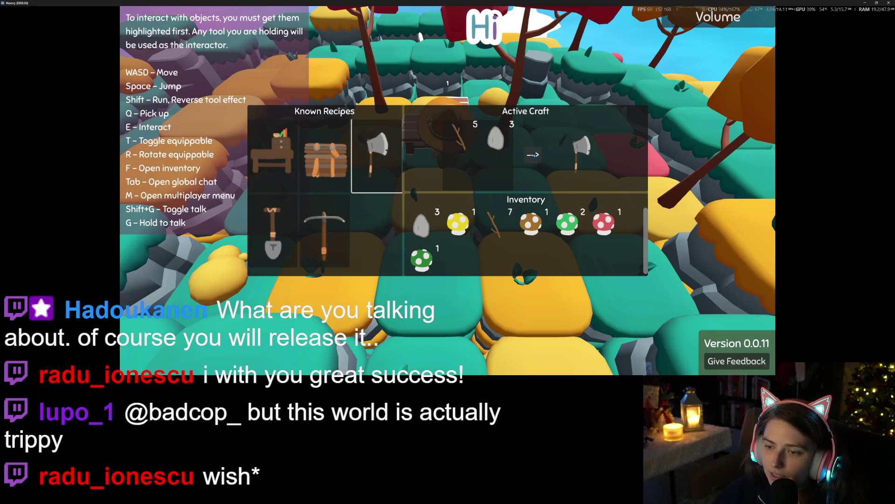
{"action": "left_click", "coordinate": [533, 154]}
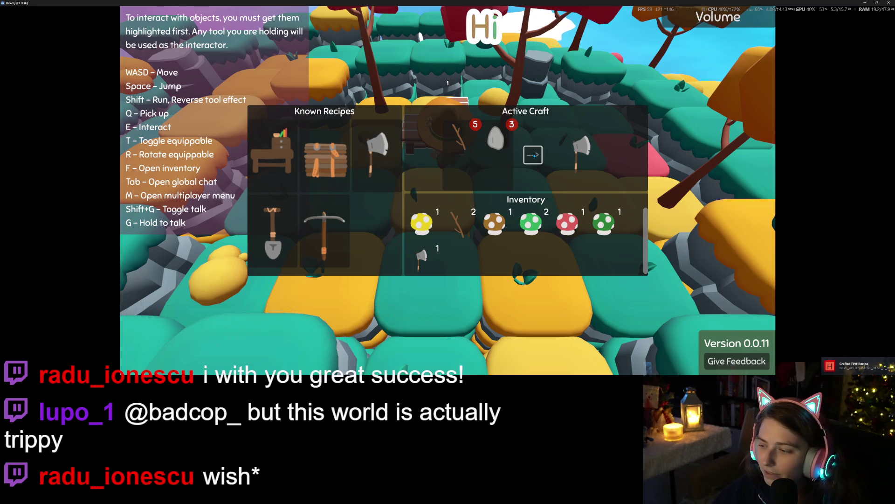
{"action": "key", "text": "e"}
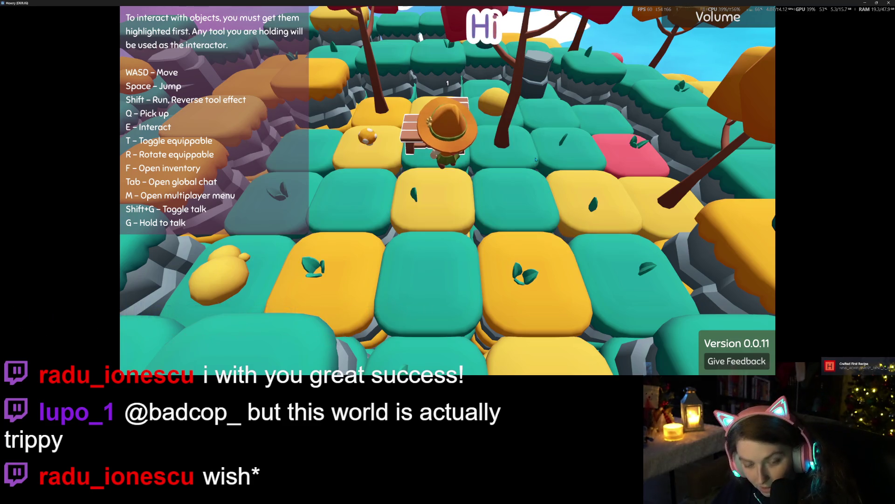
{"action": "key", "text": "h"}
{"action": "key", "text": "h"}
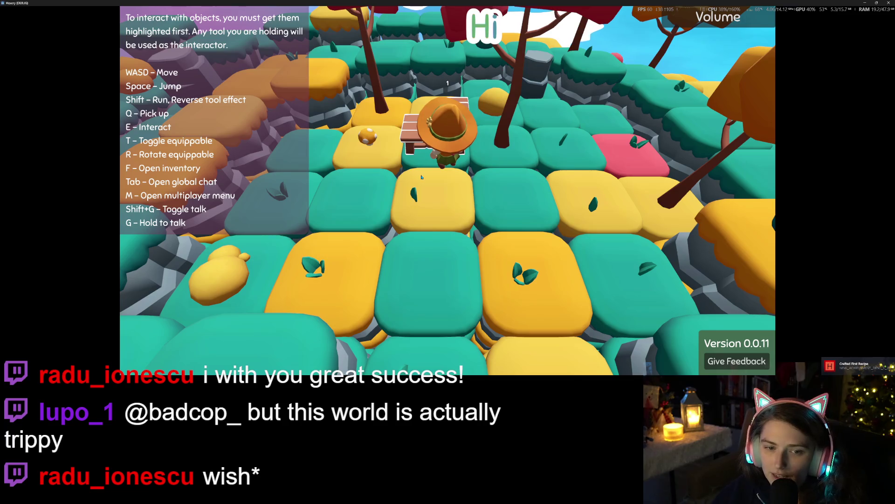
Read the achievement messages in global chat and check points in the Achievement Shop.
{"action": "key", "text": "Tab"}
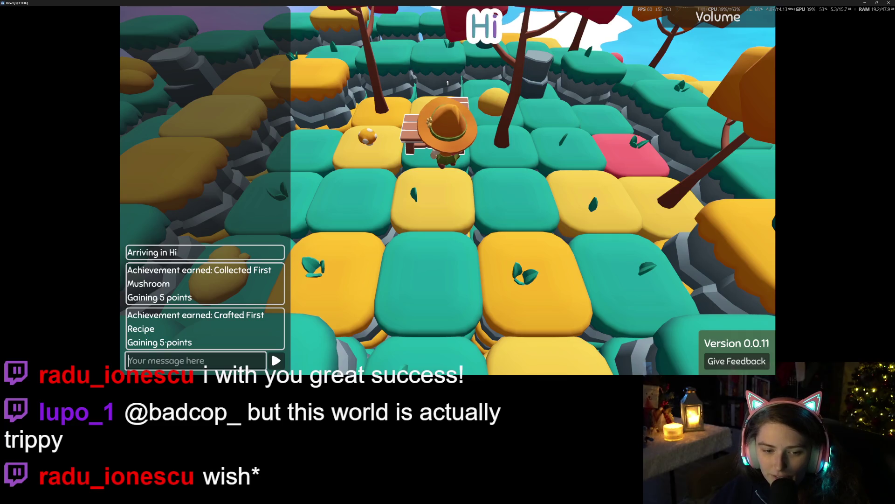
{"action": "key", "text": "Tab"}
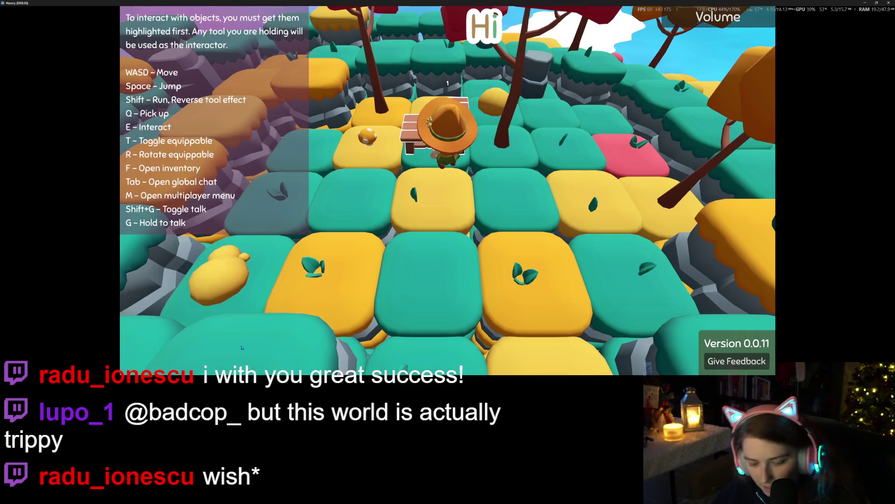
{"action": "key", "text": "h"}
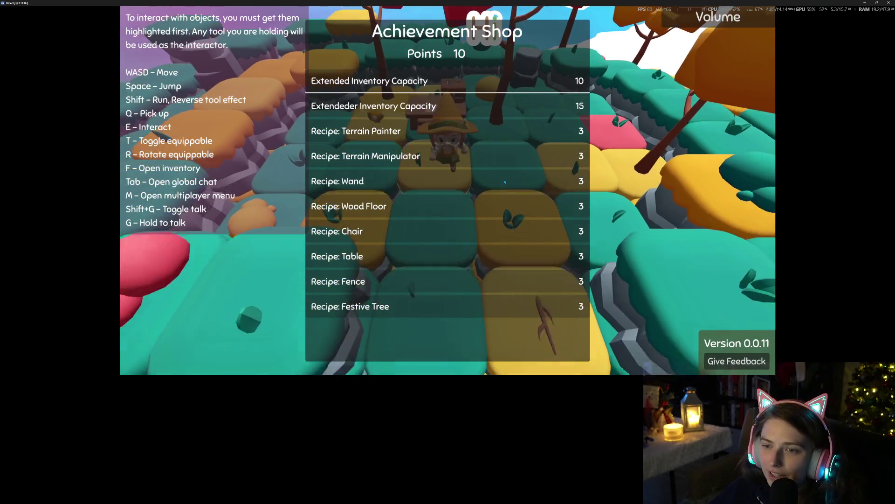
{"action": "key", "text": "Escape"}
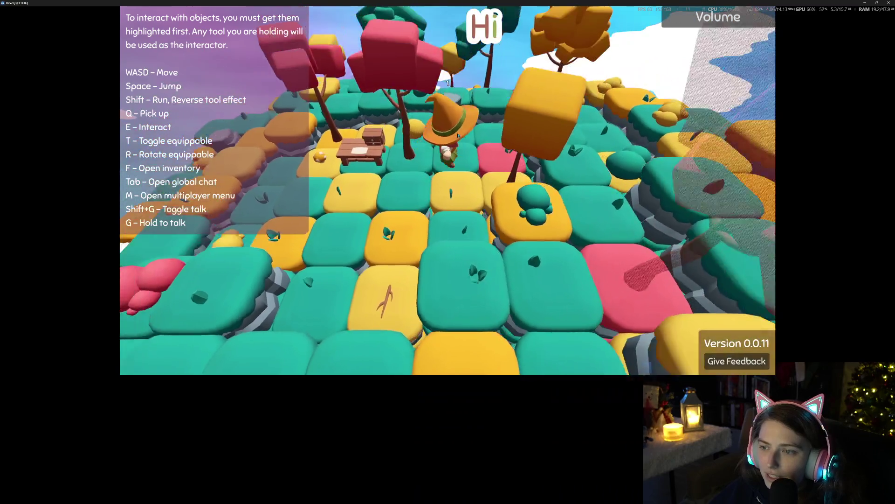
Walk around near the table, then close the game window.
{"action": "left_click_drag", "start_coordinate": [458, 135], "coordinate": [588, 144]}
{"action": "key", "text": "s"}
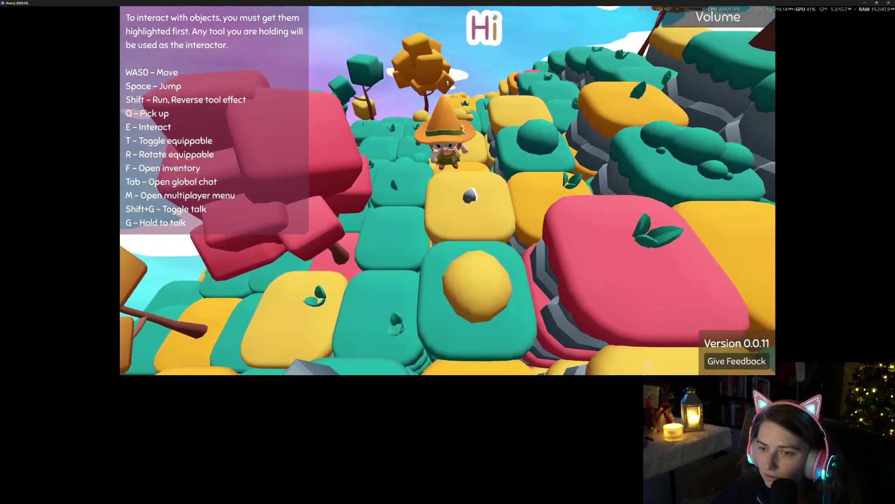
{"action": "key", "text": "w"}
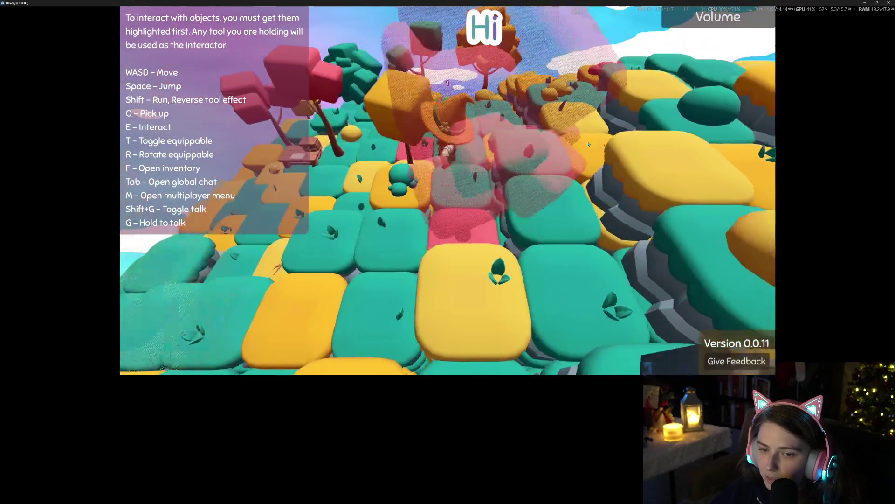
{"action": "key", "text": "s"}
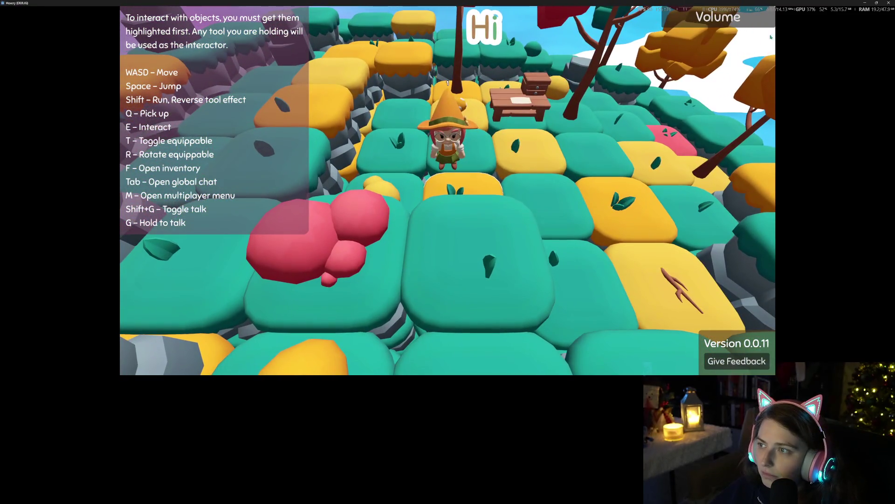
{"action": "left_click", "coordinate": [888, 3]}
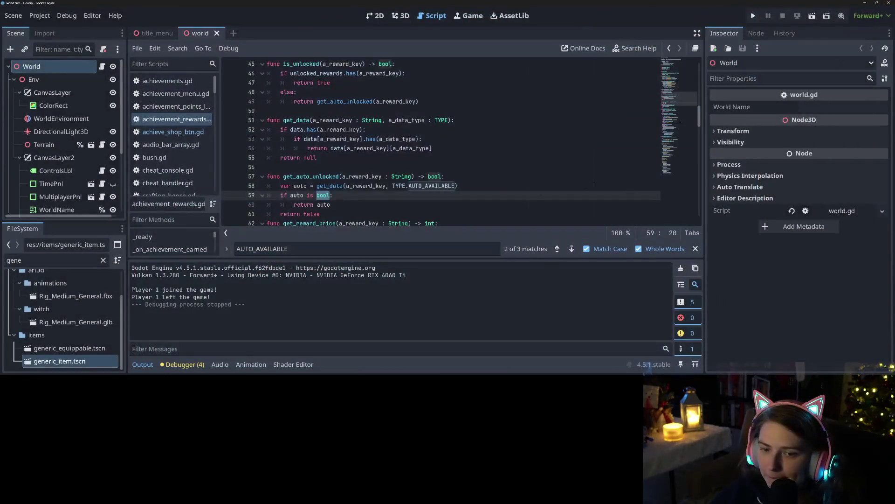
Collapse the output panel and open the achieve_shop_btn.gd script.
{"action": "left_click", "coordinate": [143, 364]}
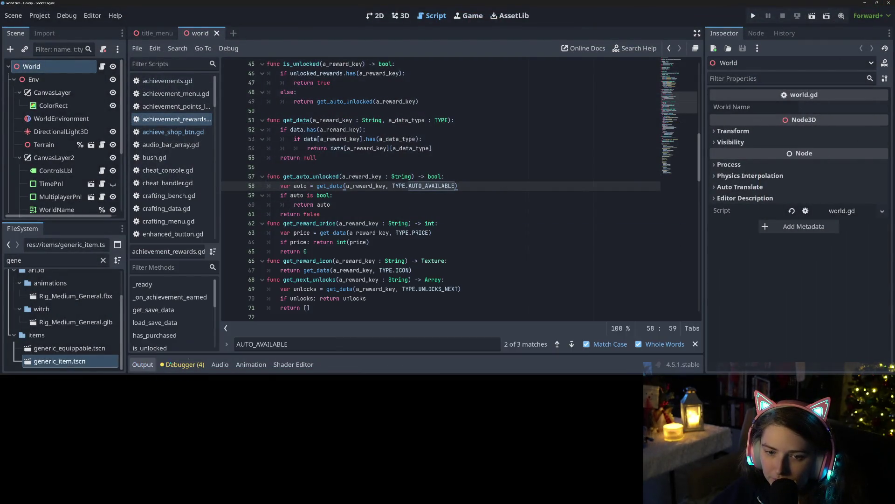
{"action": "scroll", "coordinate": [382, 245], "scroll_direction": "up", "scroll_amount": 4}
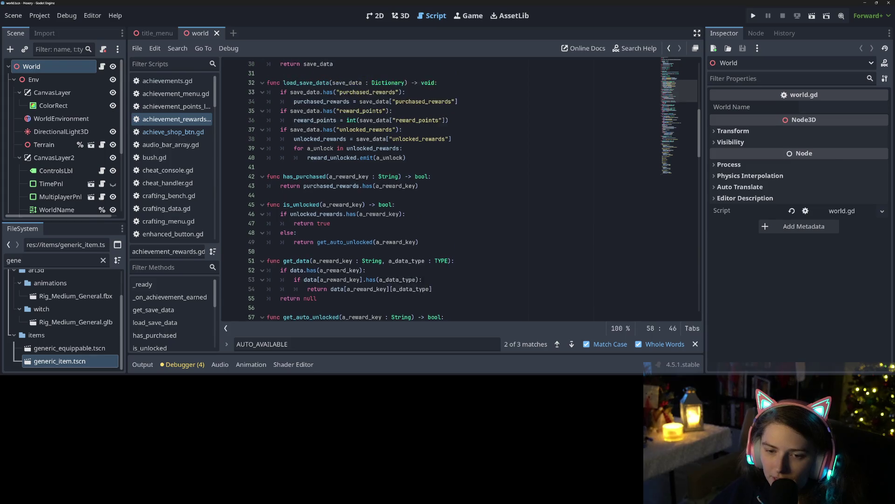
{"action": "left_click", "coordinate": [316, 213]}
{"action": "left_click", "coordinate": [172, 132]}
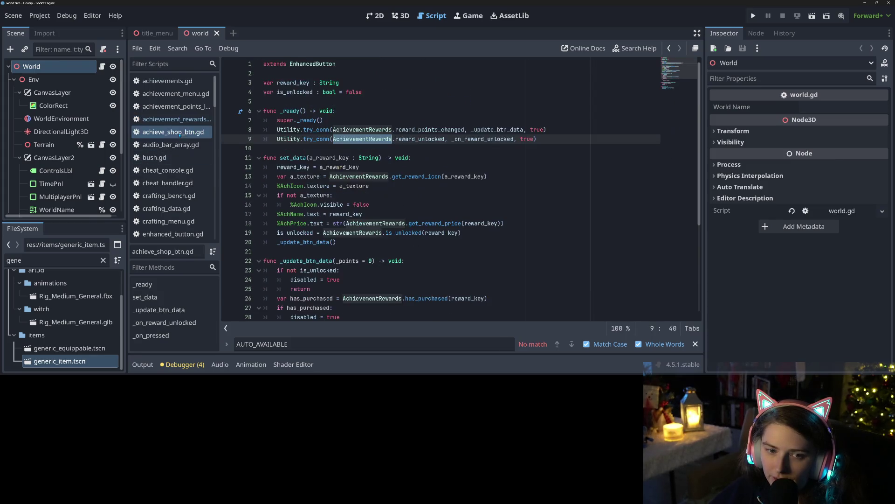
{"action": "left_click", "coordinate": [374, 186]}
Inspect is_unlocked, the reward_unlocked signal and the a_reward_key comparison in achieve_shop_btn.gd.
{"action": "double_click", "coordinate": [300, 233]}
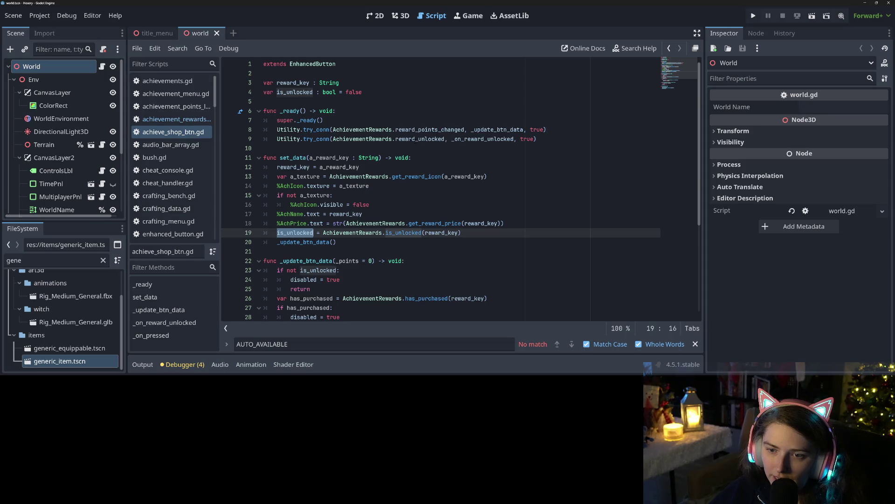
{"action": "double_click", "coordinate": [417, 139]}
{"action": "double_click", "coordinate": [479, 139]}
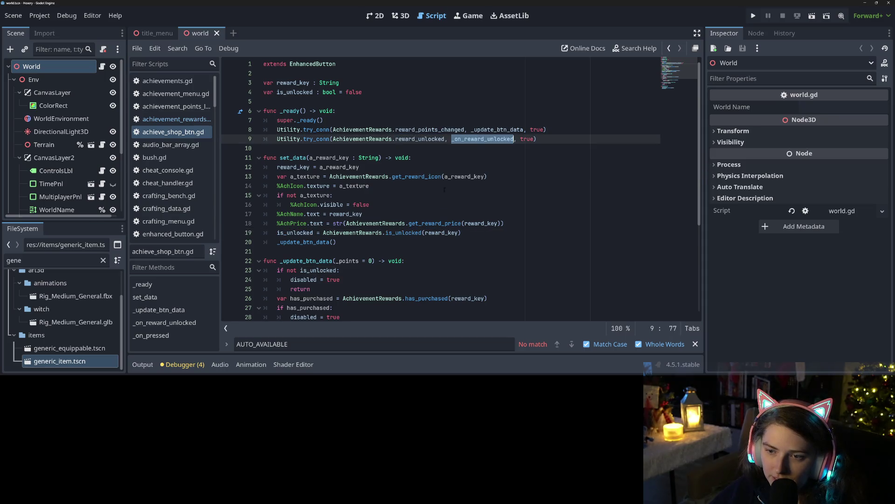
{"action": "scroll", "coordinate": [382, 254], "scroll_direction": "down", "scroll_amount": 5}
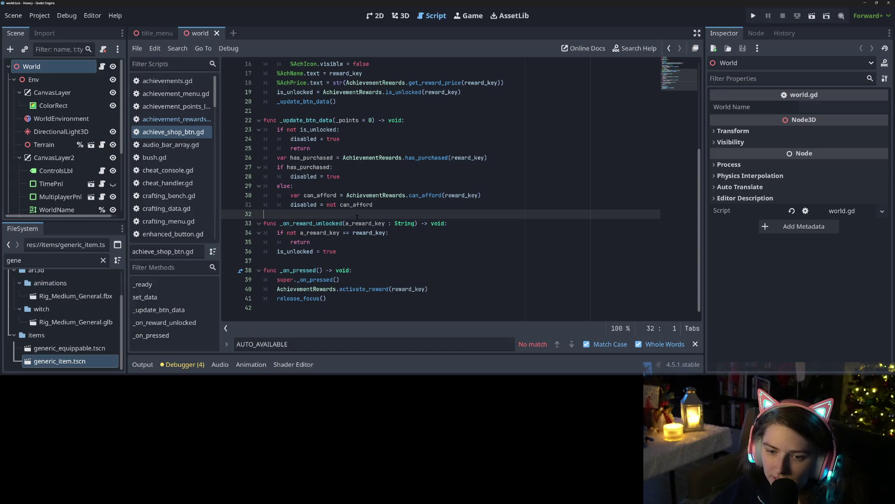
{"action": "double_click", "coordinate": [357, 224]}
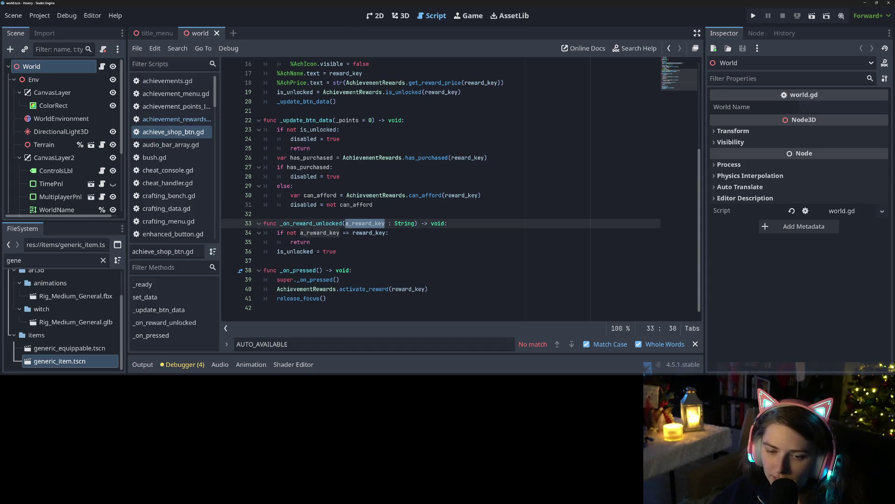
{"action": "double_click", "coordinate": [309, 233]}
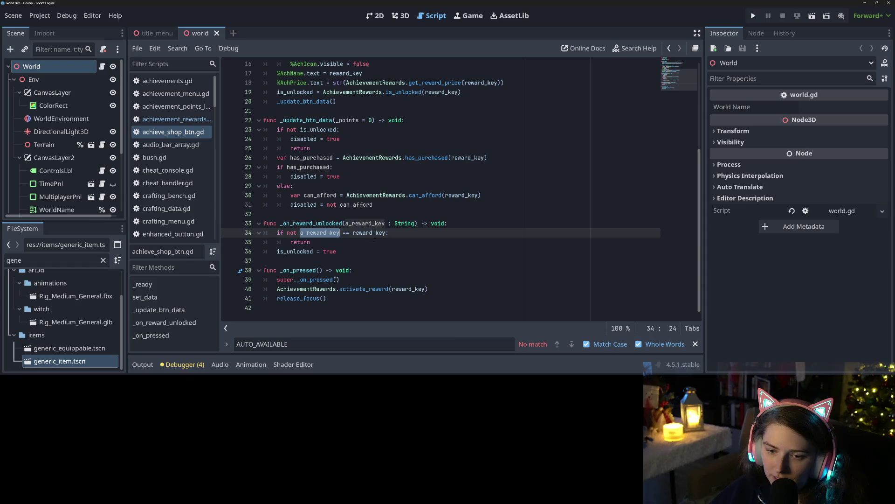
{"action": "double_click", "coordinate": [370, 233]}
{"action": "double_click", "coordinate": [295, 251]}
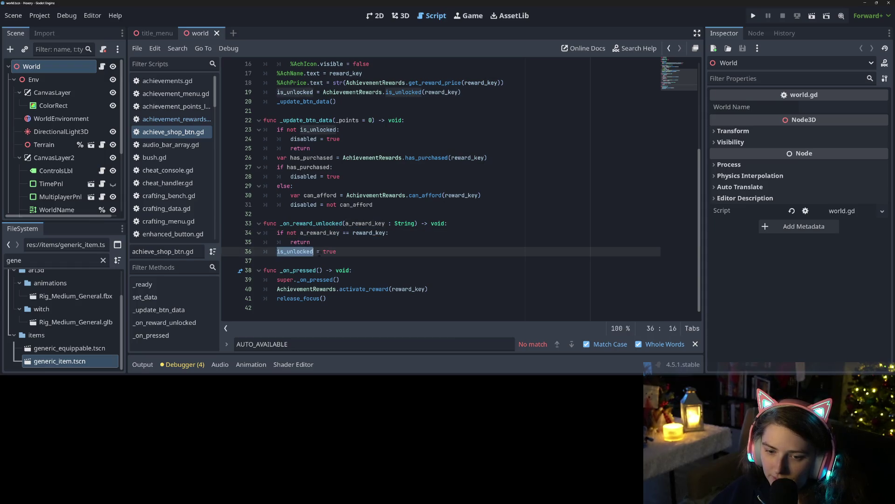
Examine the AchievementRewards.is_unlocked call on line 19.
{"action": "scroll", "coordinate": [294, 251], "scroll_direction": "up", "scroll_amount": 2}
{"action": "scroll", "coordinate": [308, 251], "scroll_direction": "up", "scroll_amount": 1}
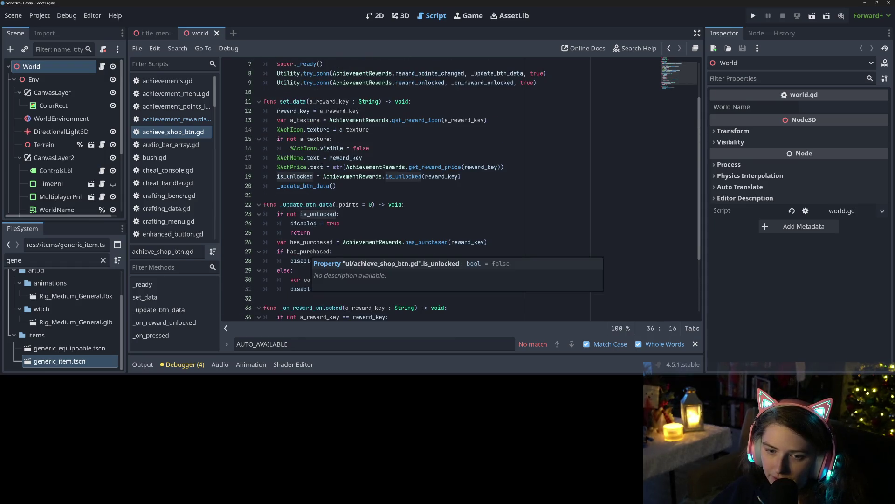
{"action": "double_click", "coordinate": [352, 176]}
{"action": "double_click", "coordinate": [400, 176]}
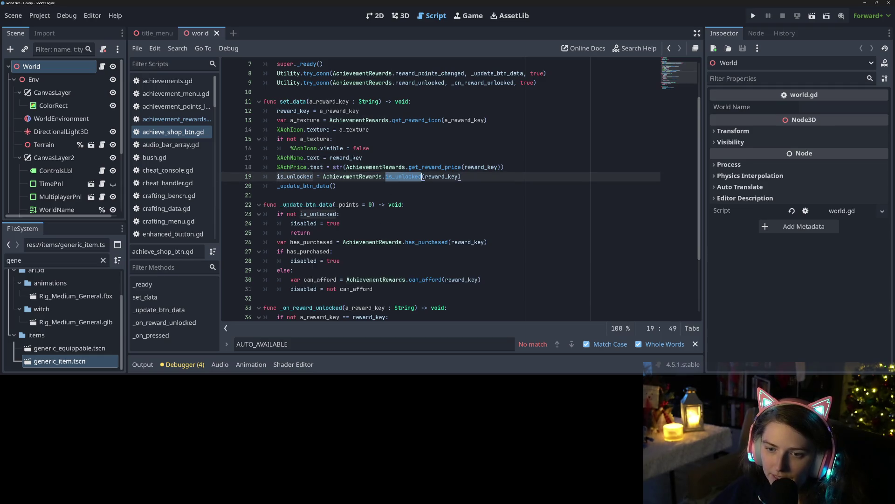
{"action": "scroll", "coordinate": [400, 176], "scroll_direction": "up", "scroll_amount": 2}
{"action": "scroll", "coordinate": [382, 226], "scroll_direction": "down", "scroll_amount": 1}
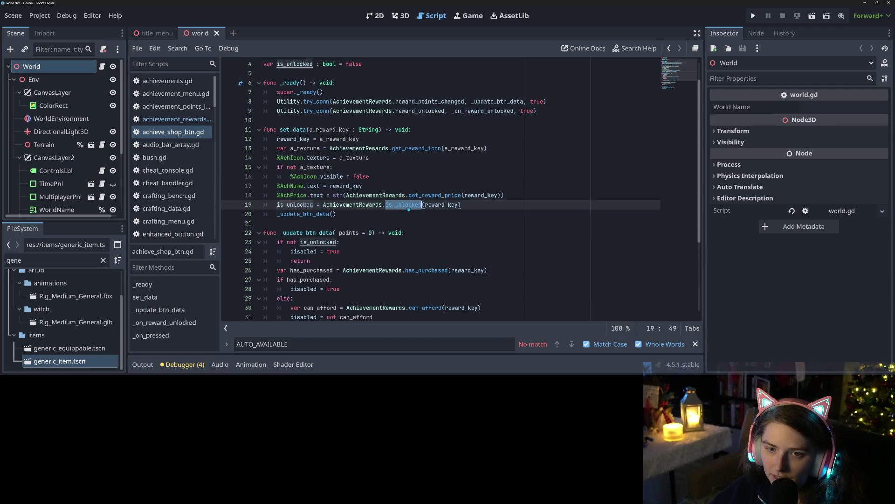
Change get_auto_unlocked's fallback to 'return true', save, and relaunch the game.
{"action": "left_click", "coordinate": [407, 205], "text": "ctrl"}
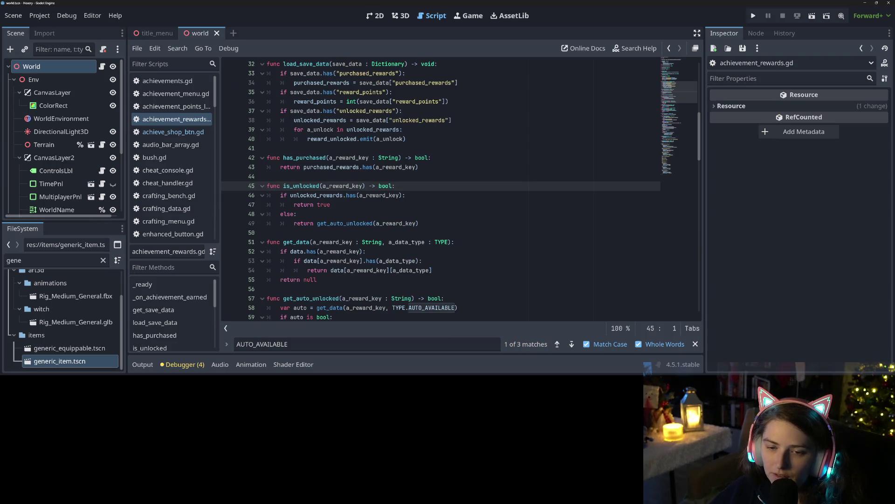
{"action": "double_click", "coordinate": [307, 223]}
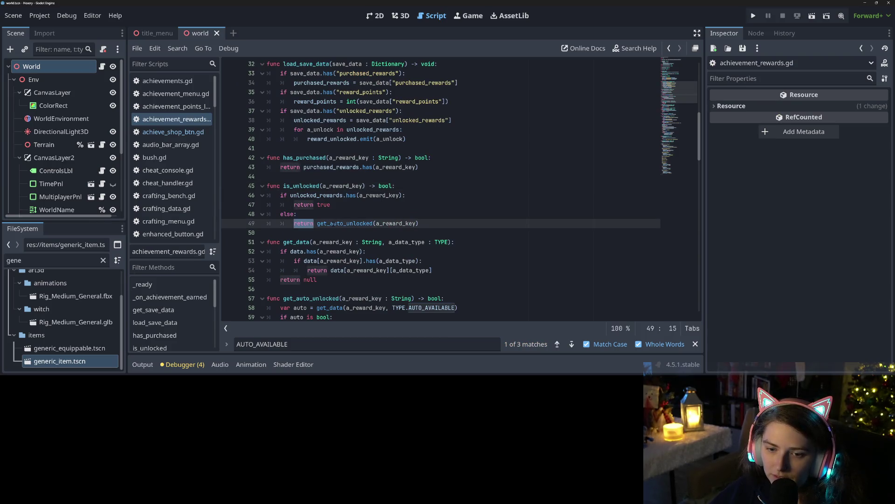
{"action": "double_click", "coordinate": [345, 223]}
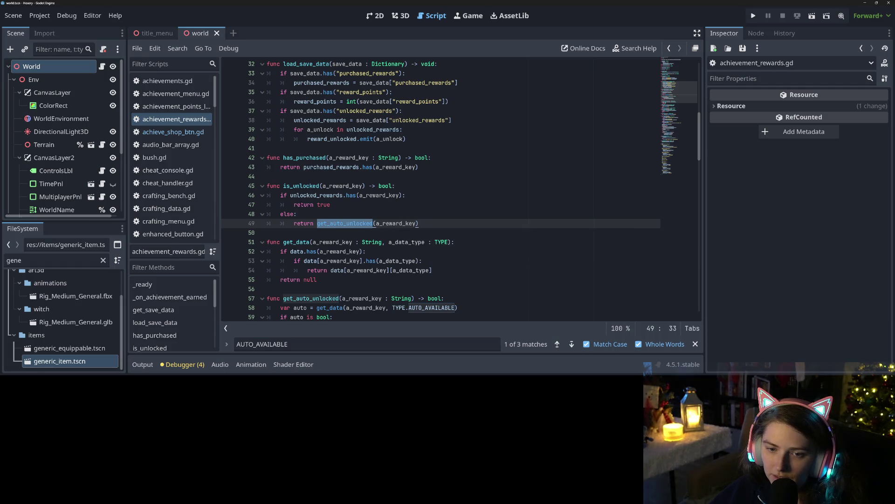
{"action": "scroll", "coordinate": [345, 223], "scroll_direction": "down", "scroll_amount": 3}
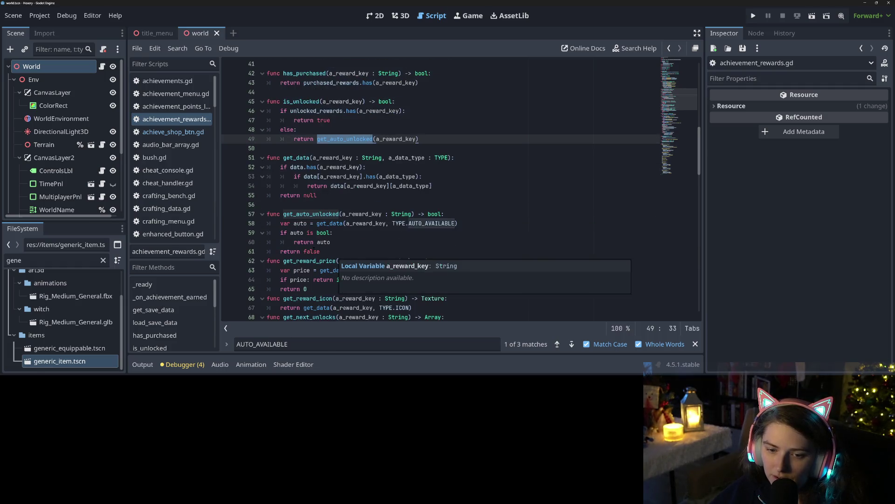
{"action": "double_click", "coordinate": [312, 251]}
{"action": "type", "text": "true"}
{"action": "key", "text": "ctrl+s"}
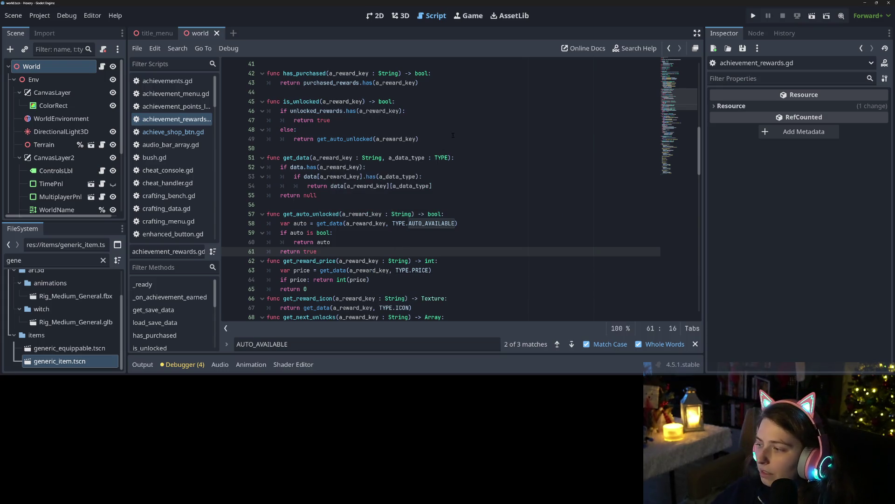
{"action": "left_click", "coordinate": [754, 16]}
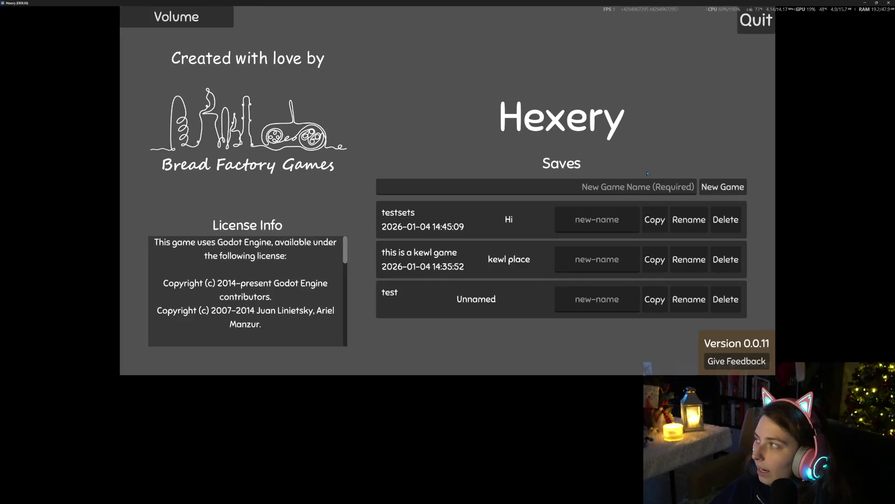
Load the testsets save's Hi world, check the inventory, and review the Achievement Shop points.
{"action": "left_click", "coordinate": [477, 230]}
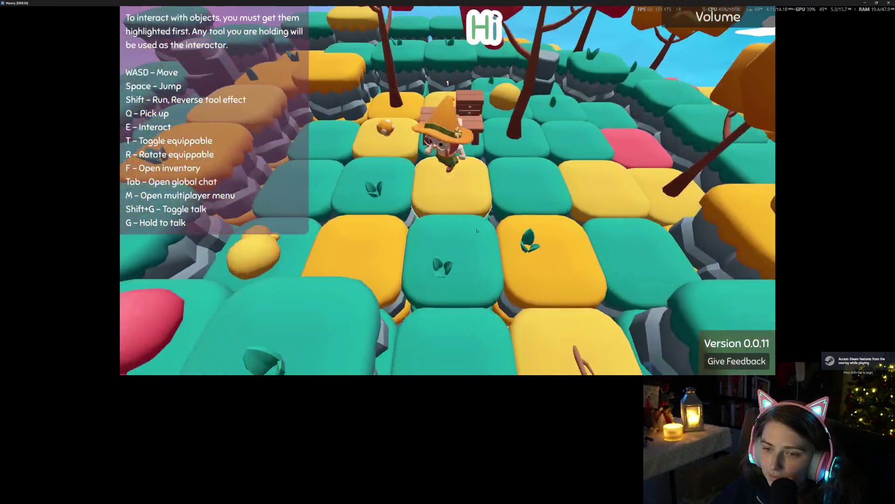
{"action": "key", "text": "f"}
{"action": "key", "text": "f"}
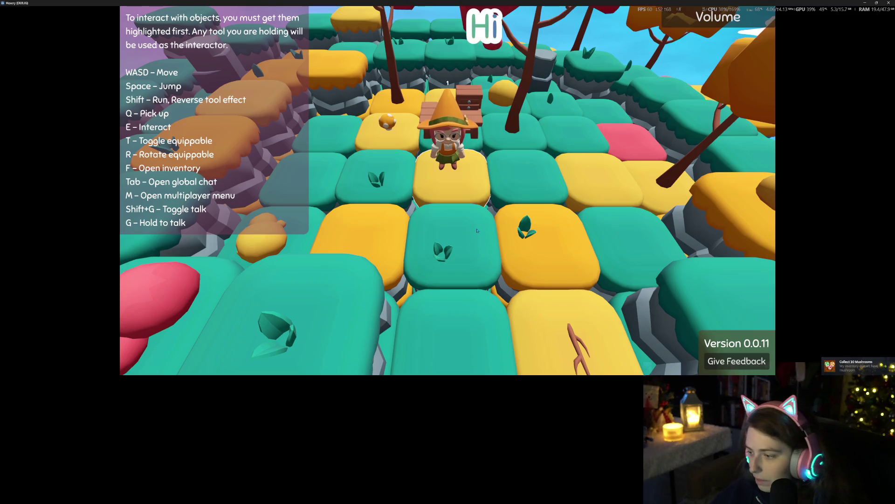
{"action": "key", "text": "p"}
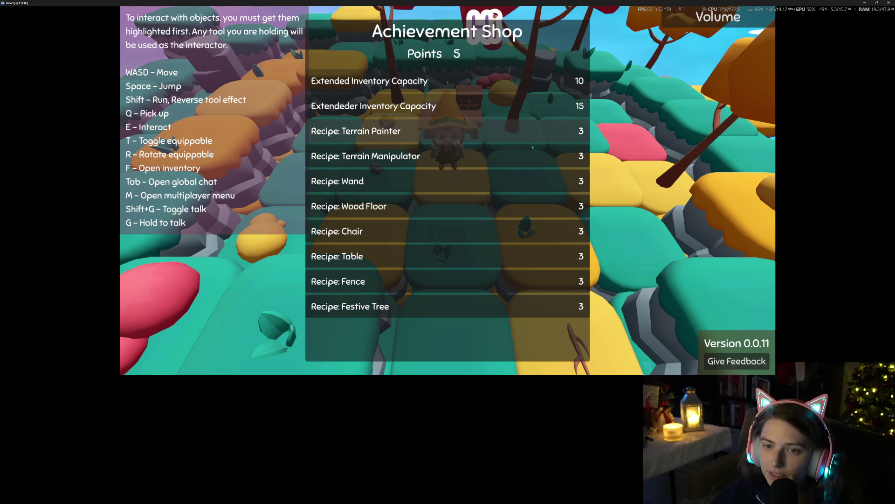
{"action": "key", "text": "Escape"}
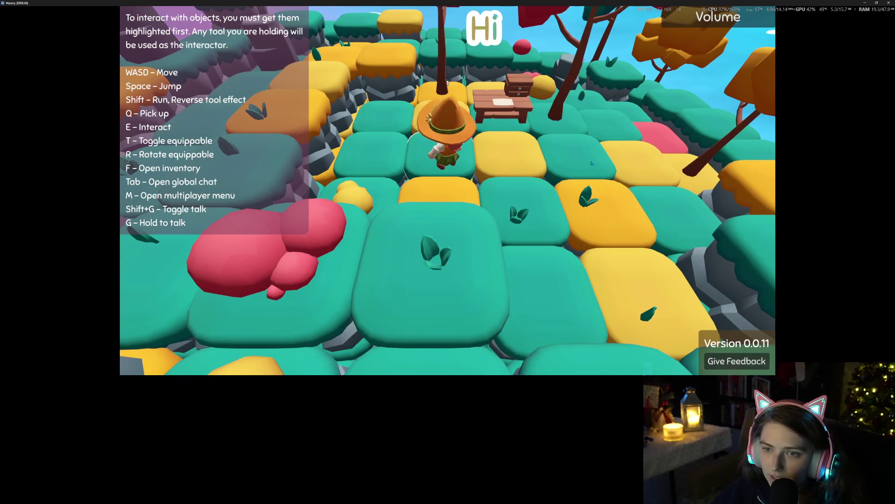
Walk the witch forward and chop down the red tree beside her.
{"action": "key", "text": "w"}
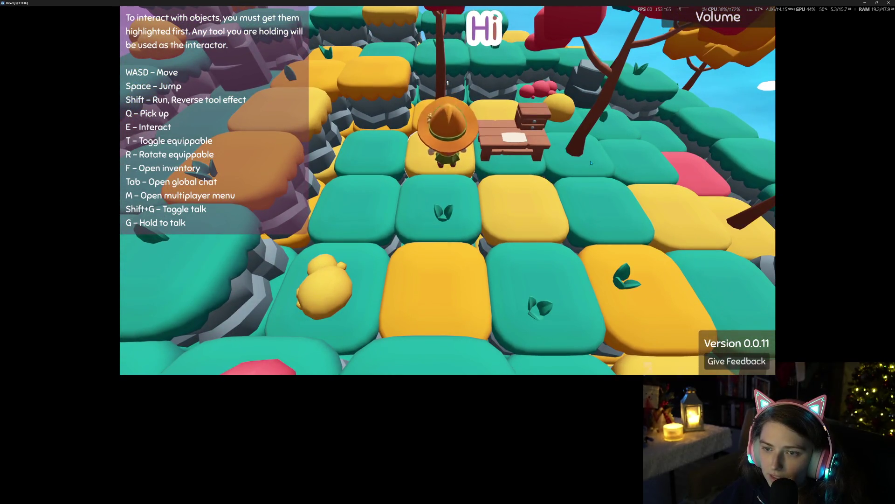
{"action": "scroll", "coordinate": [591, 162], "scroll_direction": "down", "scroll_amount": 5}
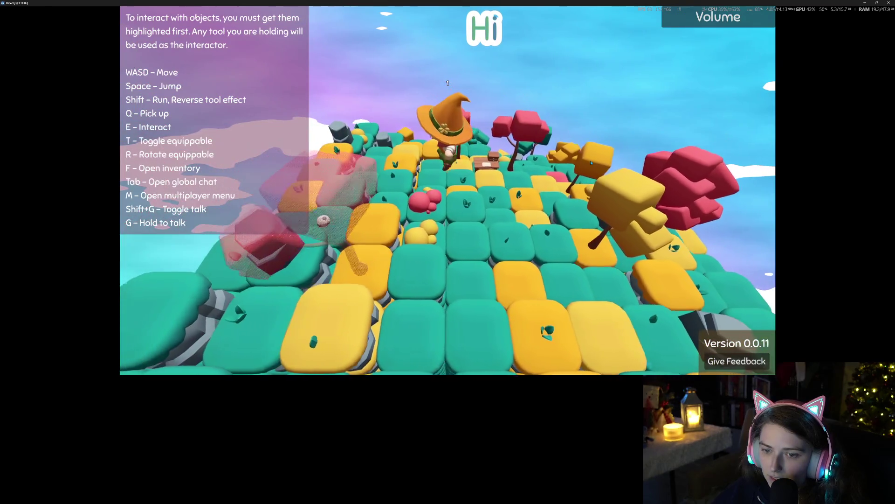
{"action": "scroll", "coordinate": [591, 163], "scroll_direction": "down", "scroll_amount": 3}
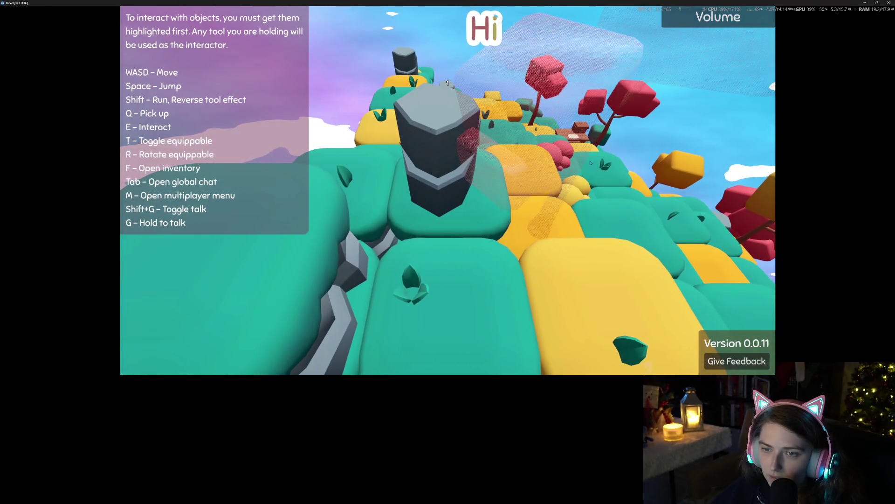
{"action": "scroll", "coordinate": [590, 163], "scroll_direction": "up", "scroll_amount": 3}
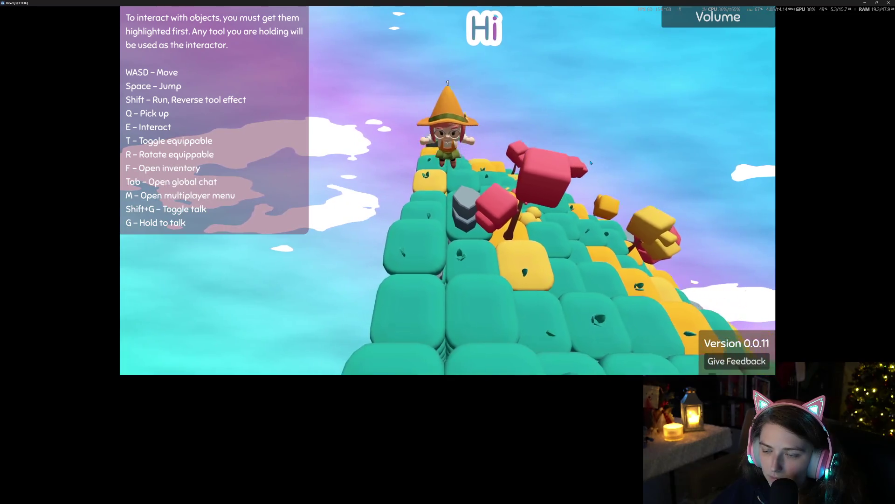
{"action": "scroll", "coordinate": [590, 163], "scroll_direction": "down", "scroll_amount": 5}
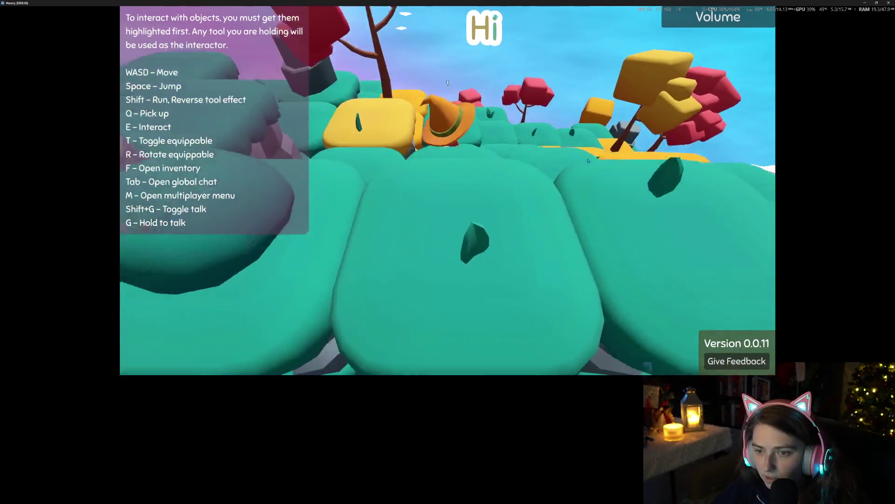
{"action": "scroll", "coordinate": [589, 160], "scroll_direction": "up", "scroll_amount": 5}
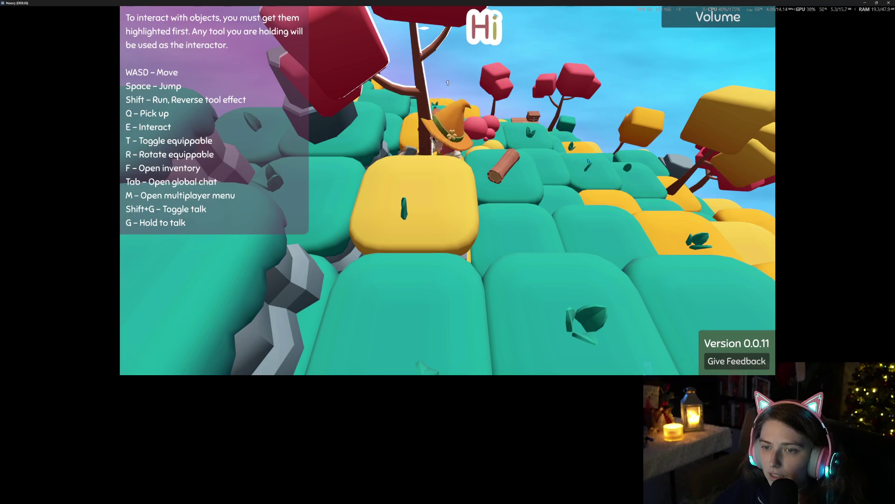
{"action": "key", "text": "e"}
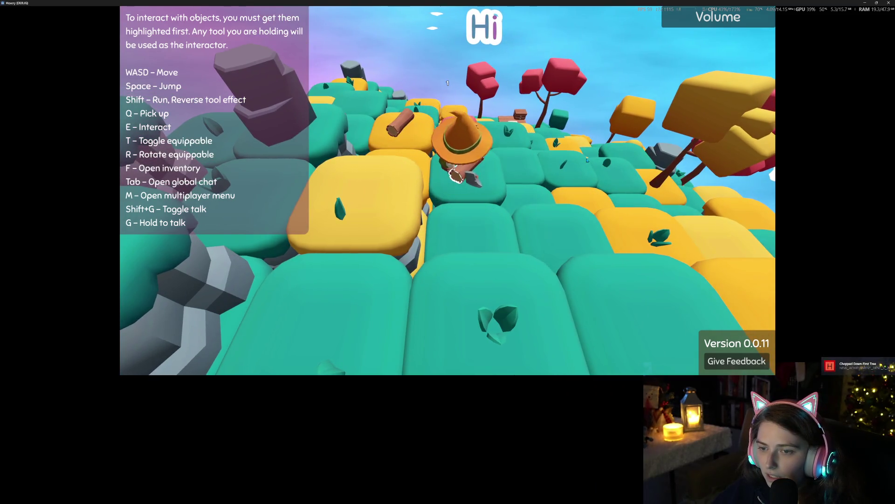
Move onto the yellow block and hit the next tree three times to fell it into a log.
{"action": "key", "text": "w"}
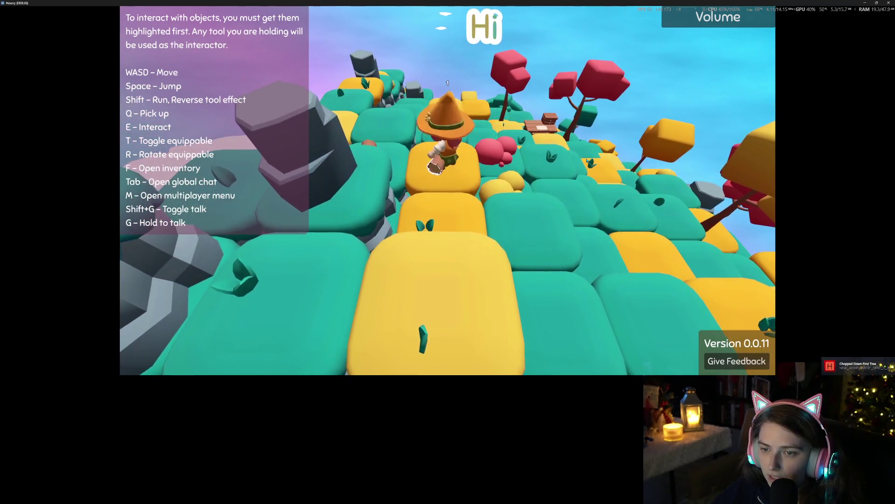
{"action": "key", "text": "a"}
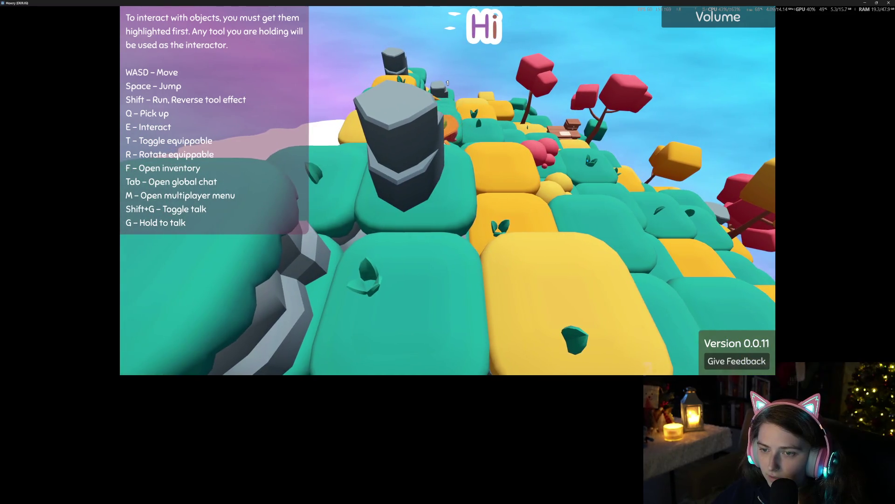
{"action": "scroll", "coordinate": [586, 161], "scroll_direction": "down", "scroll_amount": 5}
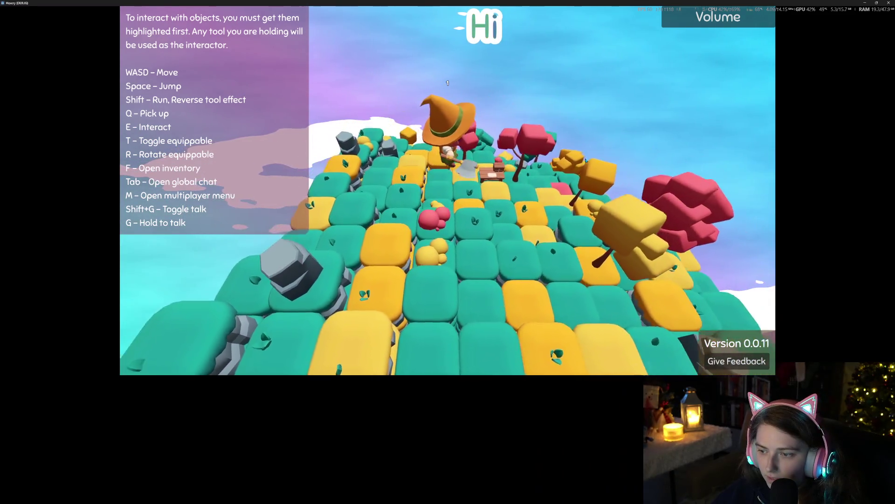
{"action": "scroll", "coordinate": [586, 161], "scroll_direction": "up", "scroll_amount": 5}
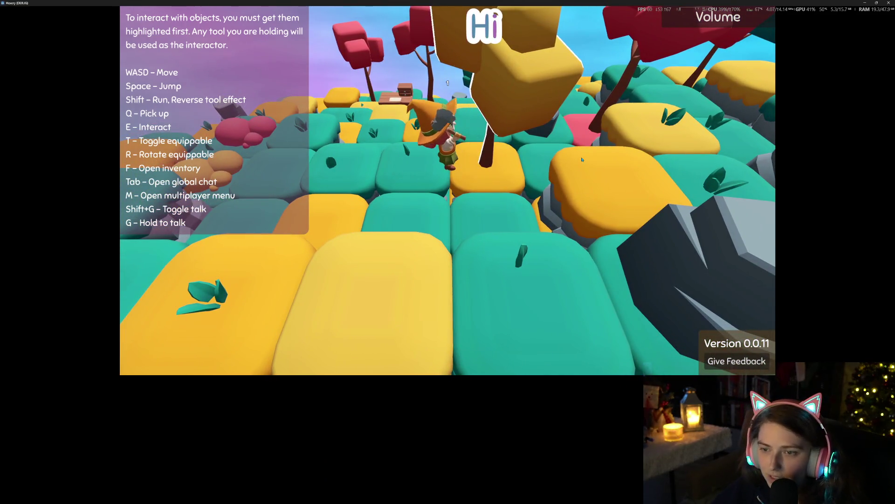
{"action": "key", "text": "e"}
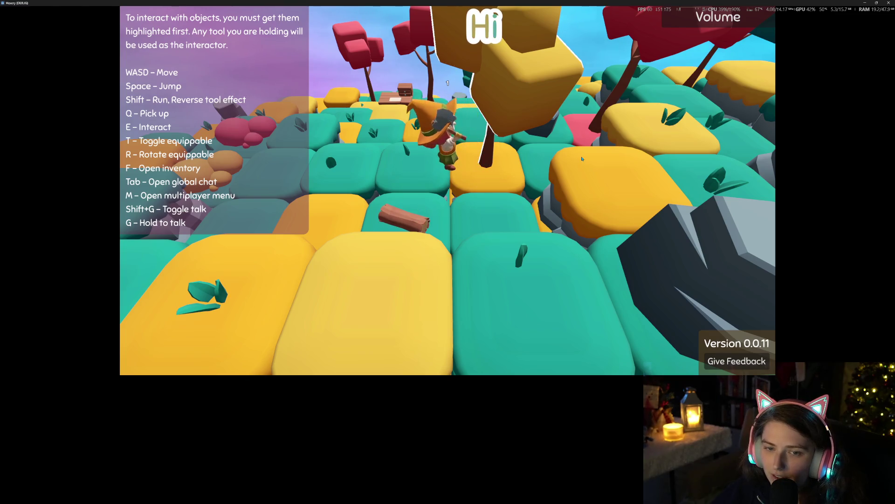
{"action": "key", "text": "e"}
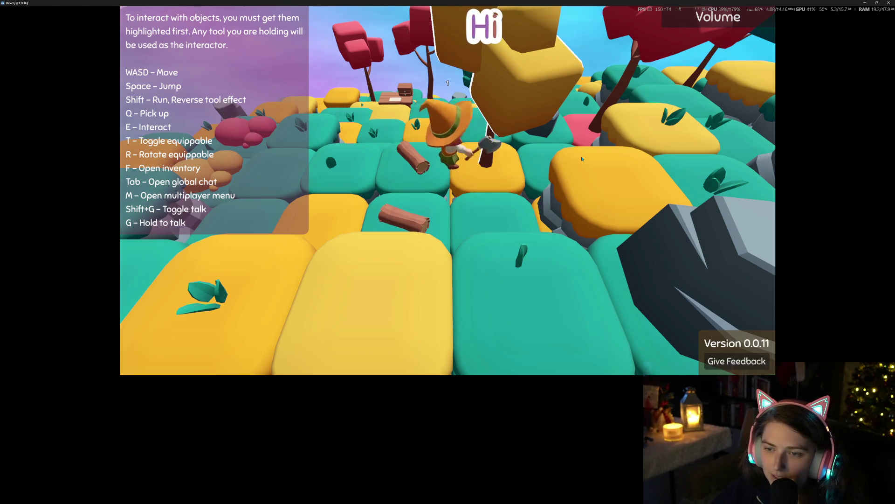
{"action": "key", "text": "e"}
Walk onto the log's tile, pick it up as wood, and check the inventory.
{"action": "key", "text": "a"}
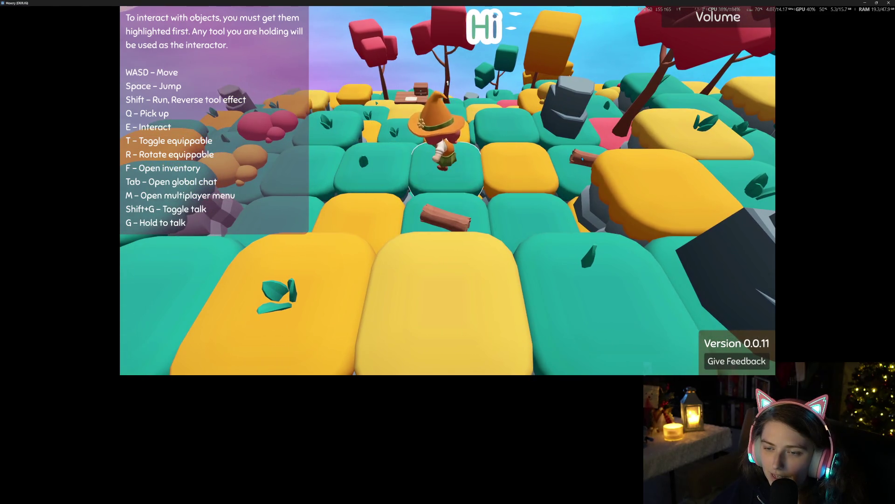
{"action": "key", "text": "s"}
{"action": "key", "text": "q"}
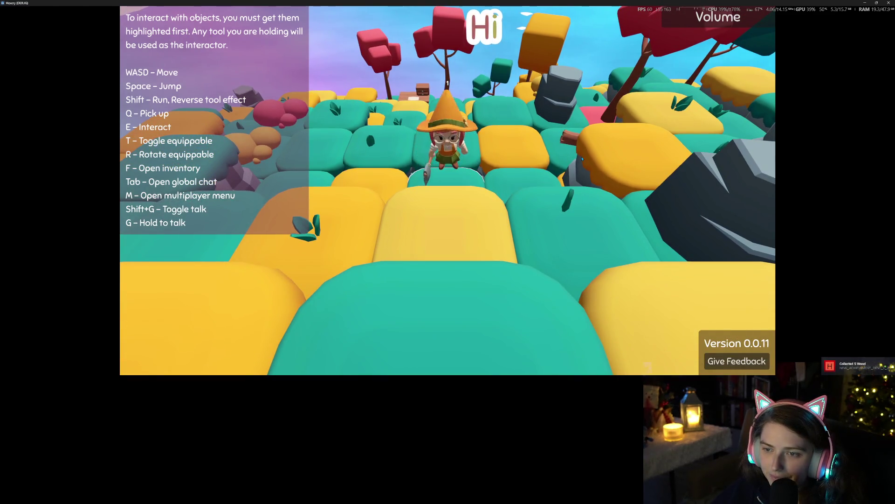
{"action": "key", "text": "f"}
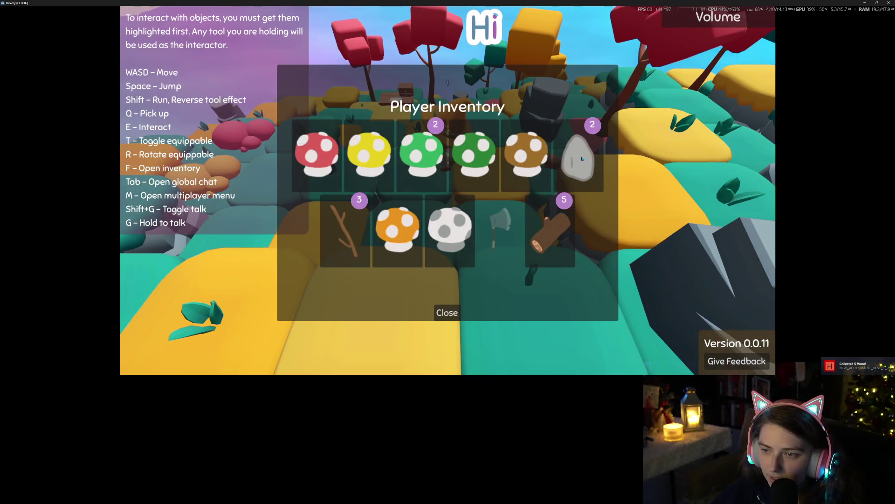
{"action": "key", "text": "f"}
Buy Extendeder Inventory Capacity for 15 points in the Achievement Shop and view the inventory.
{"action": "key", "text": "h"}
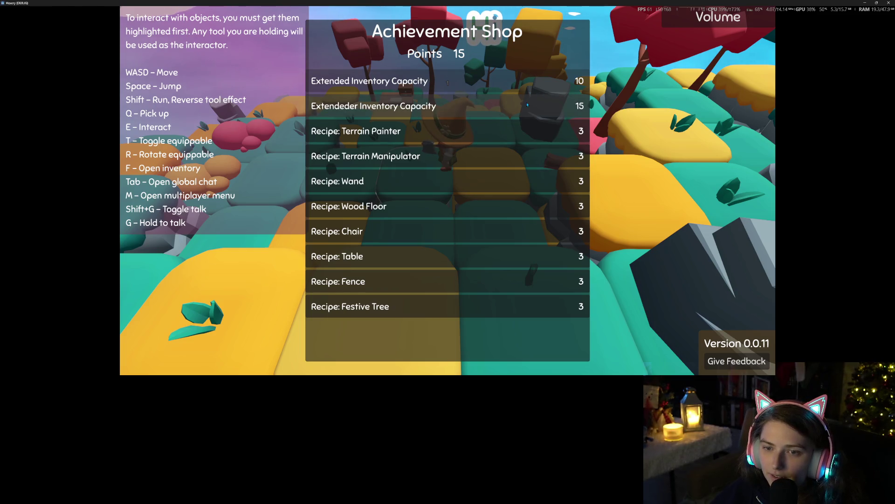
{"action": "left_click", "coordinate": [527, 105]}
{"action": "key", "text": "Escape"}
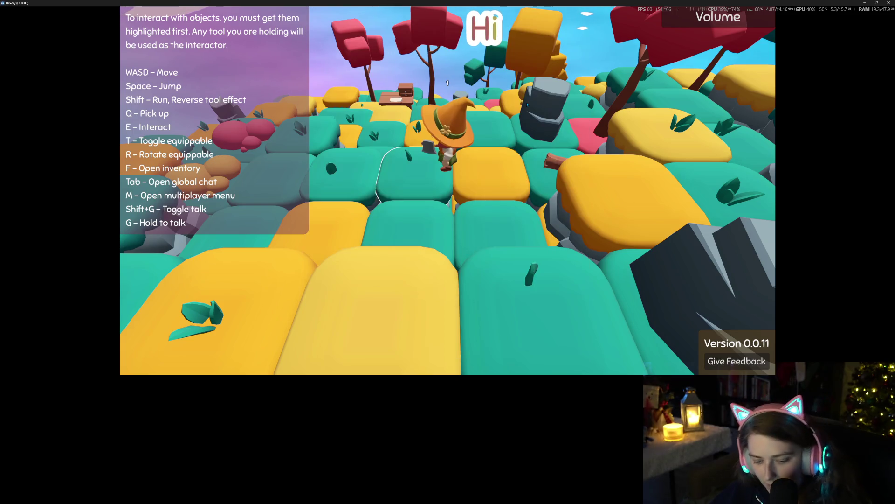
{"action": "key", "text": "f"}
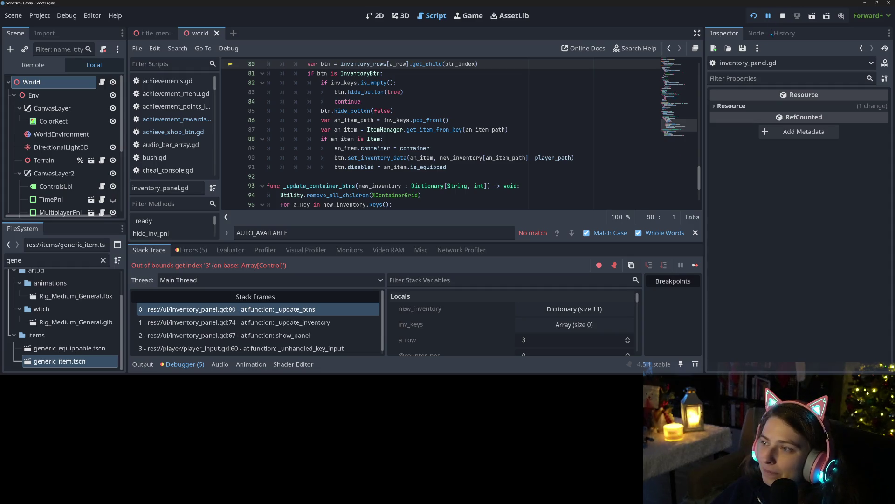
Stop the crashed game and jump to the out-of-bounds error's code line from the debugger.
{"action": "left_click", "coordinate": [783, 16]}
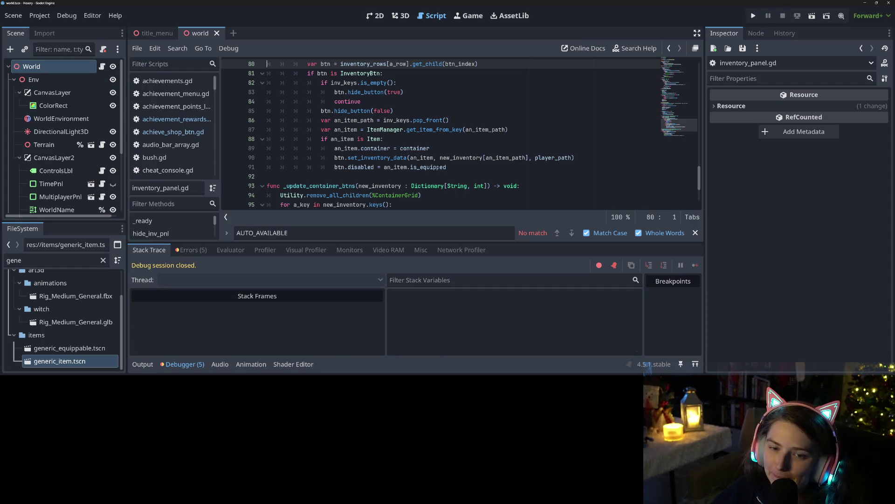
{"action": "left_click", "coordinate": [191, 250]}
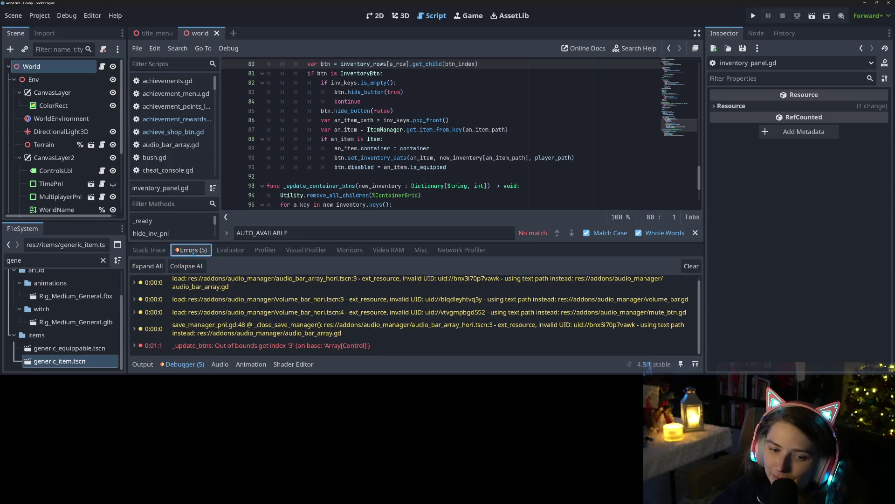
{"action": "left_click", "coordinate": [226, 346]}
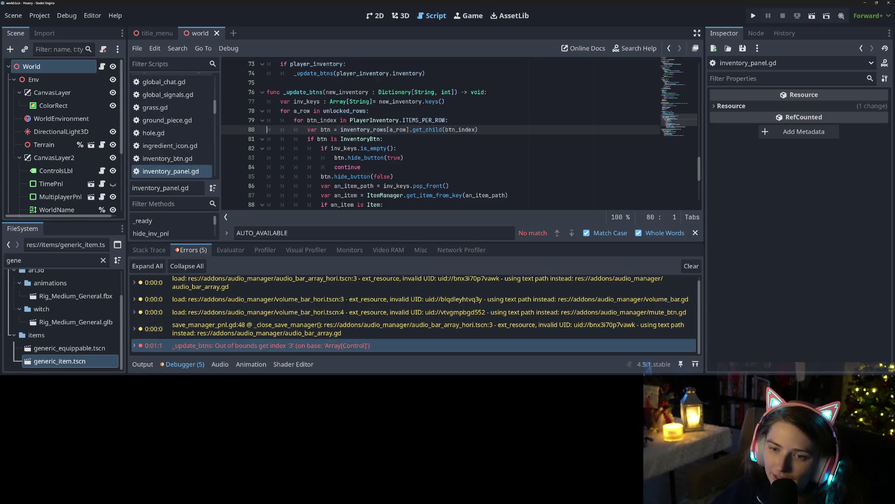
{"action": "left_click", "coordinate": [149, 366]}
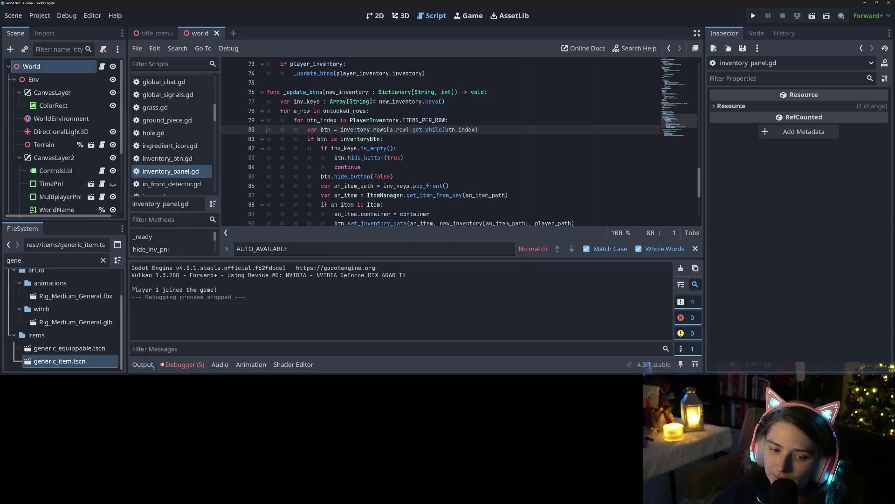
{"action": "left_click", "coordinate": [143, 365]}
Review the button-update and row loops, select the unlocked_rows = 2 line, and save.
{"action": "left_click", "coordinate": [374, 194]}
{"action": "scroll", "coordinate": [403, 261], "scroll_direction": "up", "scroll_amount": 5}
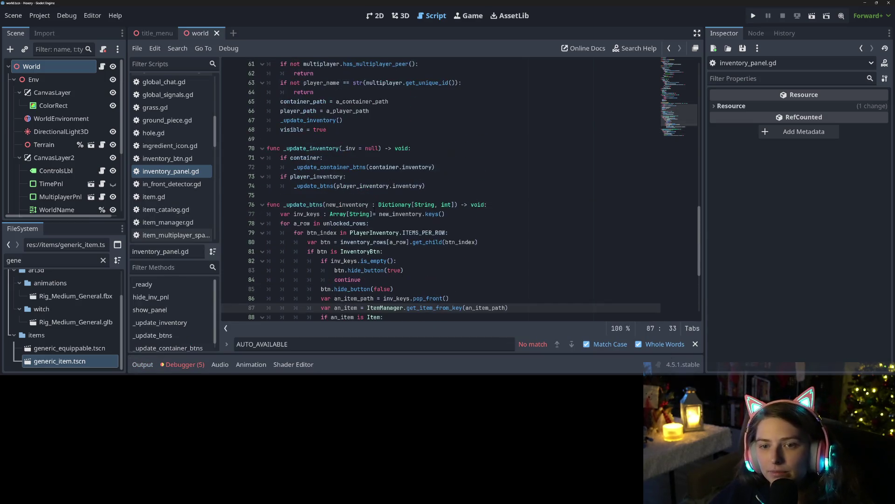
{"action": "left_click", "coordinate": [404, 261]}
{"action": "left_click", "coordinate": [377, 271]}
{"action": "scroll", "coordinate": [378, 261], "scroll_direction": "up", "scroll_amount": 9}
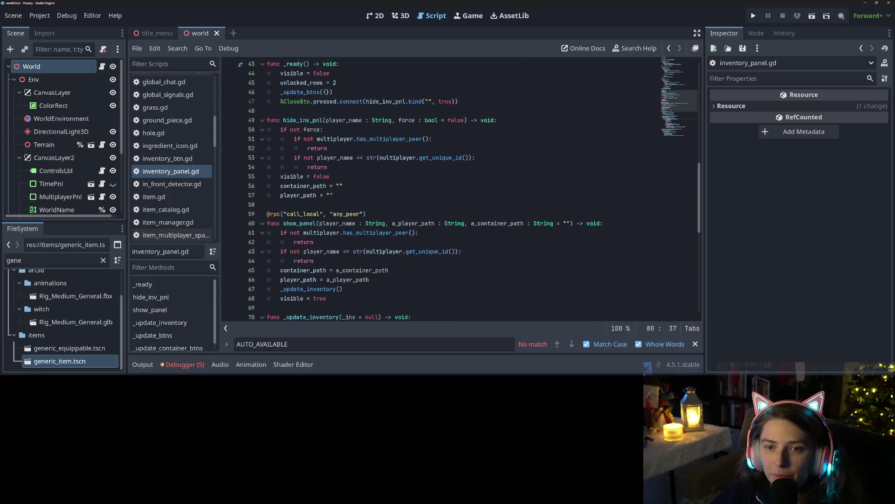
{"action": "left_click", "coordinate": [339, 197]}
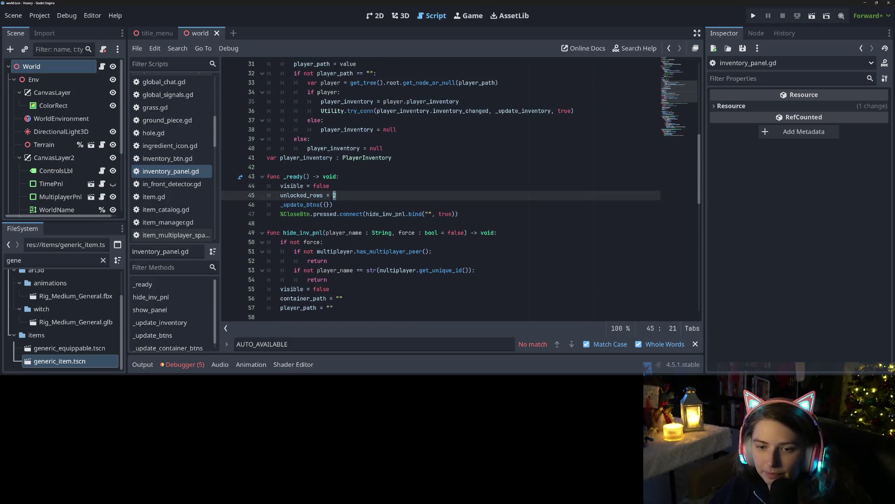
{"action": "type", "text": "1"}
{"action": "key", "text": "ctrl+s"}
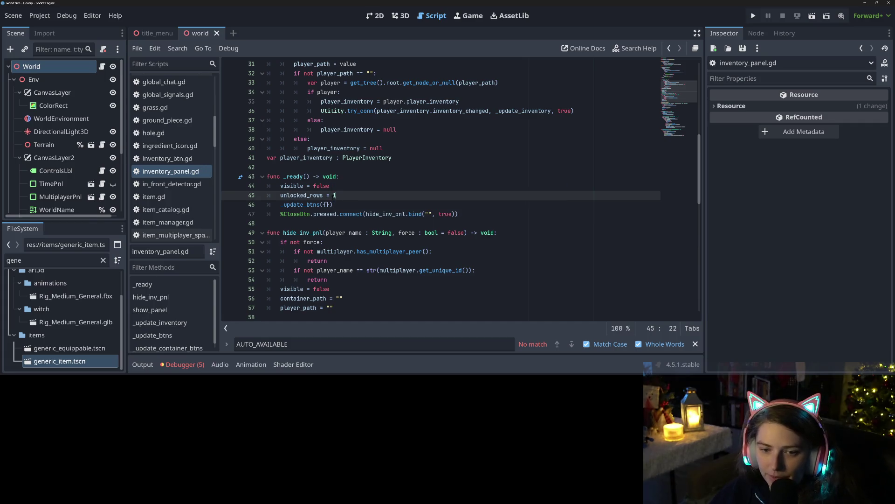
{"action": "double_click", "coordinate": [302, 196]}
{"action": "scroll", "coordinate": [311, 205], "scroll_direction": "up", "scroll_amount": 5}
{"action": "scroll", "coordinate": [311, 205], "scroll_direction": "up", "scroll_amount": 5}
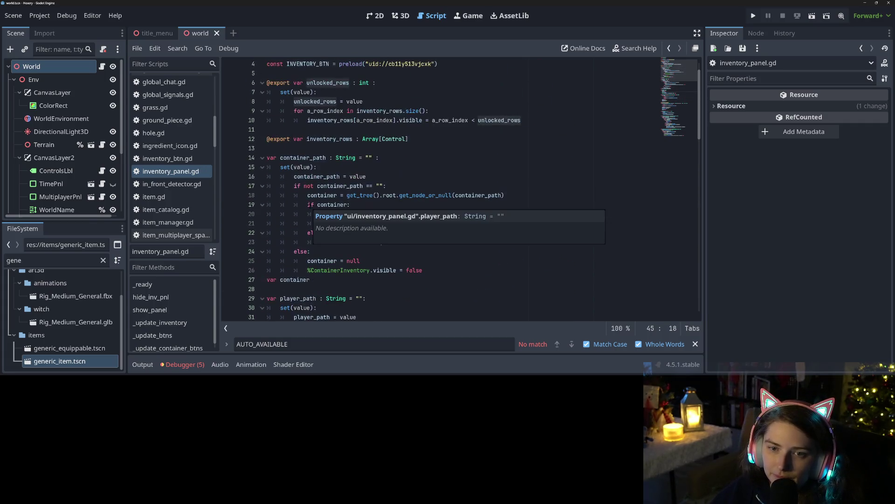
{"action": "key", "text": "ctrl+s"}
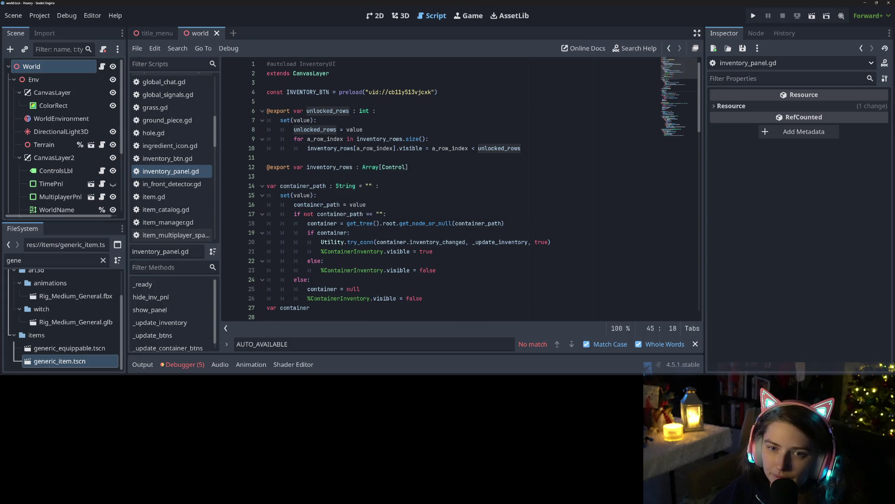
Scroll through inventory_panel.gd's update functions and close the AUTO_AVAILABLE find bar.
{"action": "scroll", "coordinate": [311, 206], "scroll_direction": "down", "scroll_amount": 9}
{"action": "scroll", "coordinate": [319, 205], "scroll_direction": "down", "scroll_amount": 7}
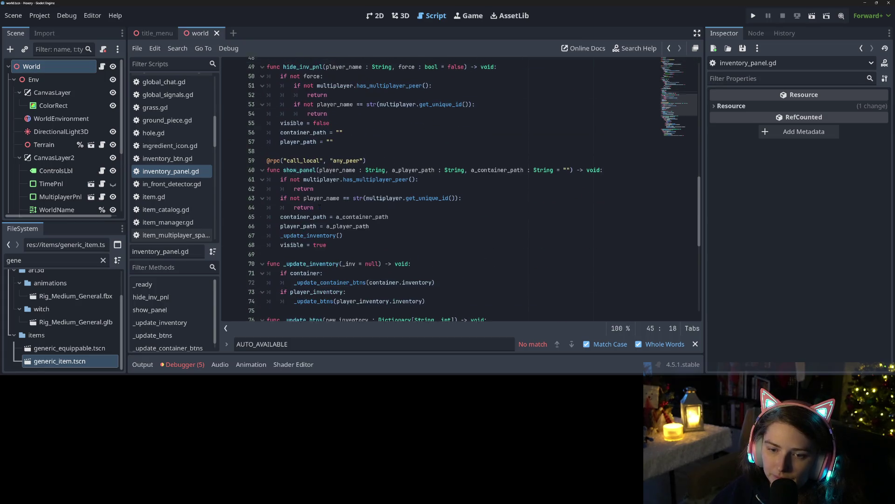
{"action": "scroll", "coordinate": [320, 205], "scroll_direction": "down", "scroll_amount": 6}
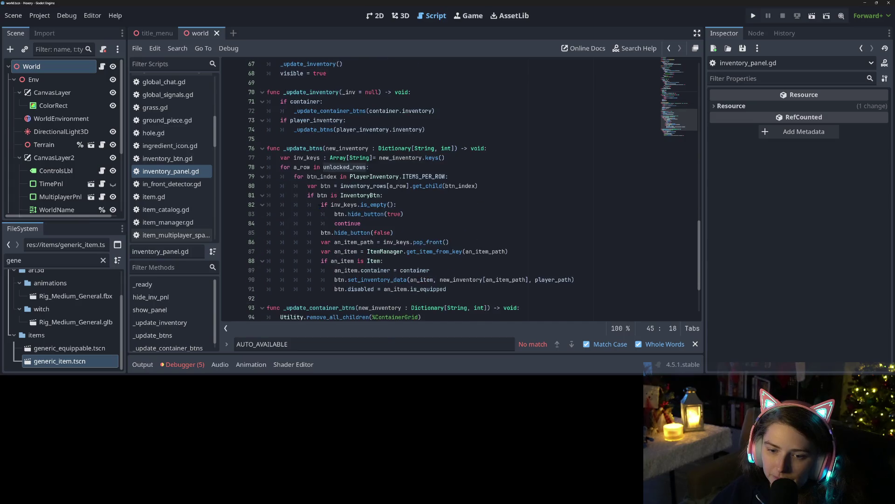
{"action": "scroll", "coordinate": [320, 205], "scroll_direction": "down", "scroll_amount": 3}
{"action": "scroll", "coordinate": [320, 205], "scroll_direction": "up", "scroll_amount": 3}
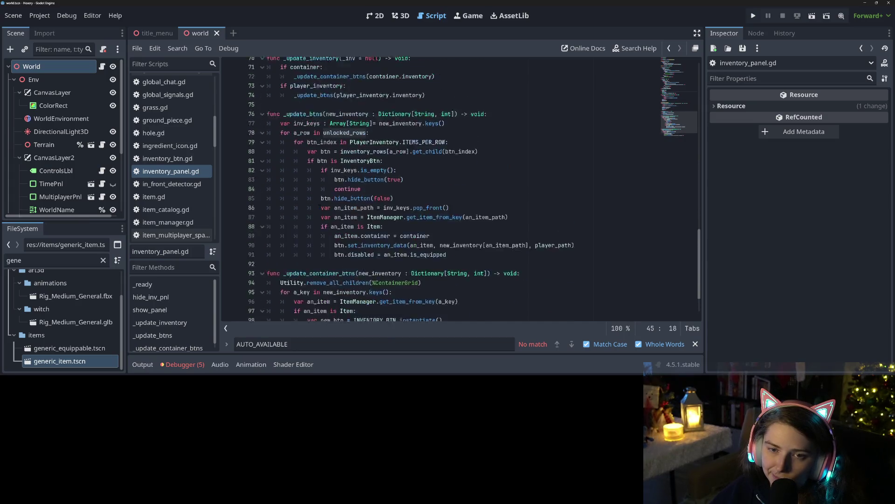
{"action": "left_click", "coordinate": [695, 343]}
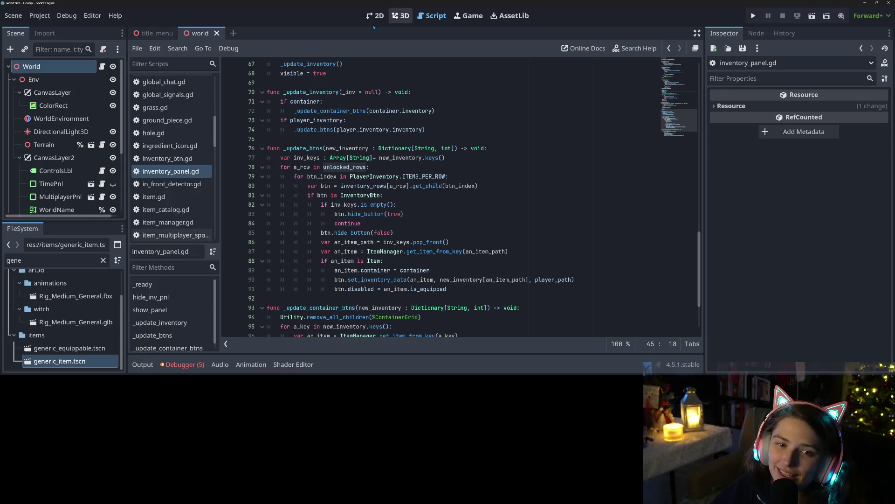
{"action": "scroll", "coordinate": [188, 145], "scroll_direction": "up", "scroll_amount": 10}
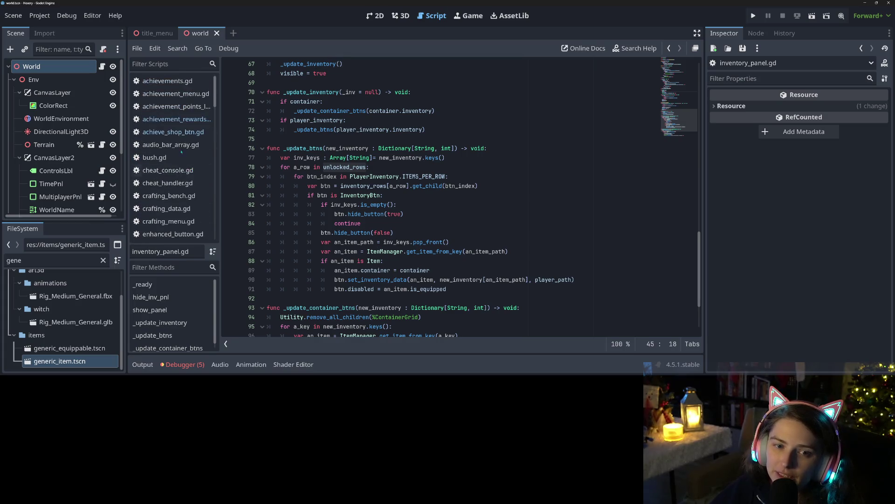
Comment out _clear_all_achievements() on line 311 of achievements.gd, save, and run the project.
{"action": "left_click", "coordinate": [167, 81]}
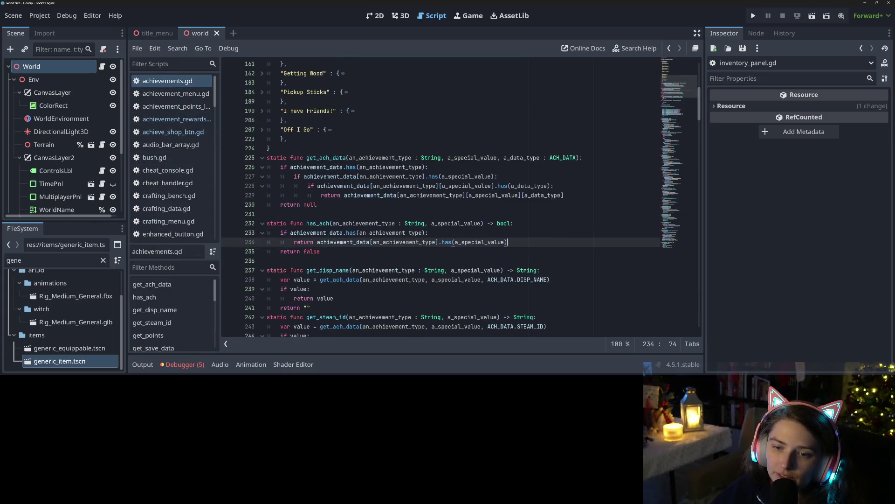
{"action": "left_click", "coordinate": [346, 232]}
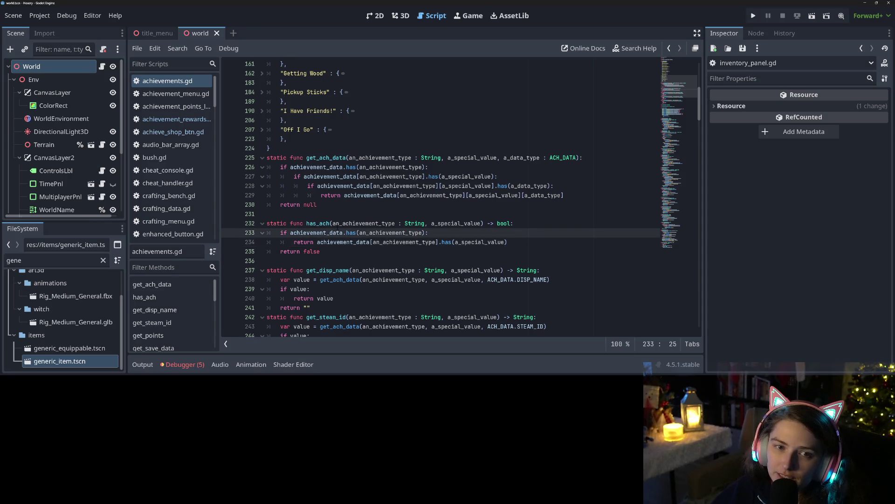
{"action": "scroll", "coordinate": [346, 232], "scroll_direction": "down", "scroll_amount": 9}
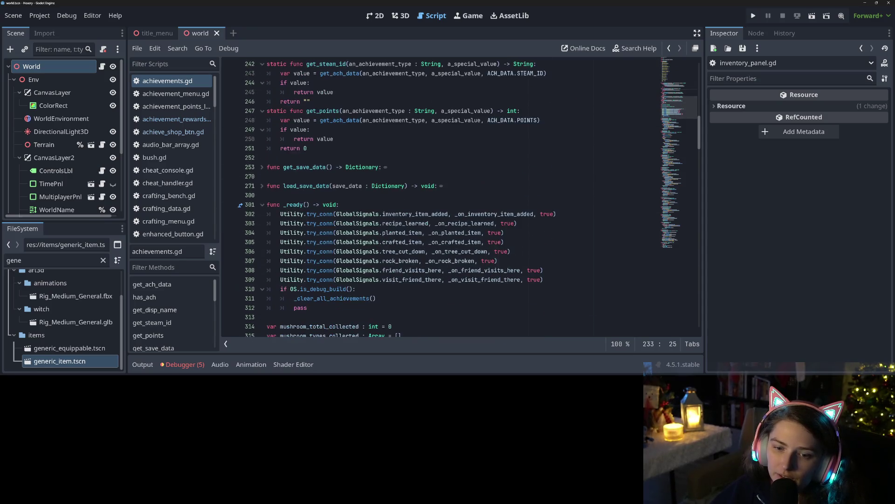
{"action": "scroll", "coordinate": [346, 232], "scroll_direction": "down", "scroll_amount": 4}
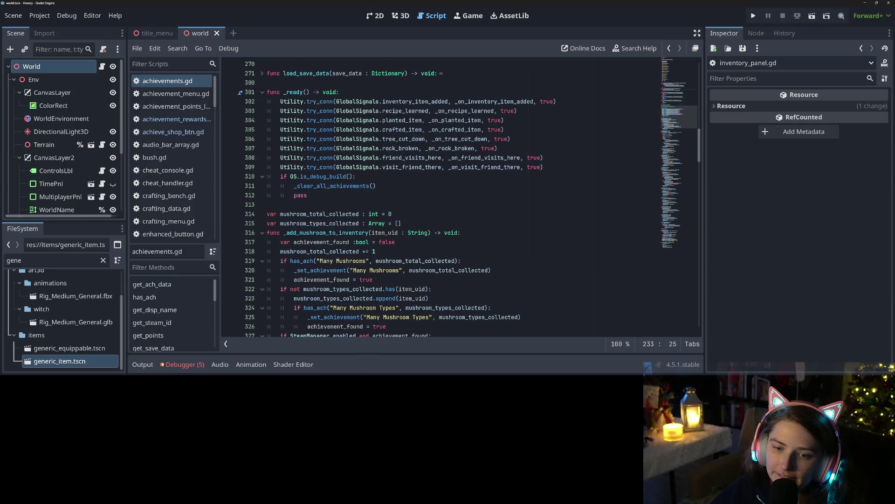
{"action": "left_click", "coordinate": [297, 186]}
{"action": "type", "text": "#"}
{"action": "key", "text": "ctrl+s"}
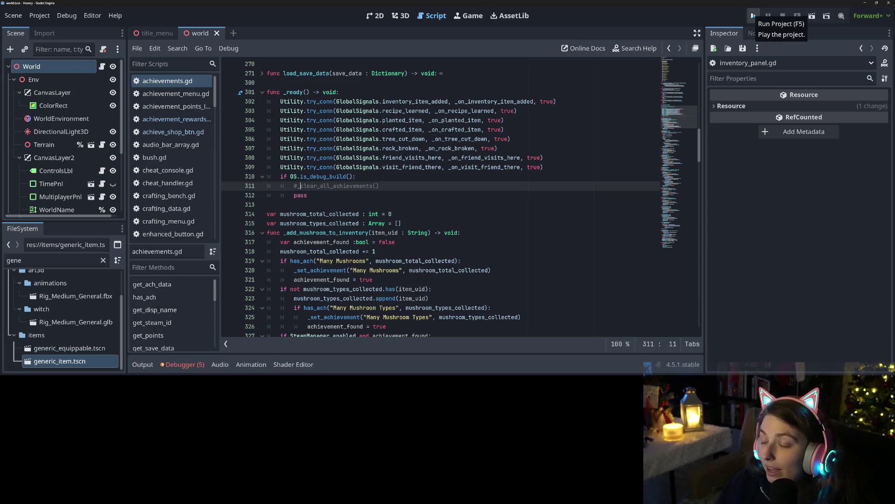
{"action": "left_click", "coordinate": [752, 16]}
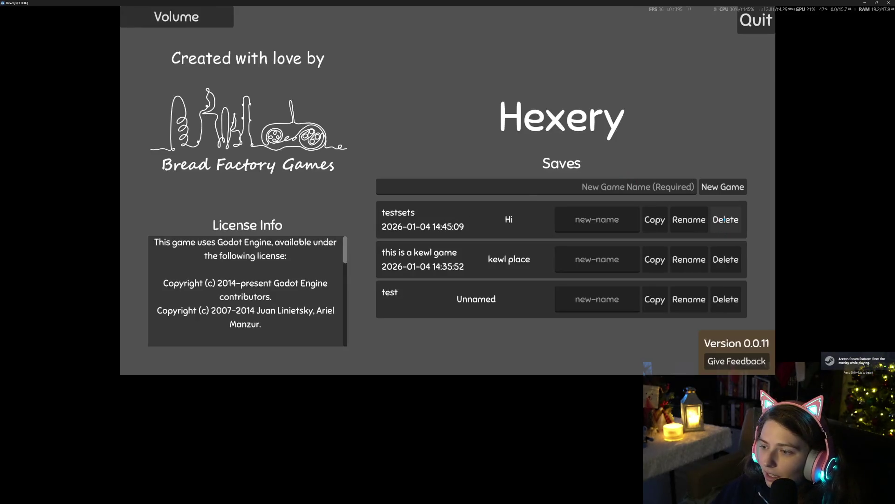
Delete all three existing save games, confirming each deletion.
{"action": "left_click", "coordinate": [725, 219]}
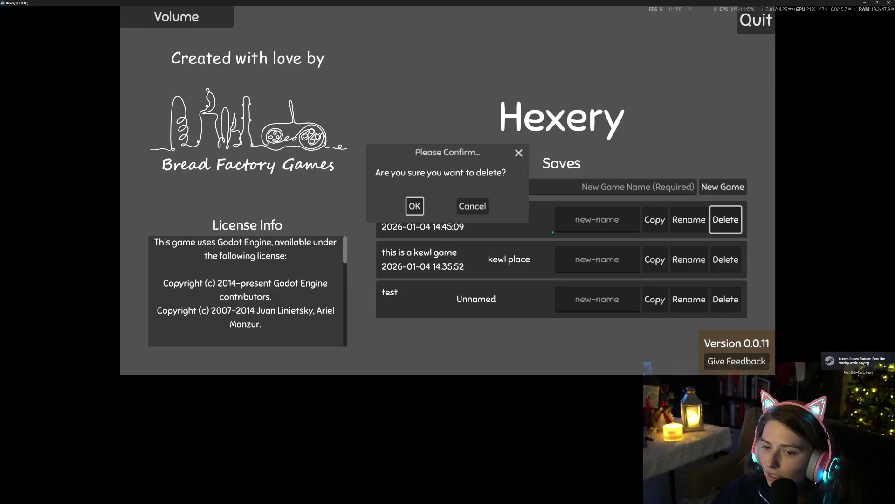
{"action": "left_click", "coordinate": [420, 207]}
{"action": "left_click", "coordinate": [725, 220]}
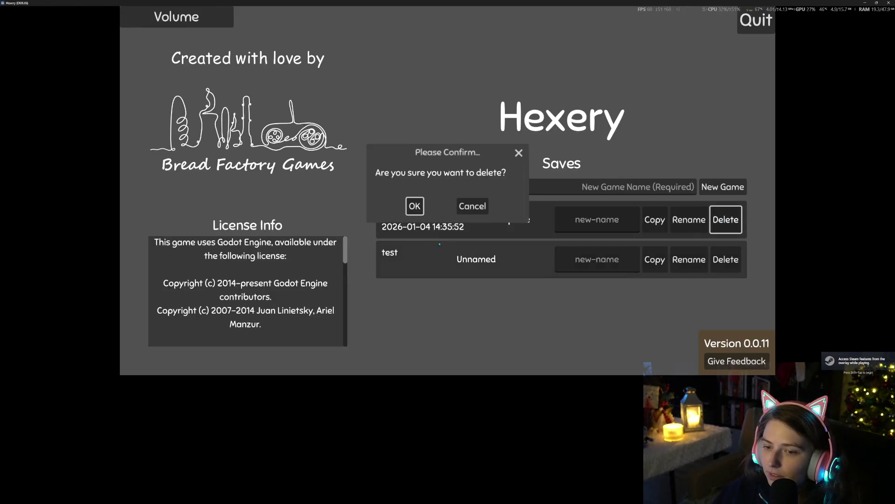
{"action": "left_click", "coordinate": [411, 211]}
{"action": "left_click", "coordinate": [726, 219]}
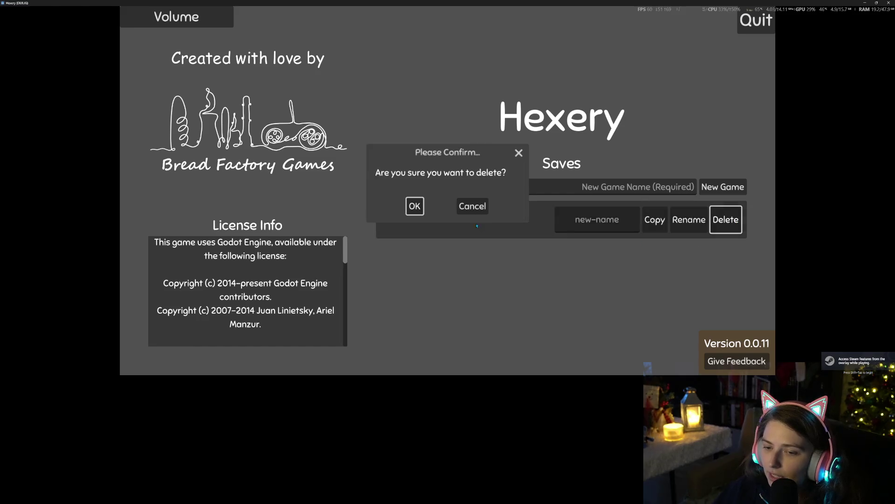
{"action": "left_click", "coordinate": [419, 207]}
Start a new game named 'teset'.
{"action": "left_click", "coordinate": [684, 185]}
{"action": "type", "text": "teset"}
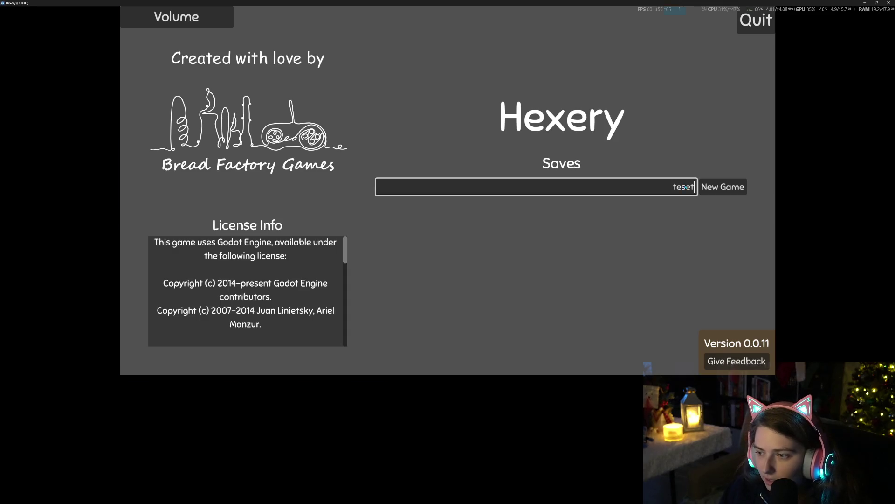
{"action": "key", "text": "Return"}
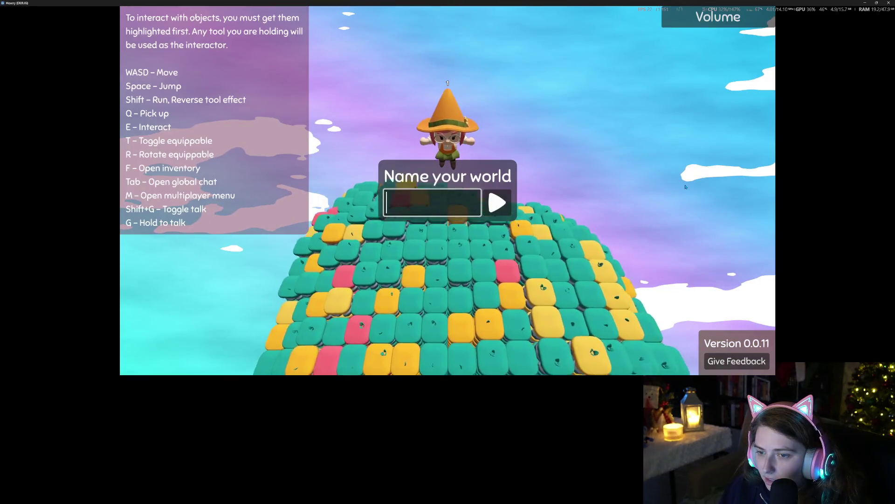
Name the world 'Teset Land' and check the player inventory contents.
{"action": "type", "text": "Teste"}
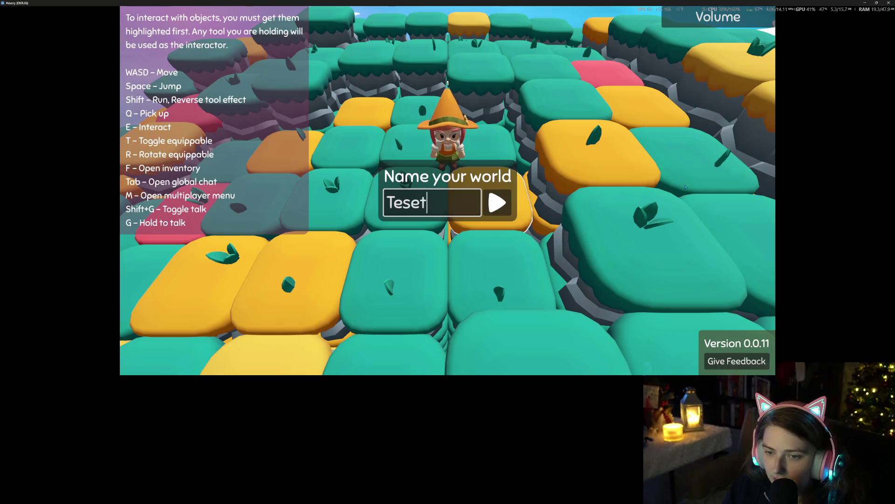
{"action": "type", "text": "Land"}
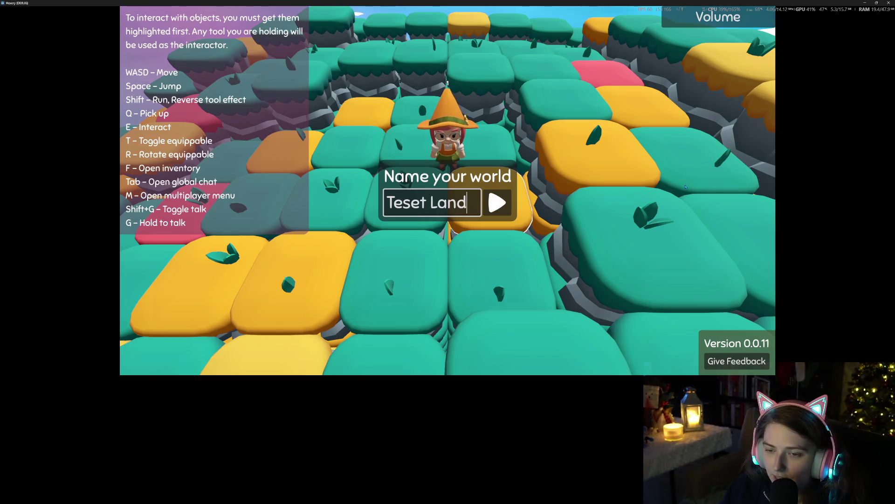
{"action": "key", "text": "Return"}
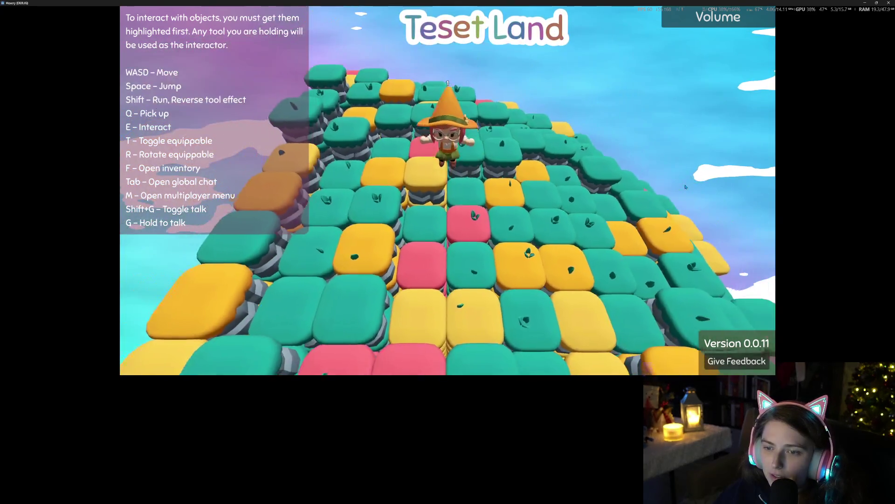
{"action": "key", "text": "f"}
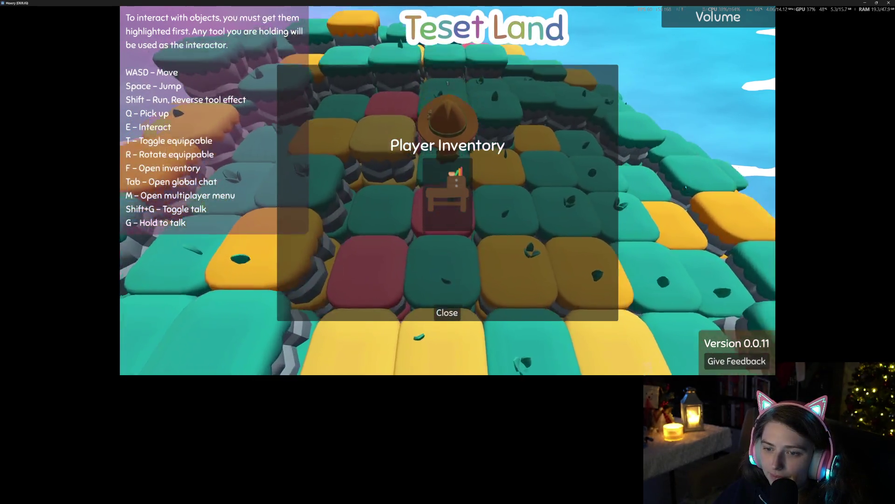
{"action": "key", "text": "f"}
{"action": "key", "text": "f"}
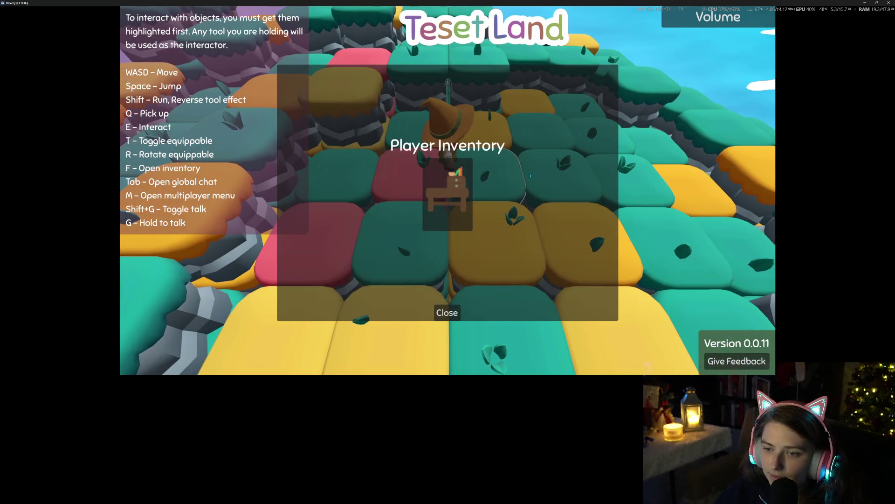
{"action": "left_click", "coordinate": [447, 310]}
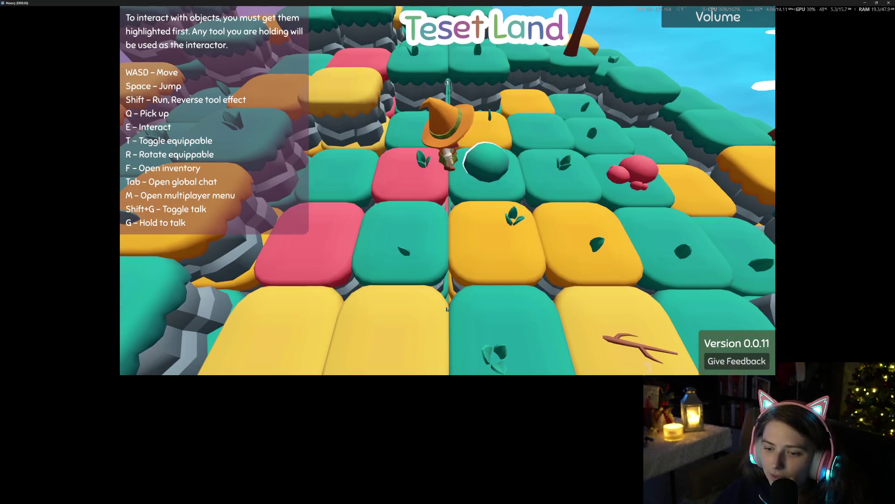
{"action": "key", "text": "f"}
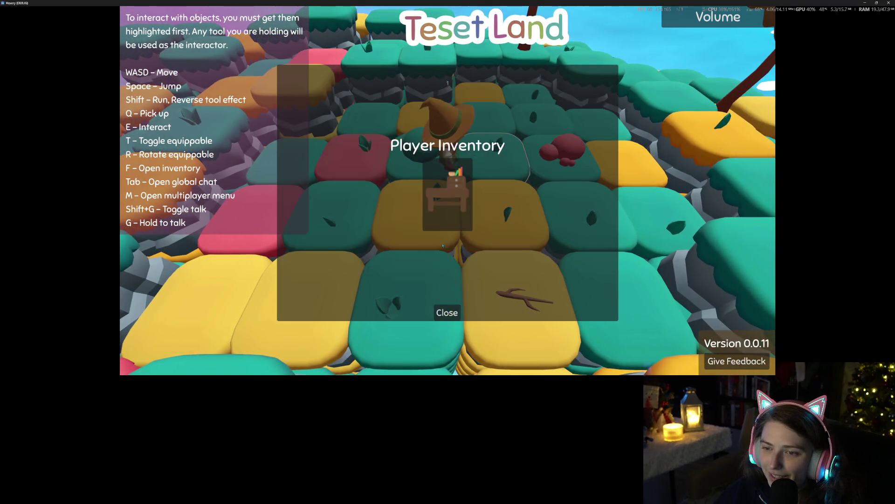
{"action": "left_click", "coordinate": [446, 313]}
Walk and jump the character around the island tiles.
{"action": "key", "text": "s"}
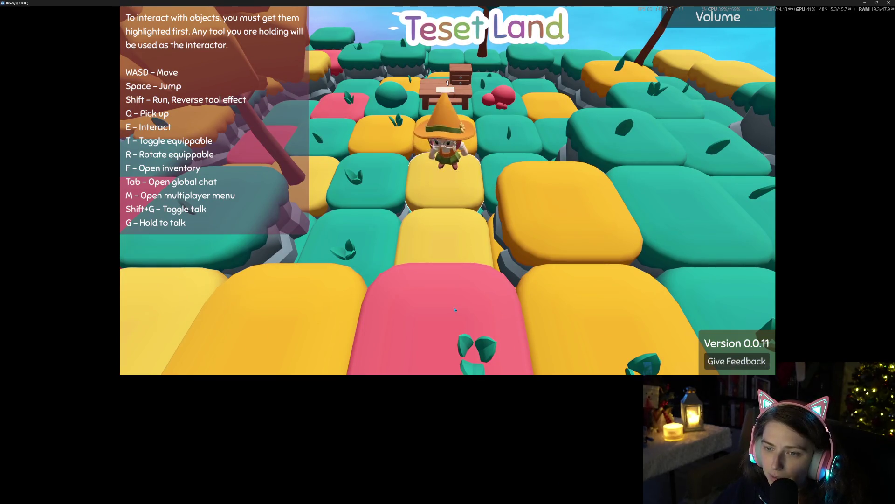
{"action": "key", "text": "w"}
{"action": "key", "text": "space"}
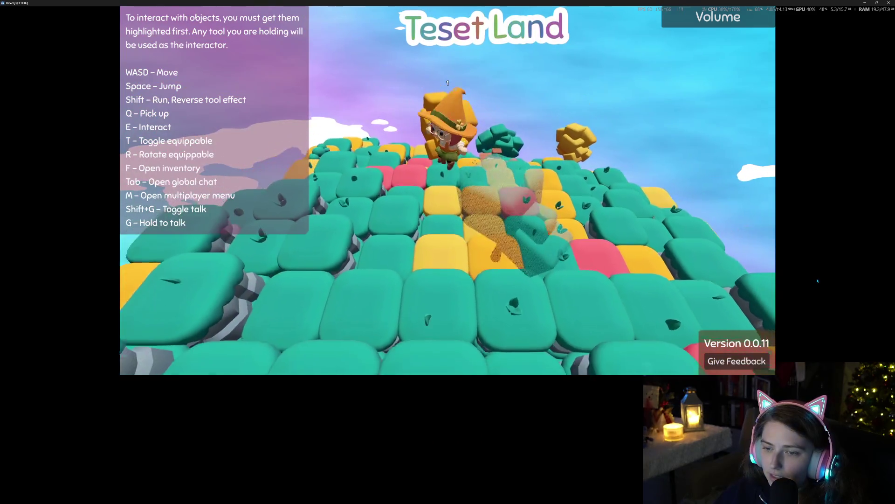
{"action": "key", "text": "w"}
{"action": "key", "text": "w"}
{"action": "key", "text": "s"}
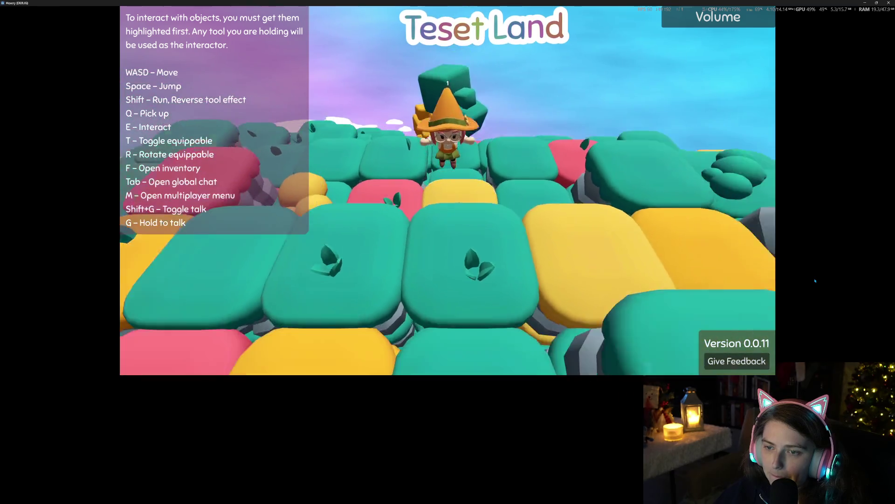